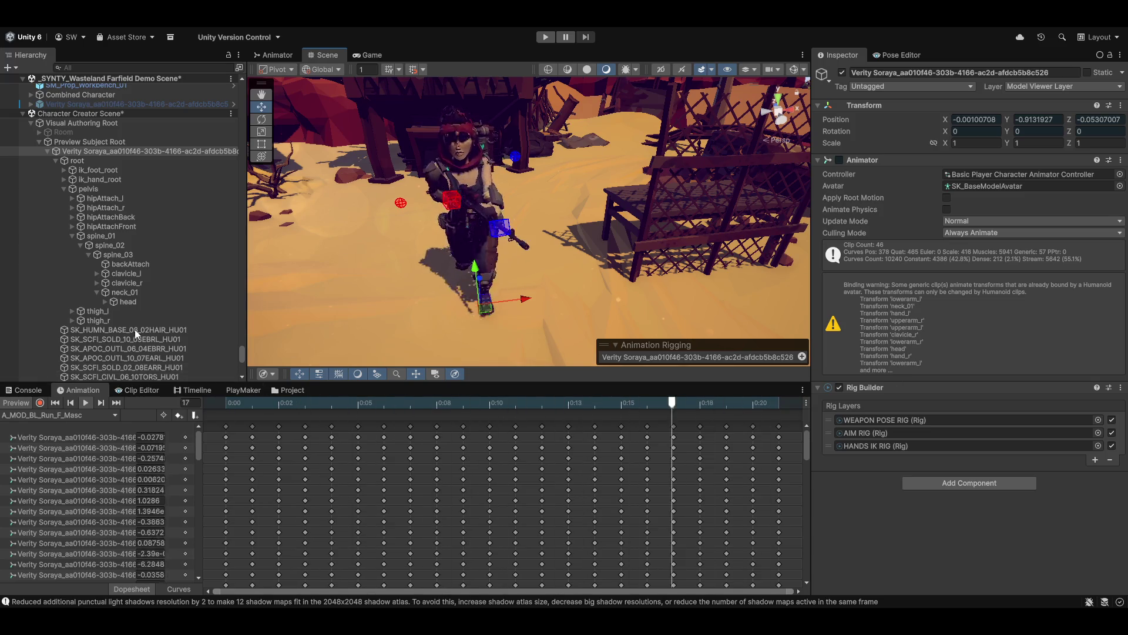
- Turn off Animation Preview, pan the Scene view, and bring up the Archetype Profile Creator
click(16, 402)
mouse_move(441, 237)
mouse_down()
mouse_move(509, 224)
mouse_move(445, 197)
mouse_move(497, 216)
mouse_up()
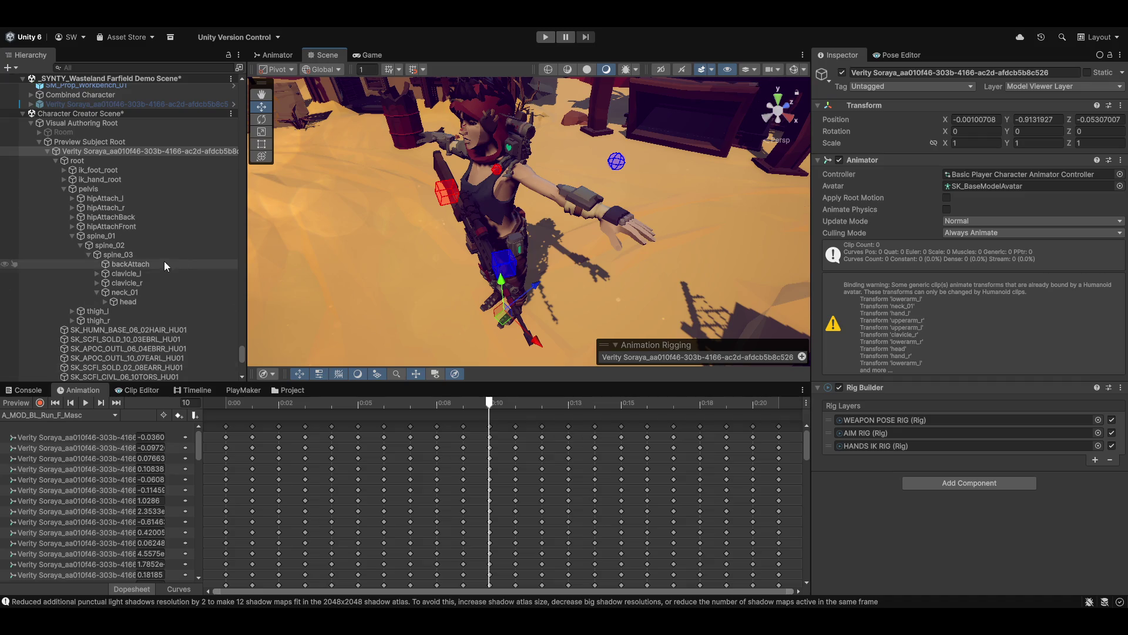
scroll(140, 330, down, 15)
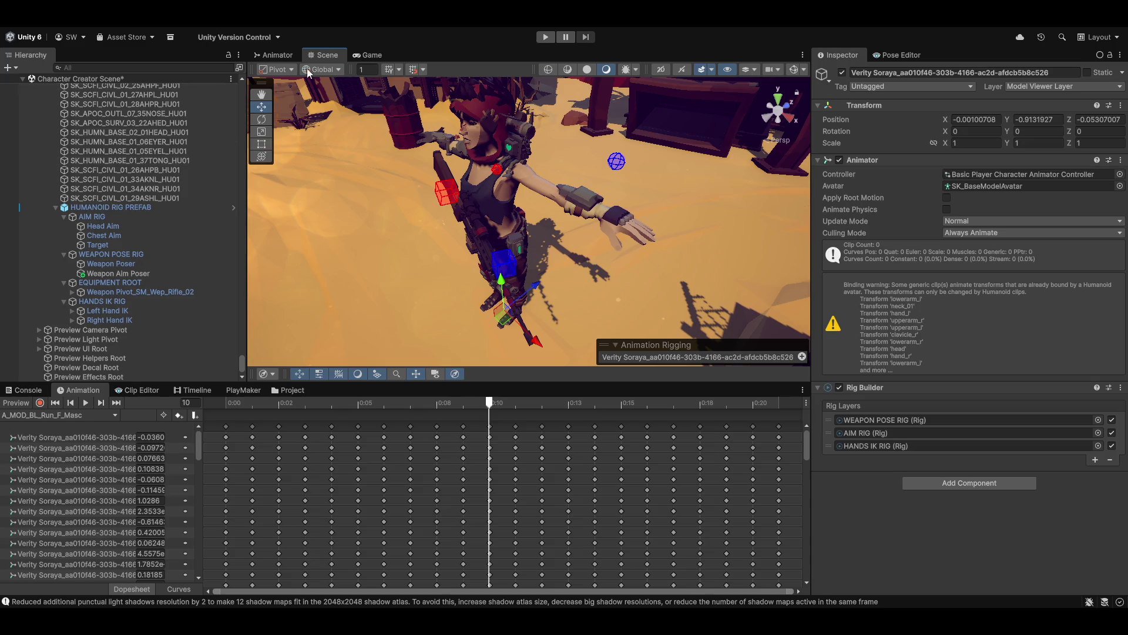
right_click(395, 29)
key(Escape)
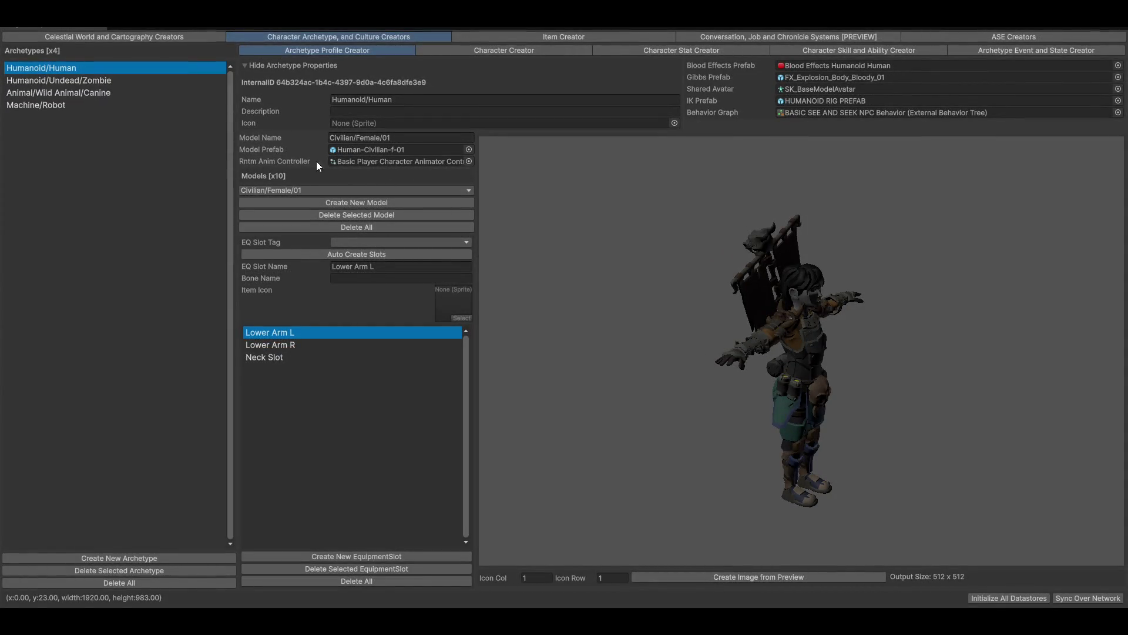
- Rotate the character preview and view the Humanoid/Undead/Zombie archetype before returning to Humanoid/Human
drag(849, 412, 706, 375)
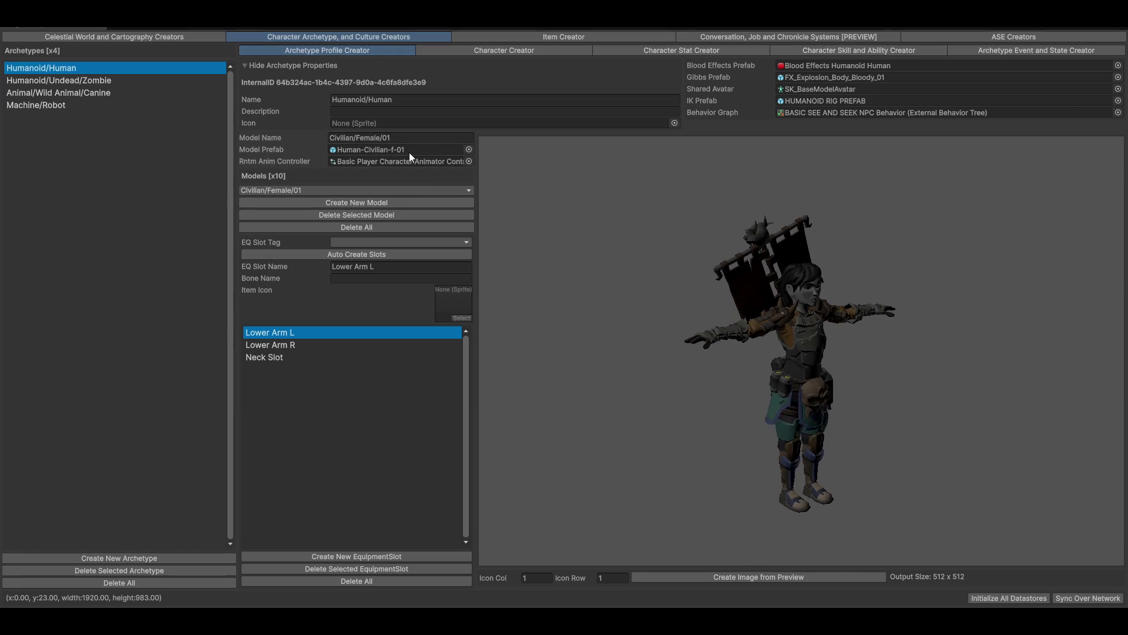
drag(786, 329, 781, 368)
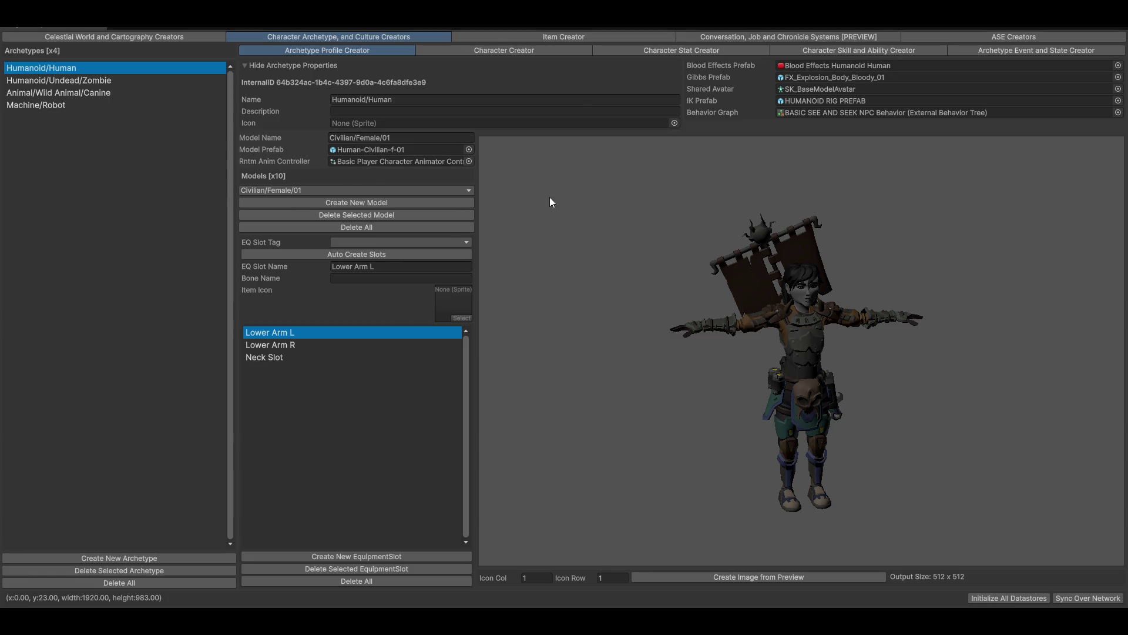
mouse_move(810, 302)
mouse_down()
mouse_move(911, 372)
mouse_move(776, 357)
mouse_move(1010, 359)
mouse_move(791, 340)
mouse_move(705, 293)
mouse_up()
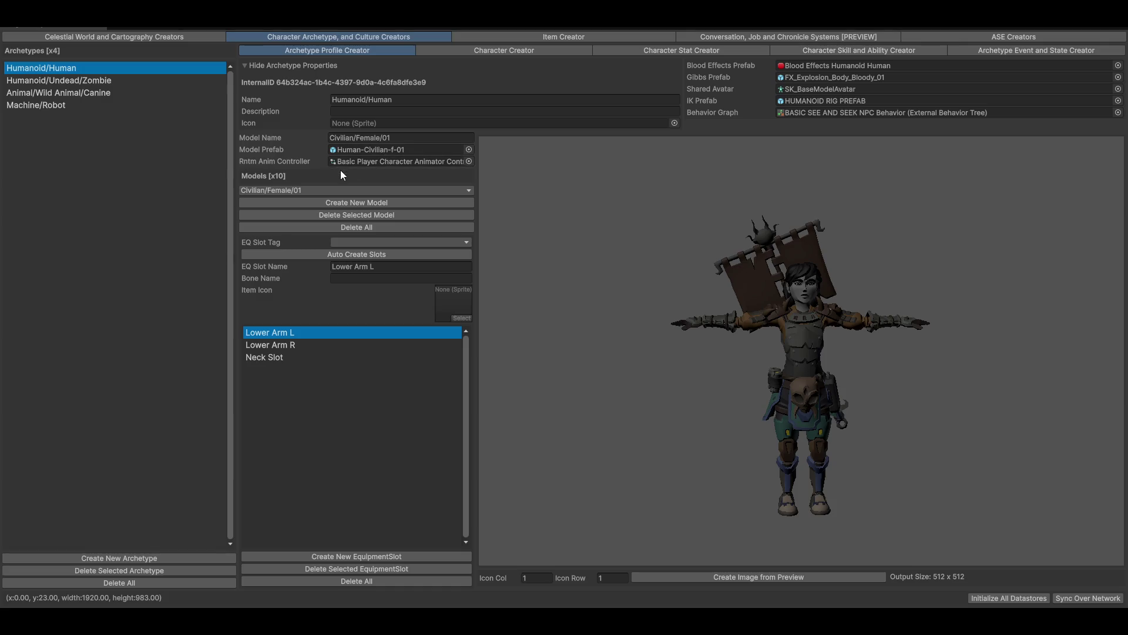
click(79, 80)
click(57, 66)
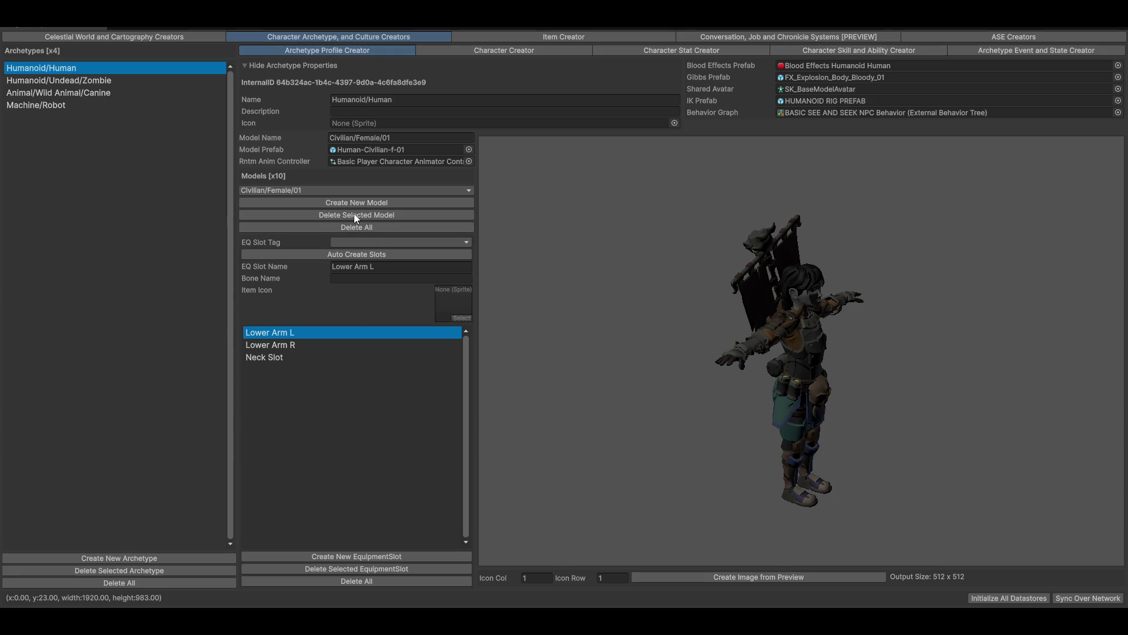
- Set the model to Human > Named > Lt McGee and open HUMANOID RIG PREFAB for editing
click(301, 190)
mouse_move(301, 221)
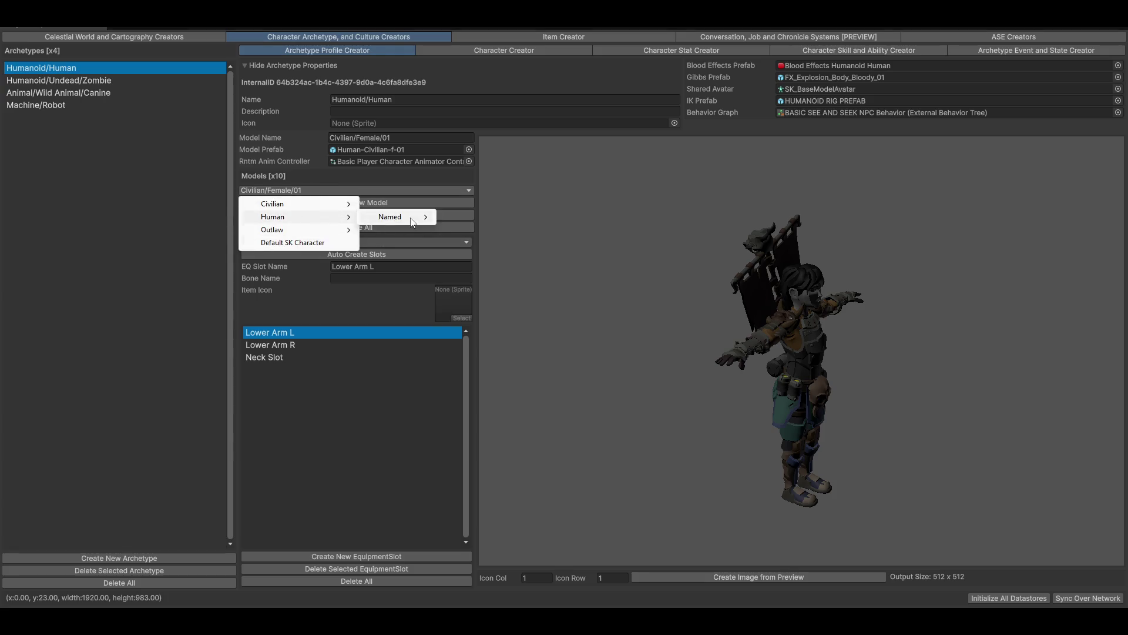
mouse_move(413, 222)
click(484, 219)
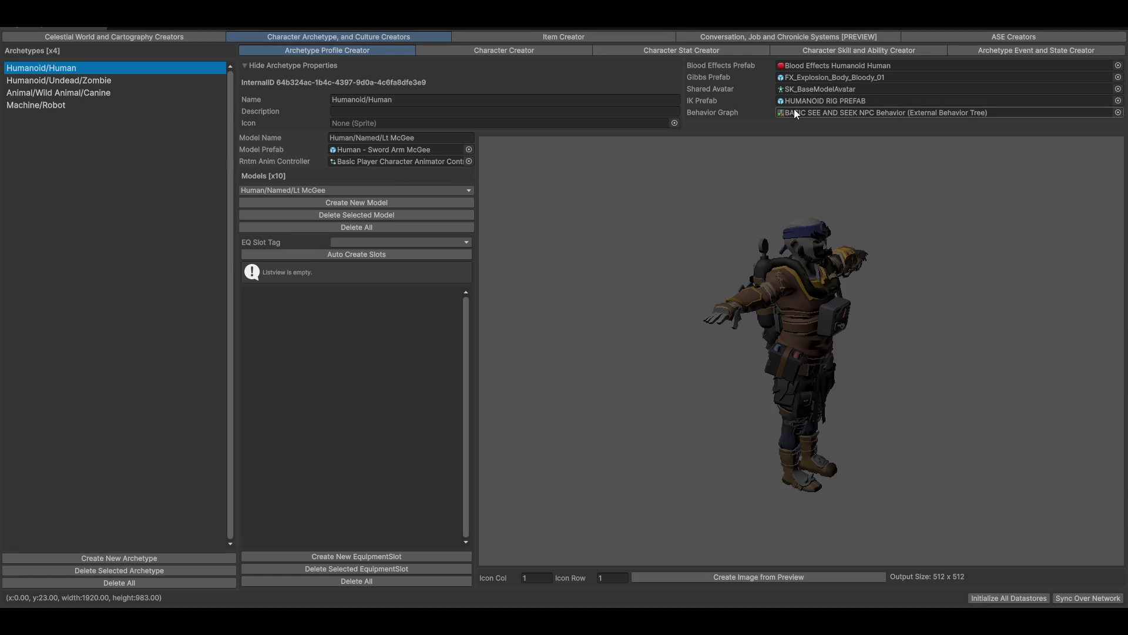
drag(909, 321, 736, 305)
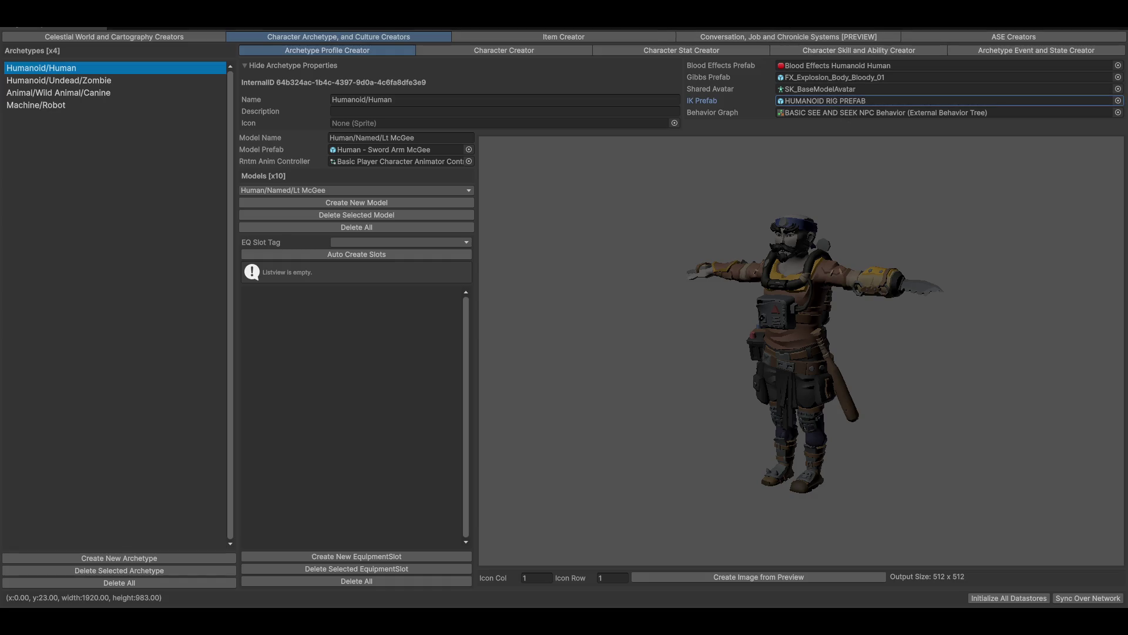
double_click(834, 101)
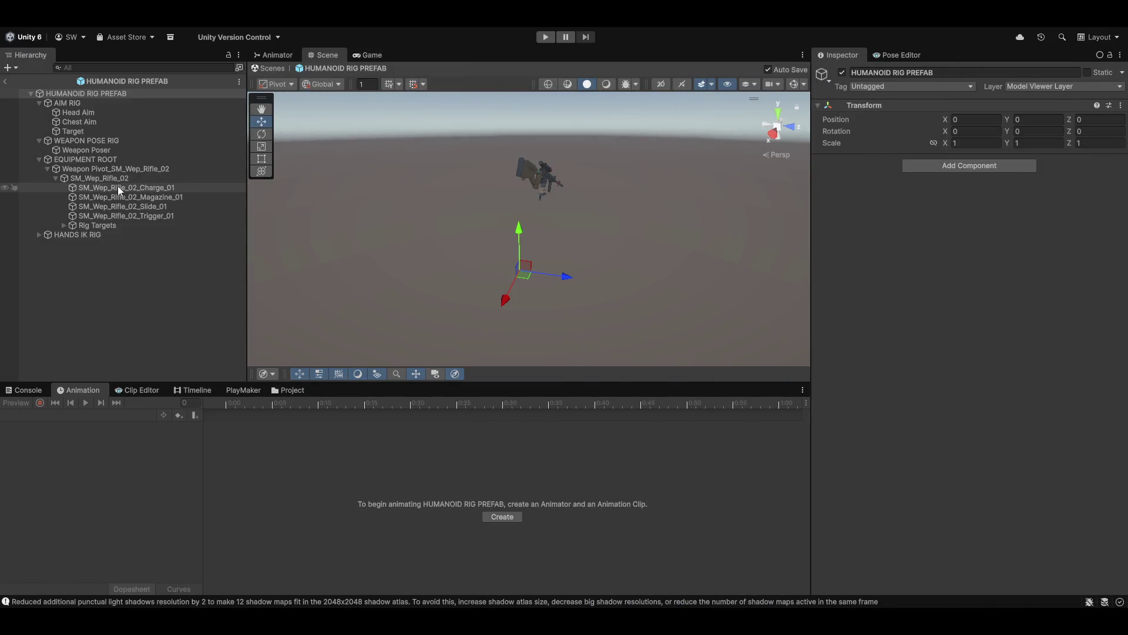
- Inspect Weapon Pivot and the Weapon Poser constraints, glance at the Game view, then exit Prefab Mode
click(93, 168)
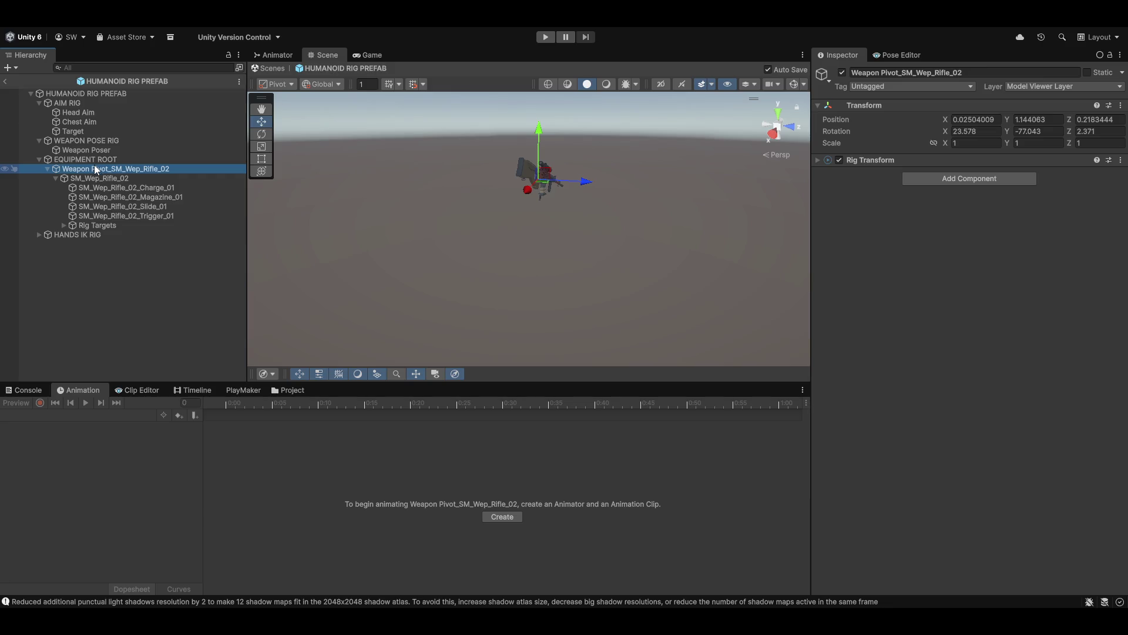
click(79, 148)
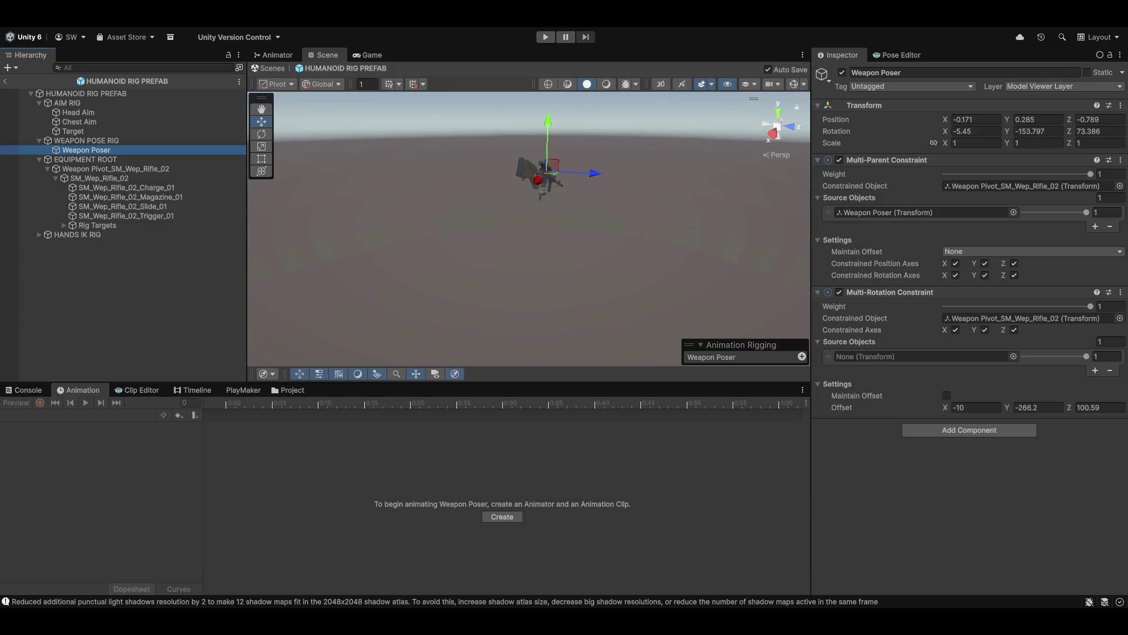
click(362, 56)
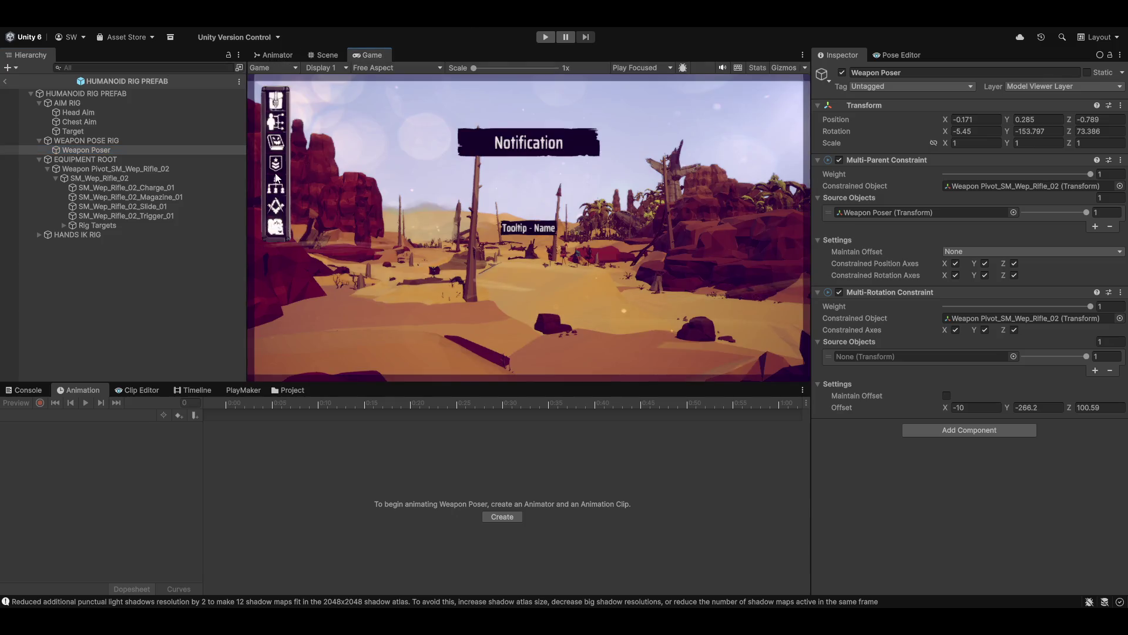
click(323, 54)
click(2, 82)
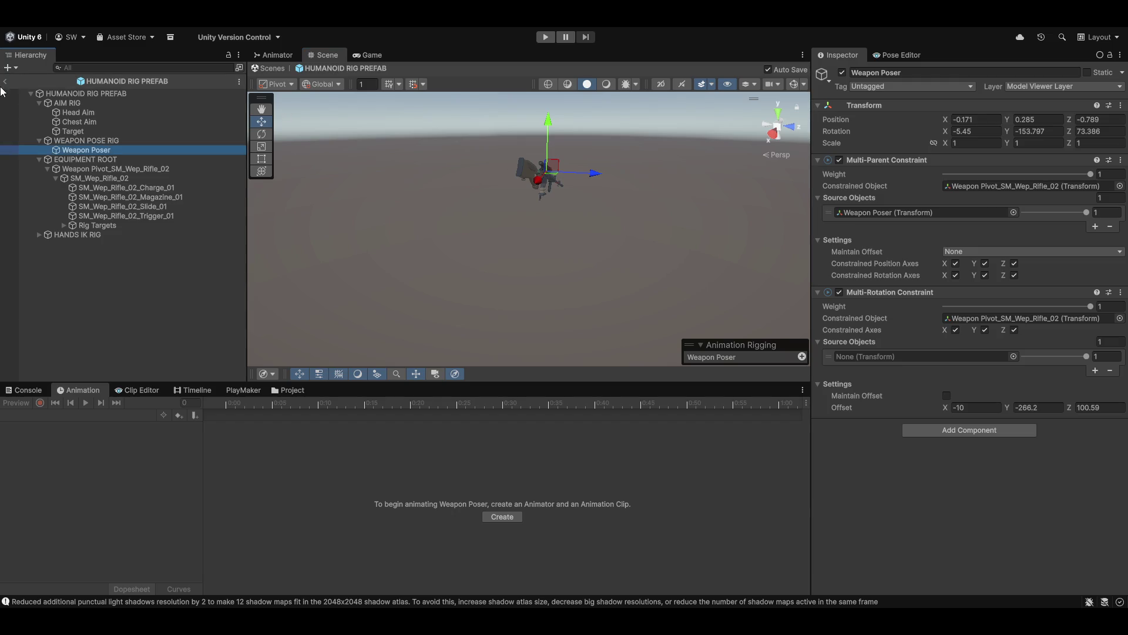
click(4, 81)
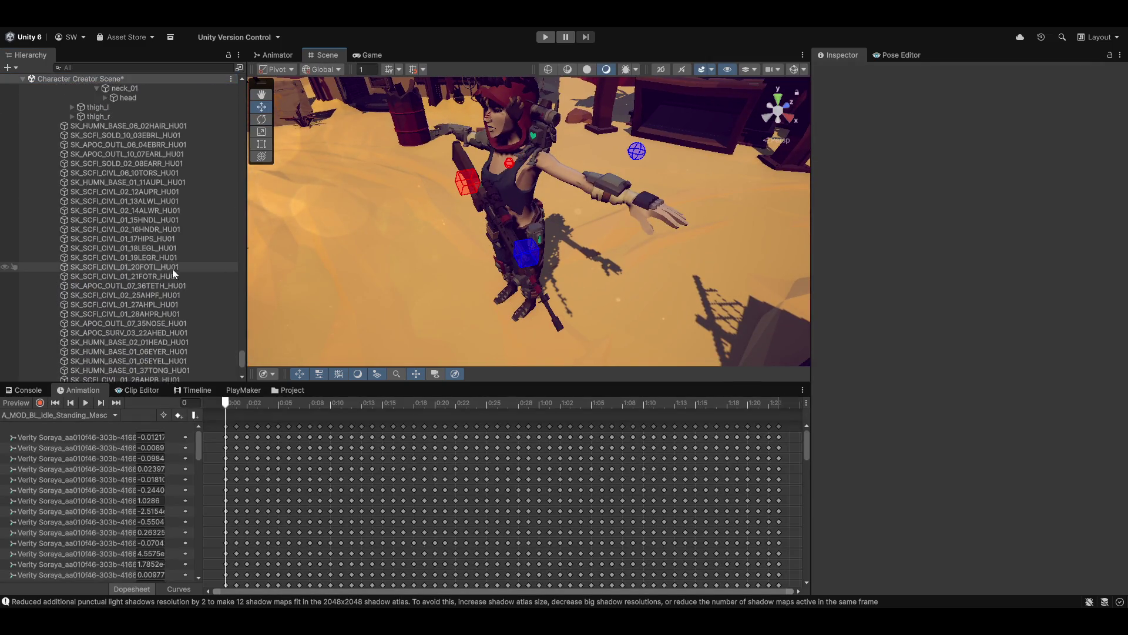
- Apply all overrides on the HUMANOID RIG PREFAB instance
scroll(130, 300, down, 7)
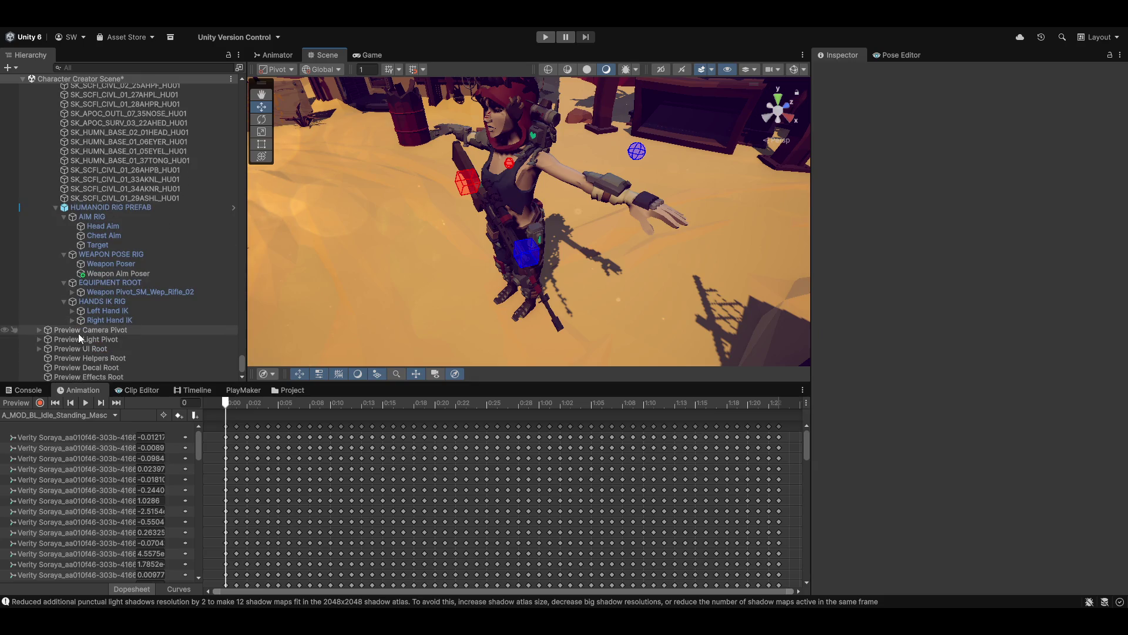
click(97, 209)
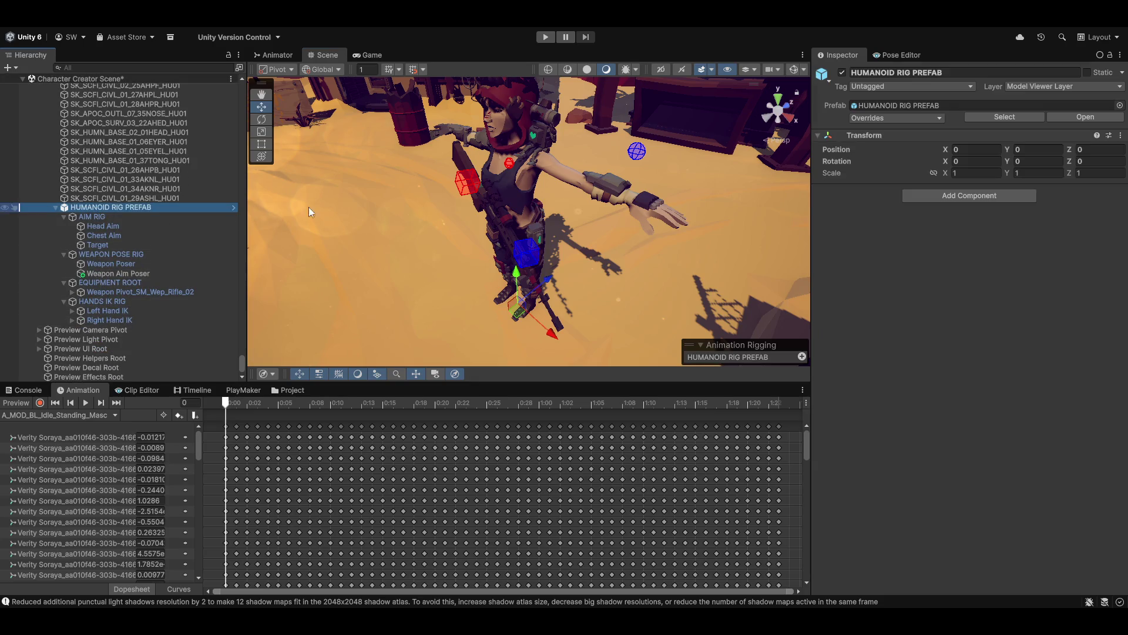
click(897, 118)
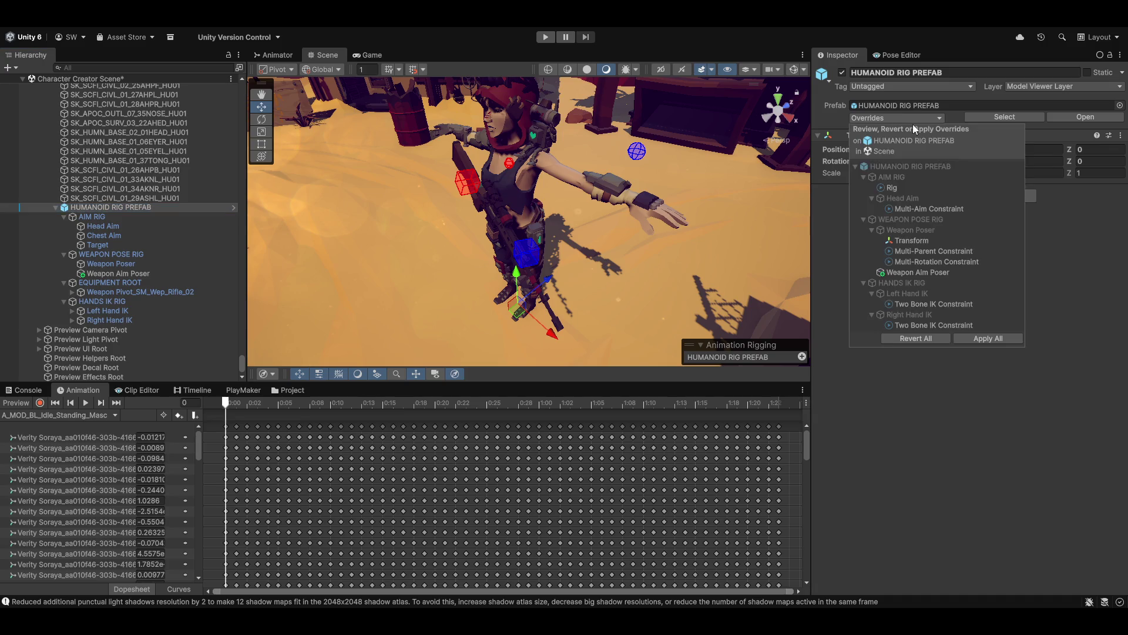
click(988, 338)
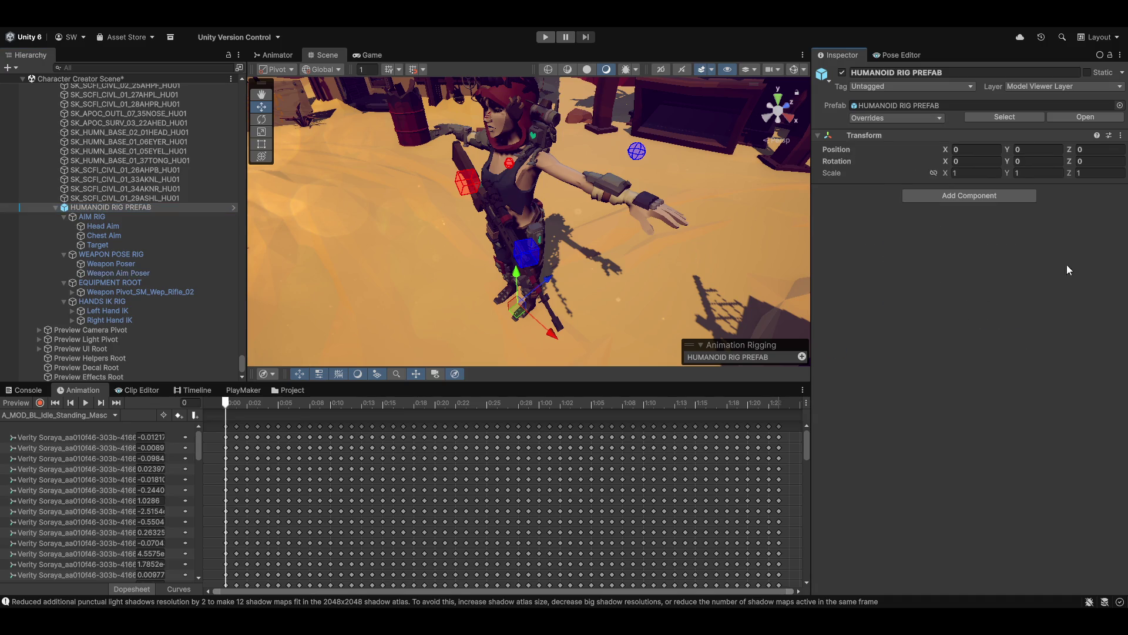
- Preview the rifle-aiming pose via Weapon Aim Poser from a front view, then reopen the prefab
click(104, 273)
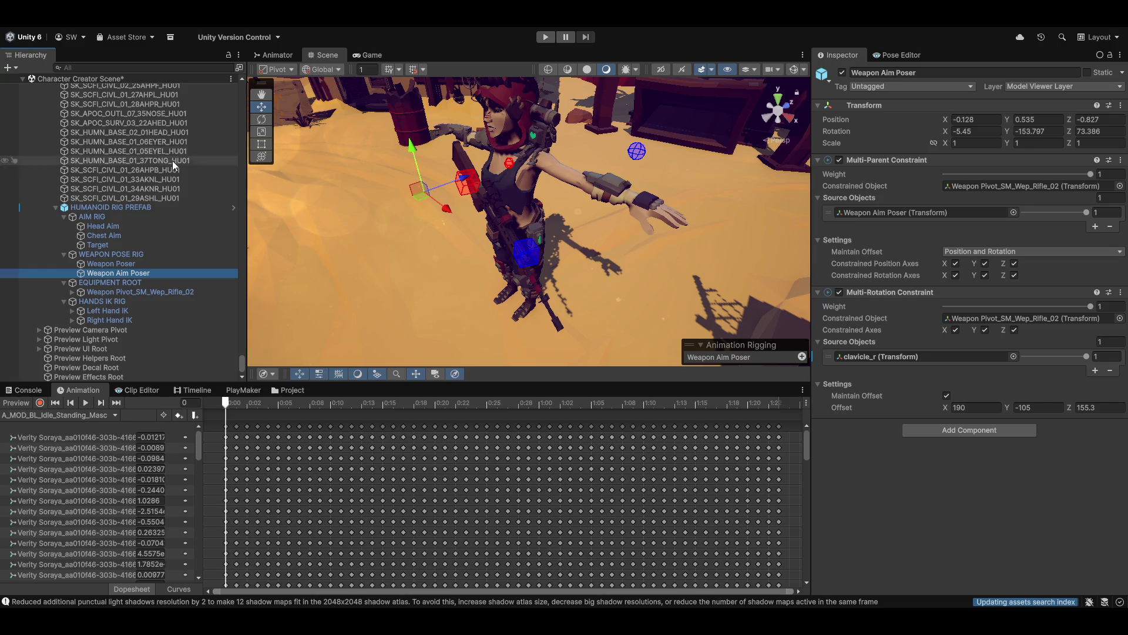
click(16, 403)
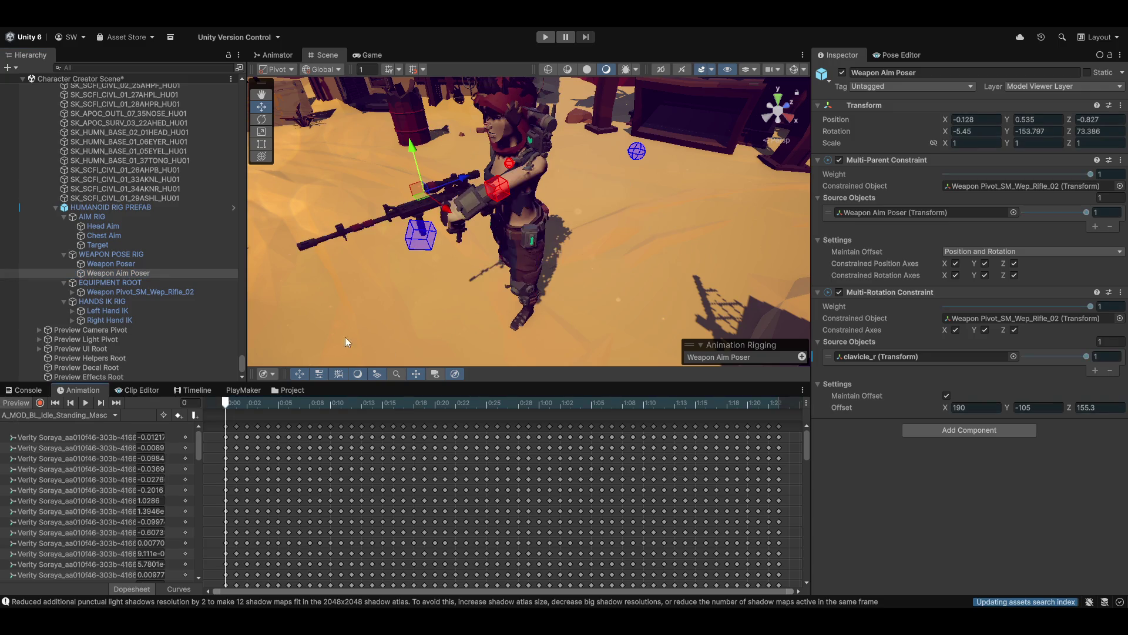
mouse_move(411, 252)
mouse_down()
mouse_move(523, 232)
mouse_move(485, 242)
mouse_move(532, 261)
mouse_move(587, 247)
mouse_move(549, 258)
mouse_move(572, 264)
mouse_move(555, 323)
mouse_move(528, 265)
mouse_move(537, 224)
mouse_up()
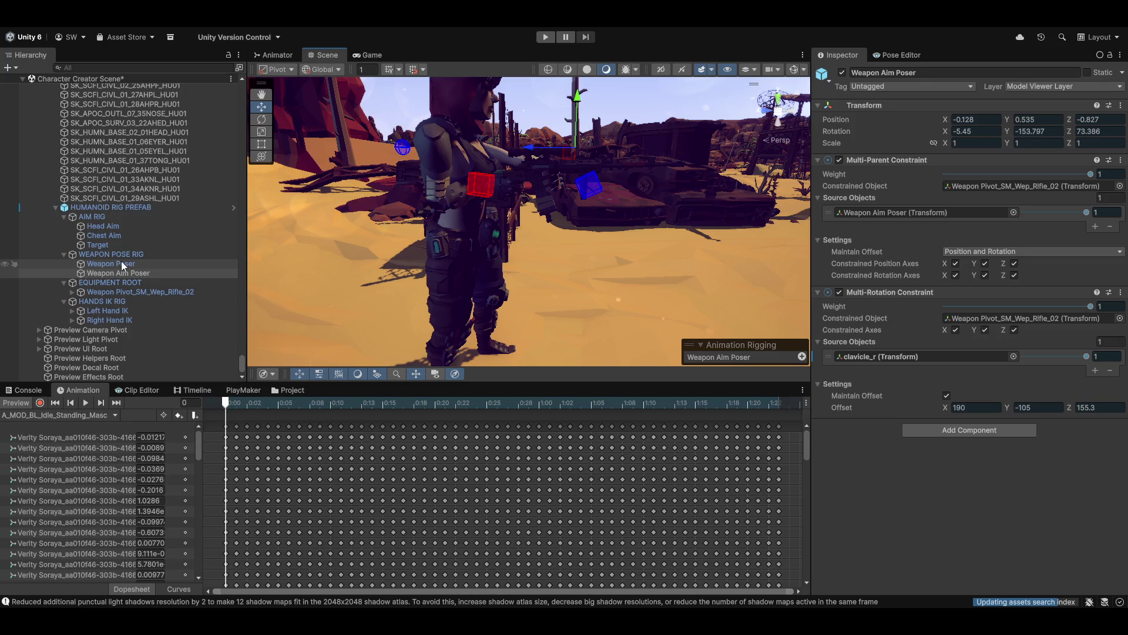
mouse_move(613, 232)
mouse_down()
mouse_move(450, 292)
mouse_move(383, 293)
mouse_up()
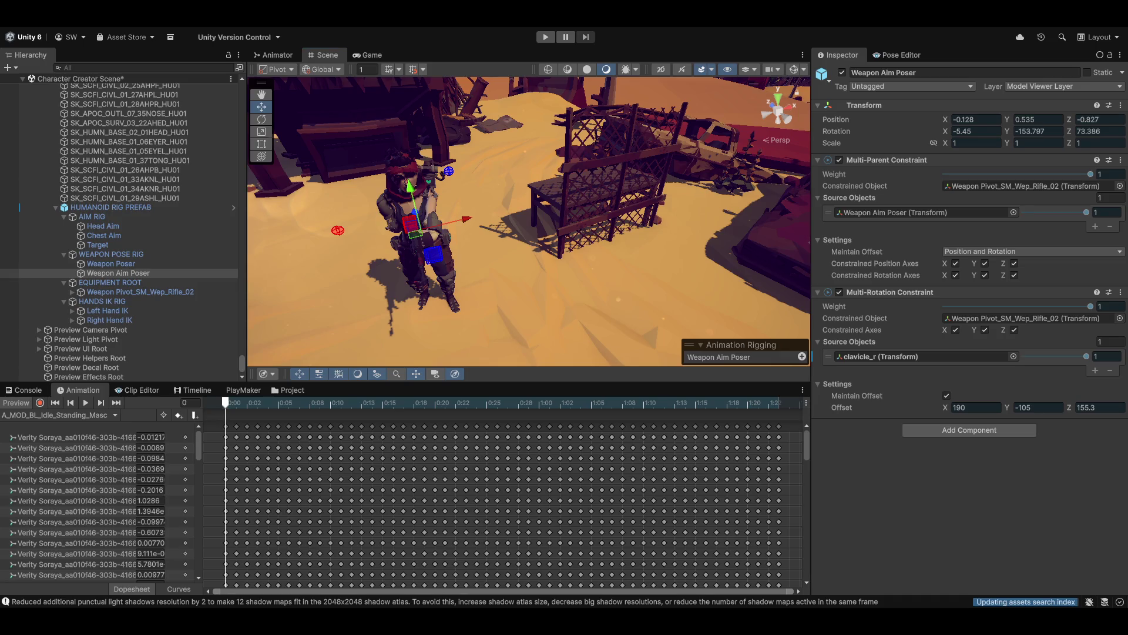
click(234, 207)
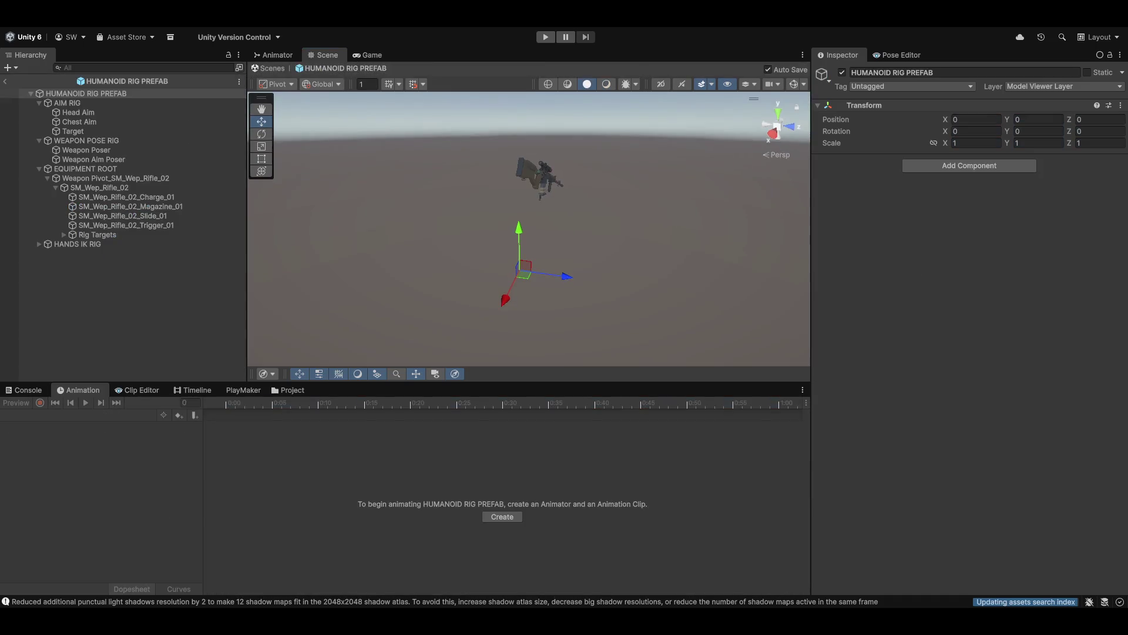
click(77, 159)
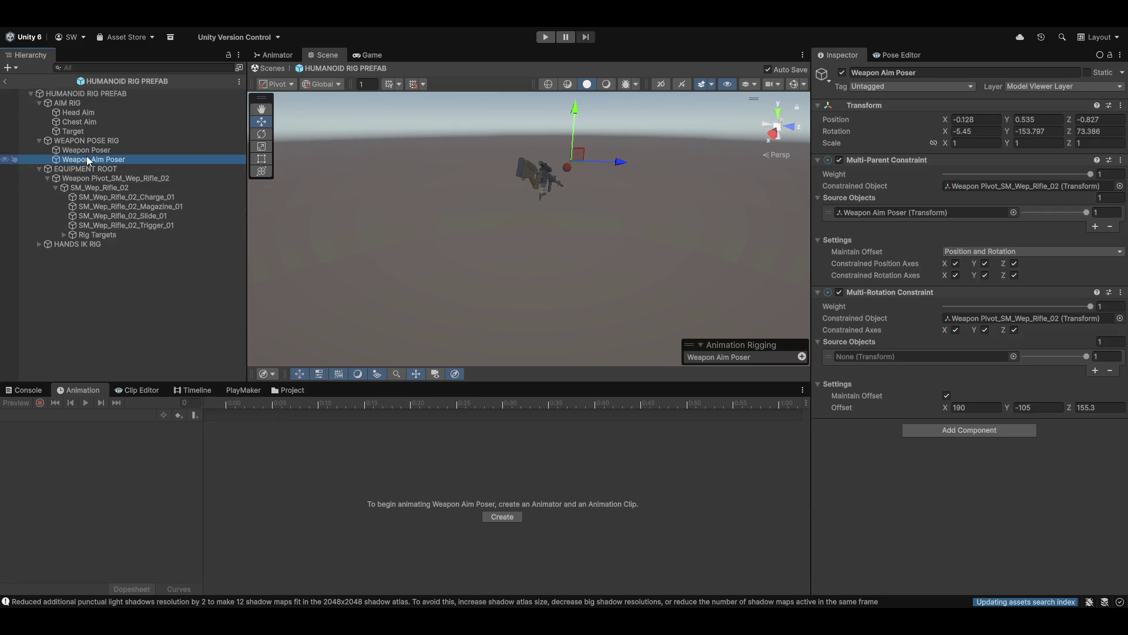
click(86, 156)
click(87, 150)
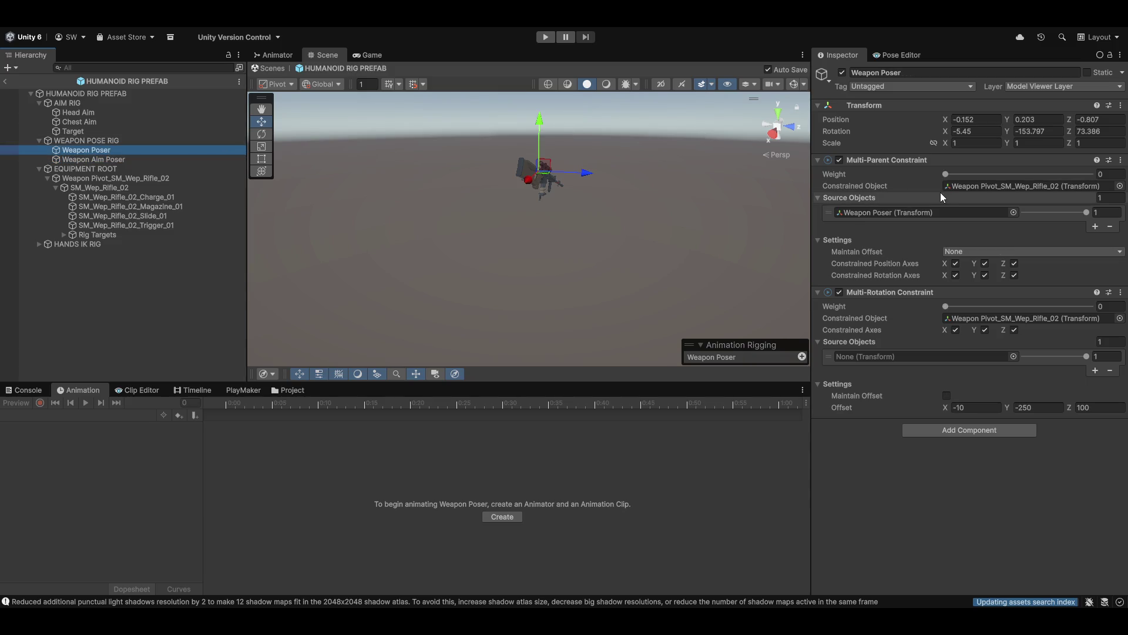
mouse_move(940, 193)
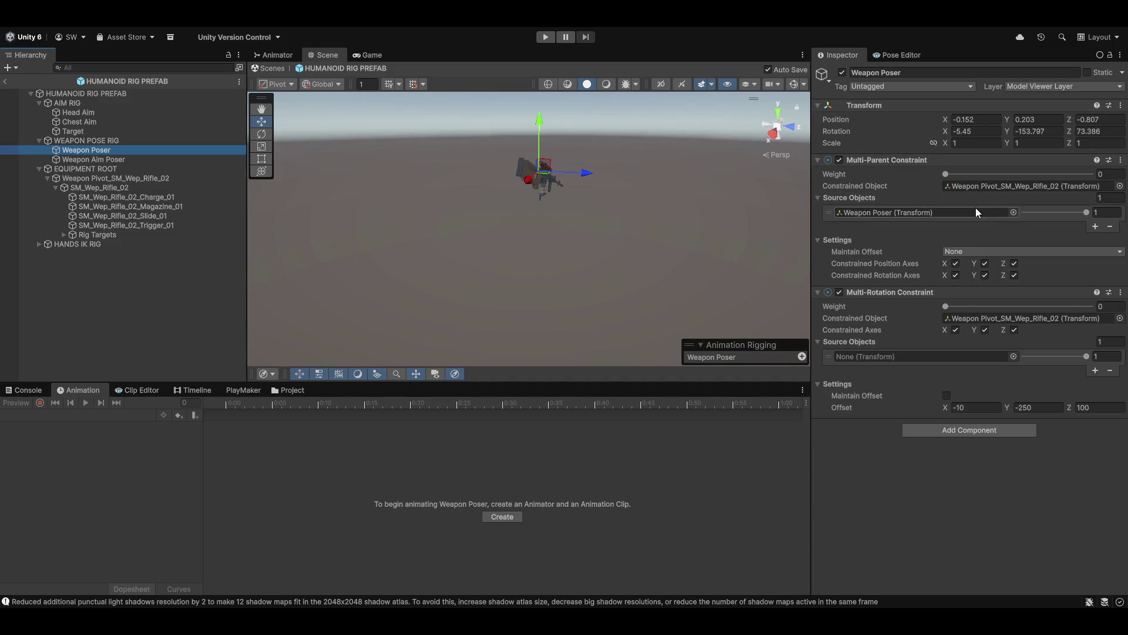
click(86, 188)
- Rename Weapon Pivot_SM_Wep_Rifle_02 to Weapon Pivot by removing the rifle suffix
key(Up)
key(Down)
key(Down)
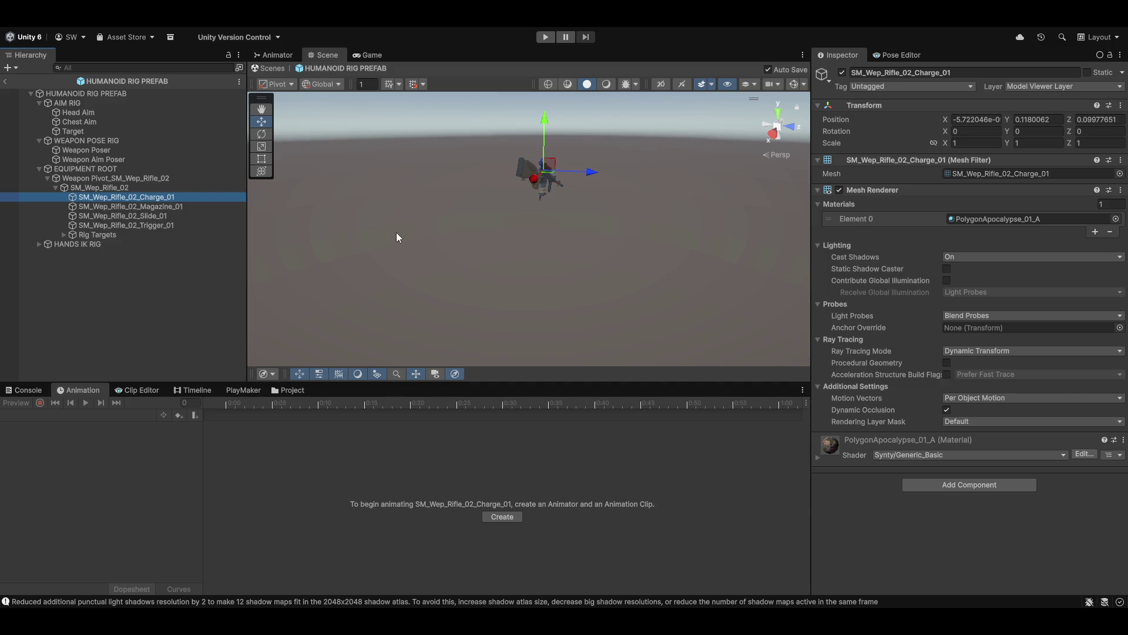
key(Up)
key(Up)
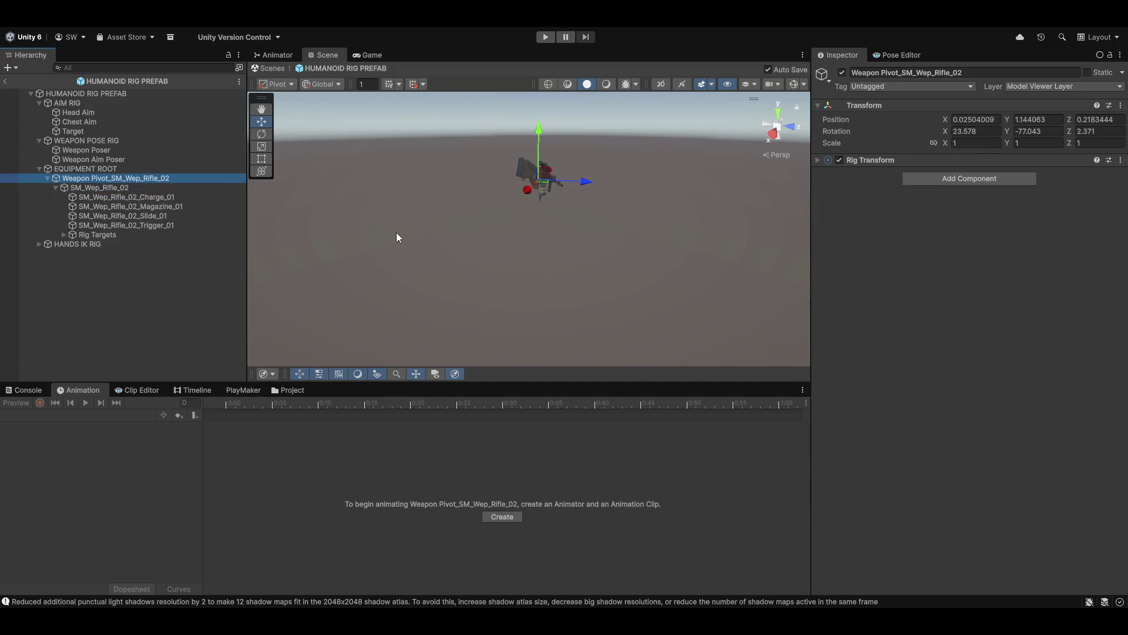
key(F2)
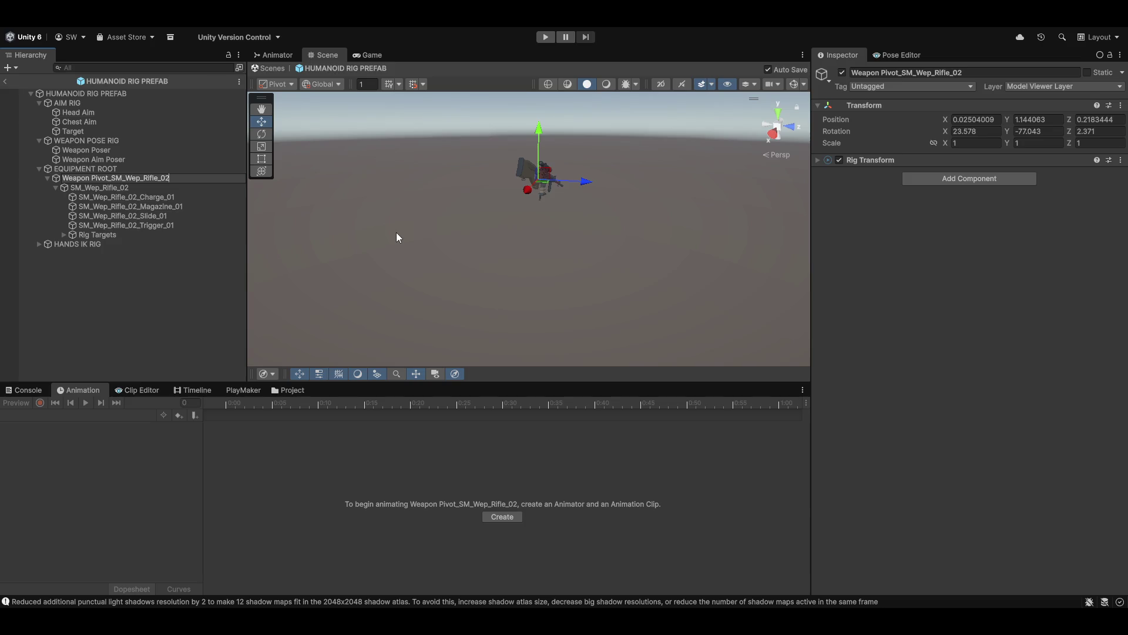
key(ctrl+shift+Left)
key(ctrl+shift+Left)
key(ctrl+shift+Left)
key(ctrl+shift+Left)
key(BackSpace)
key(Return)
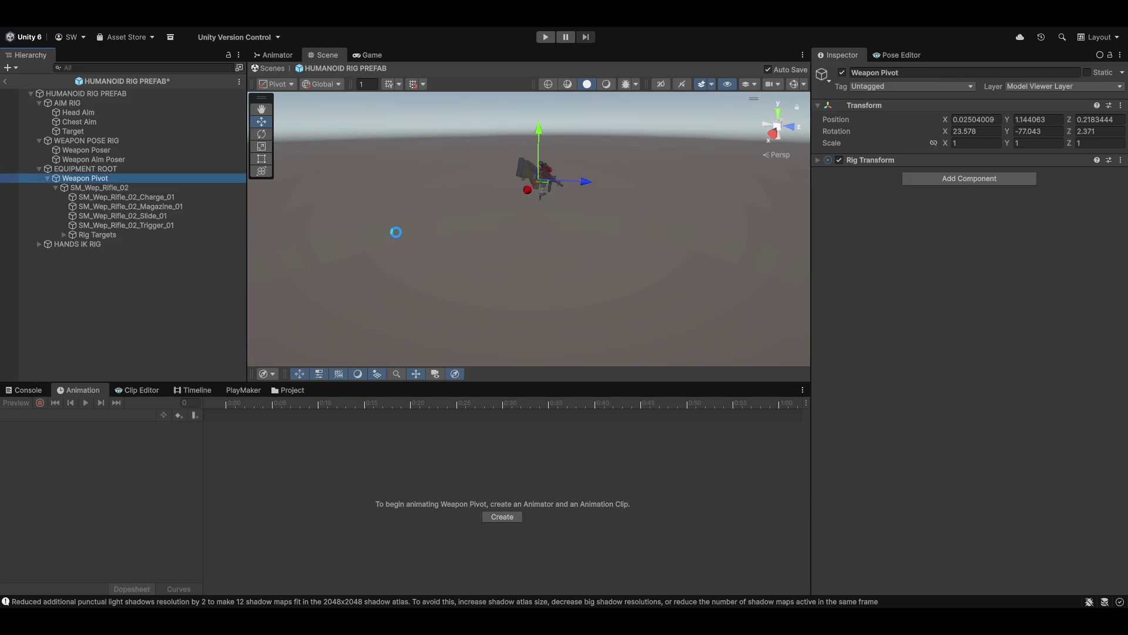
- Select the SM_Wep_Rifle_02 mesh object and reframe the view around the rifle
mouse_move(491, 218)
mouse_down()
mouse_move(401, 245)
mouse_move(449, 229)
mouse_up()
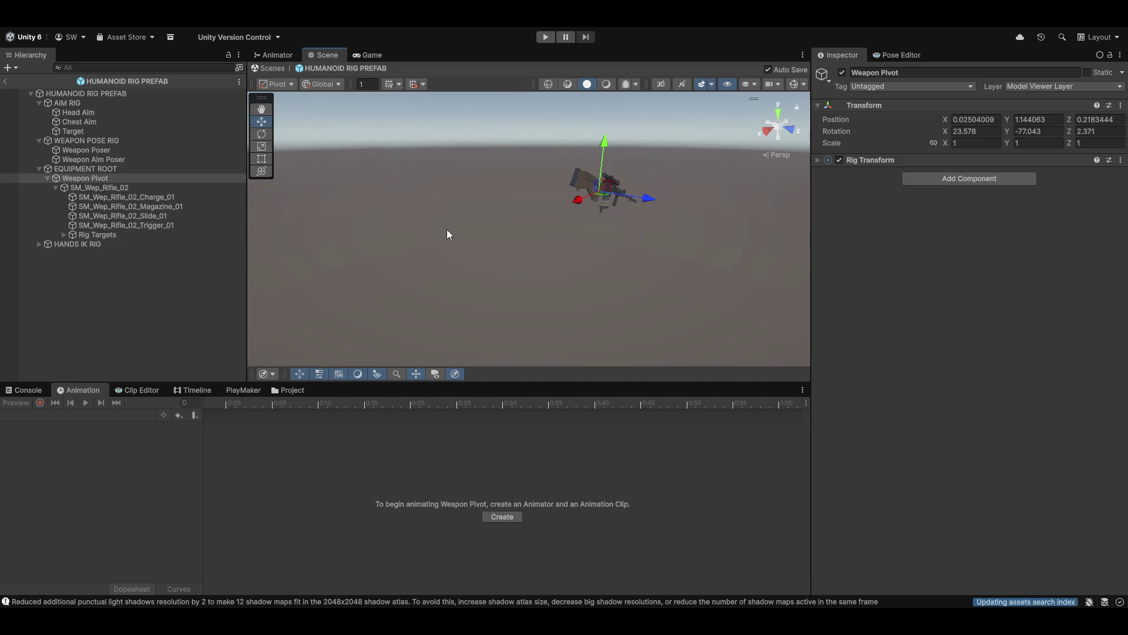
click(111, 188)
drag(609, 270, 458, 269)
drag(584, 257, 506, 252)
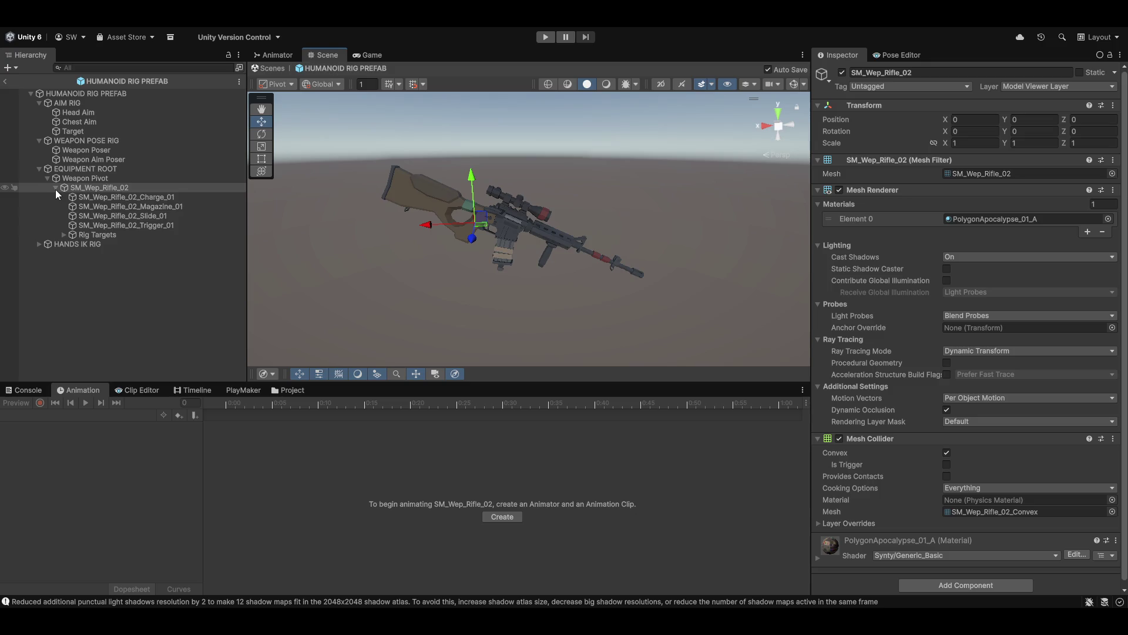
- Expand EQUIPMENT ROOT > Weapon Pivot > SM_Wep_Rifle_02 > Rig Targets to reveal the grip and mod targets
click(100, 236)
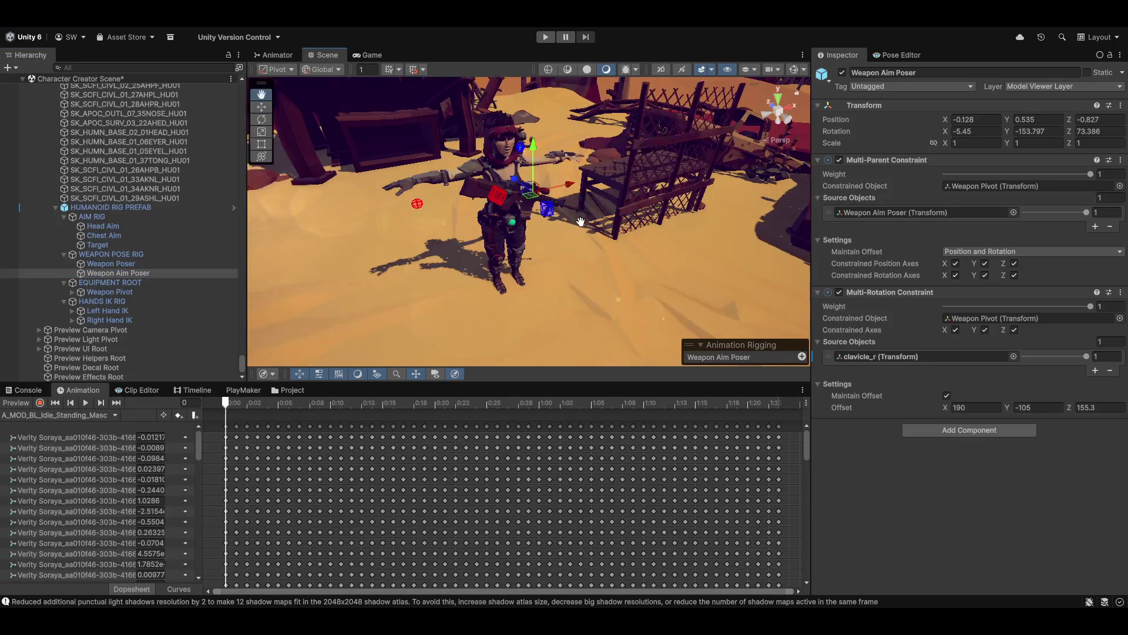
scroll(492, 244, up, 10)
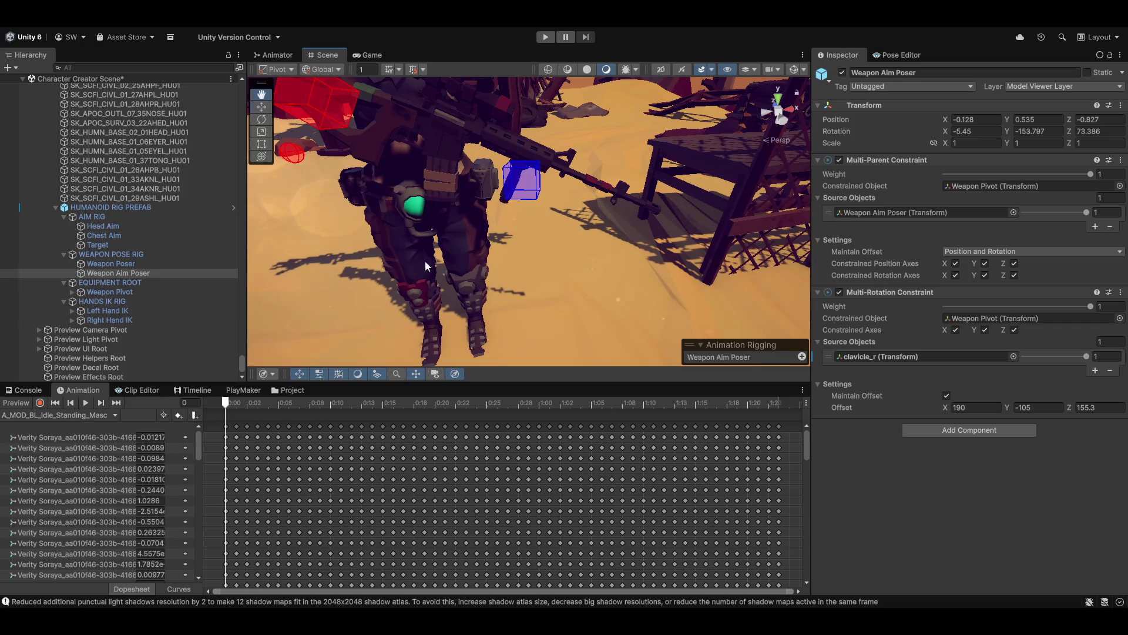
drag(425, 260, 446, 242)
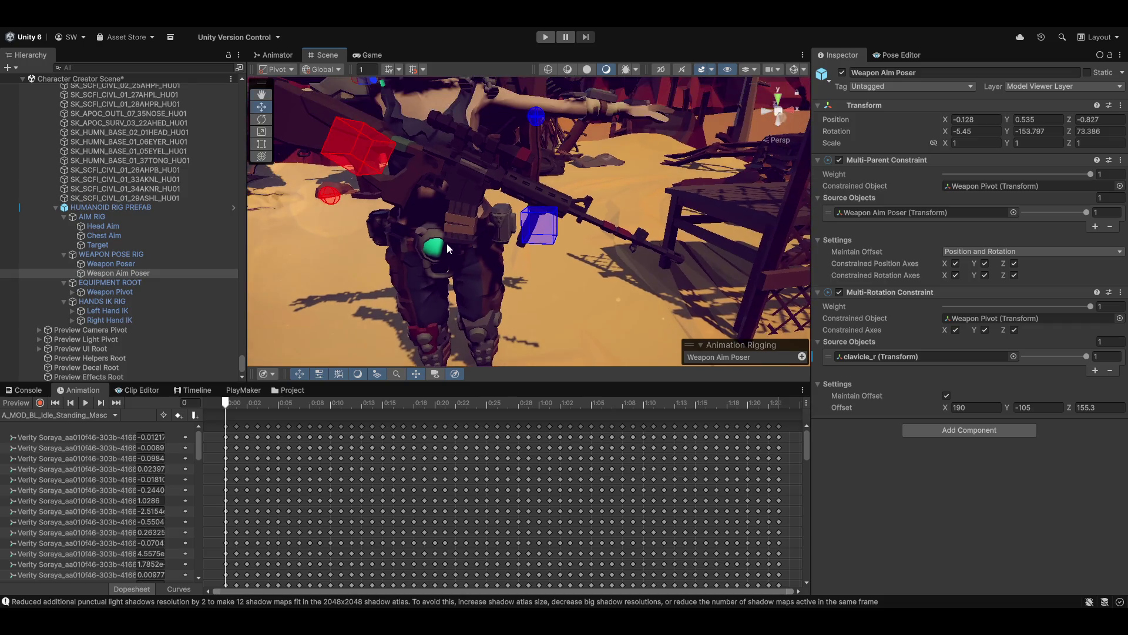
click(91, 282)
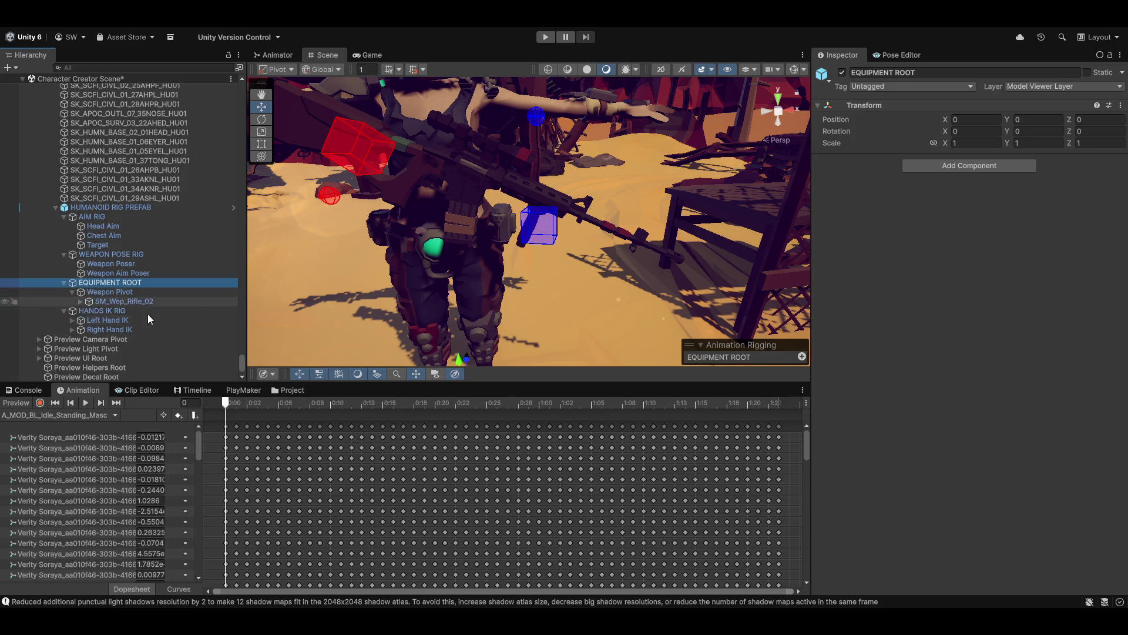
click(72, 291)
click(81, 291)
scroll(147, 303, down, 4)
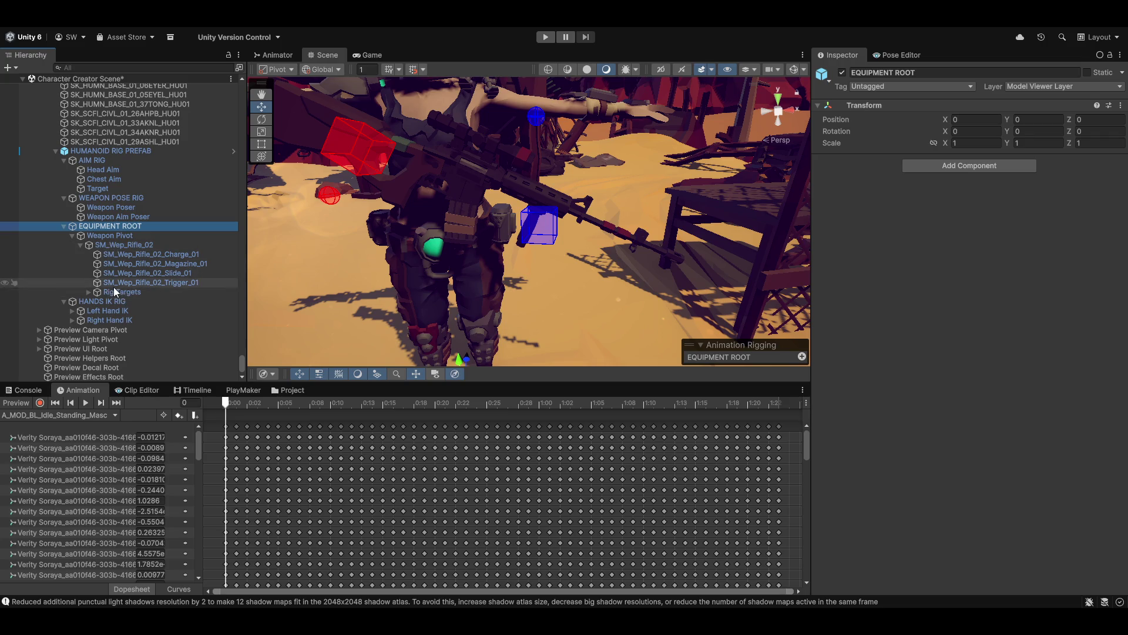
click(90, 291)
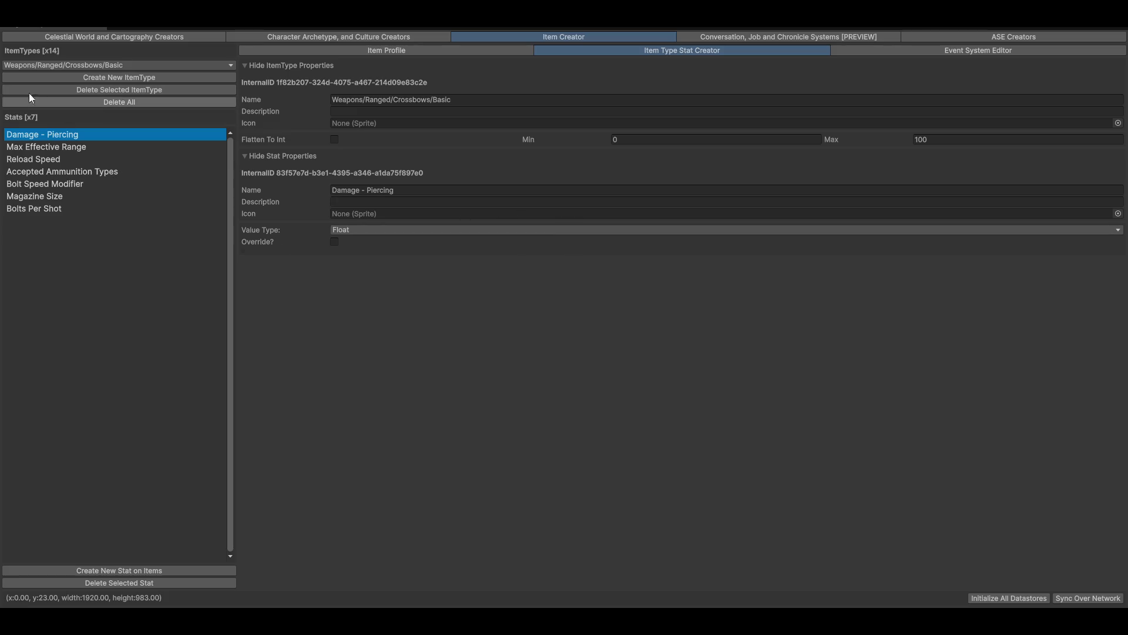
click(144, 66)
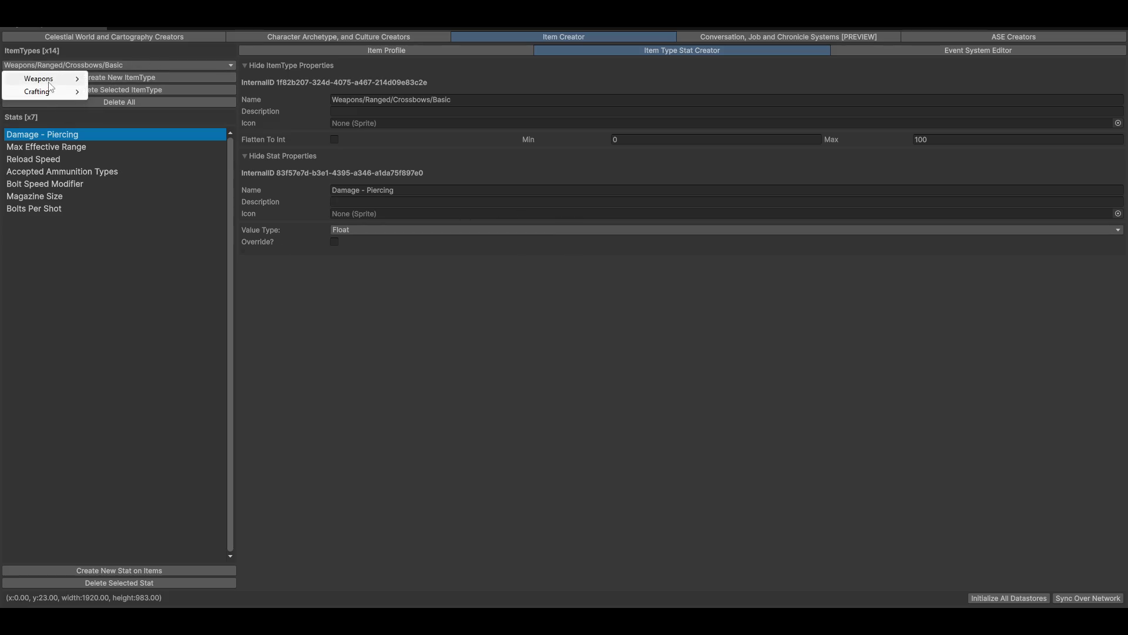
mouse_move(59, 78)
mouse_move(107, 80)
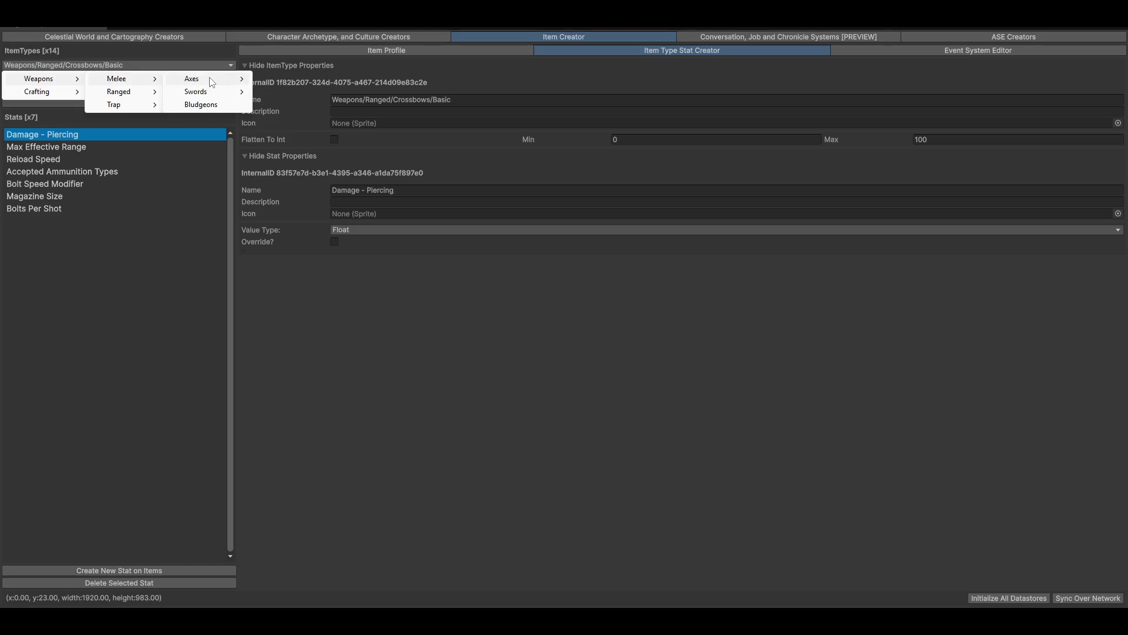
mouse_move(213, 81)
click(606, 362)
click(909, 103)
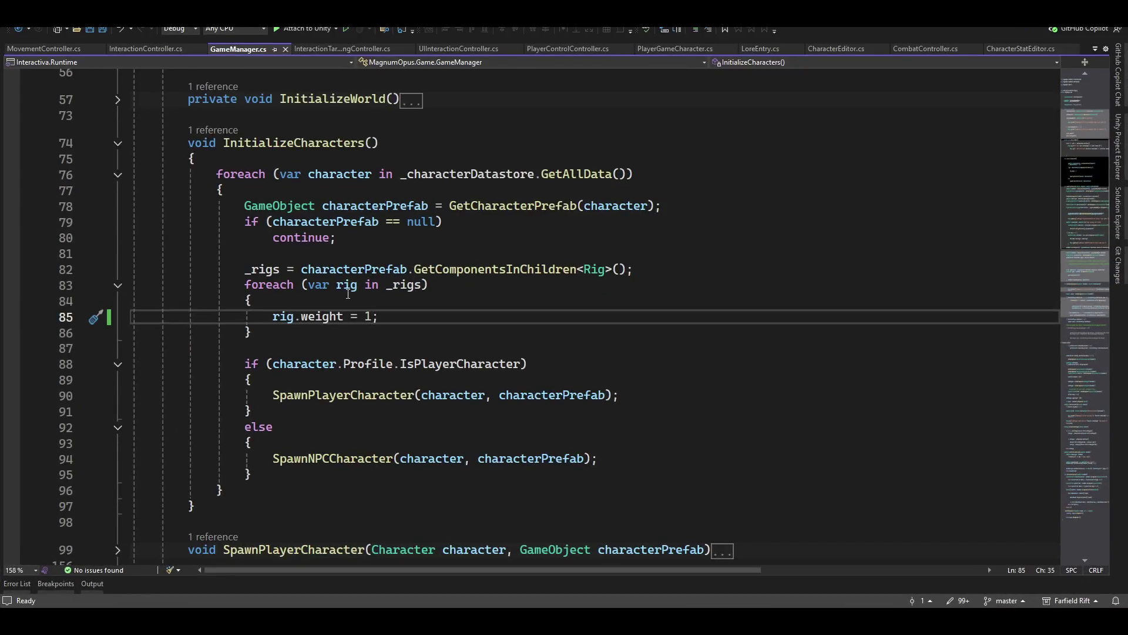
- In Solution Explorer, expand Interactiva.MagnumOpusEditor > Assets > _WORK > Magnum Opus Editor > Scripts
scroll(302, 247, up, 6)
scroll(302, 247, up, 1)
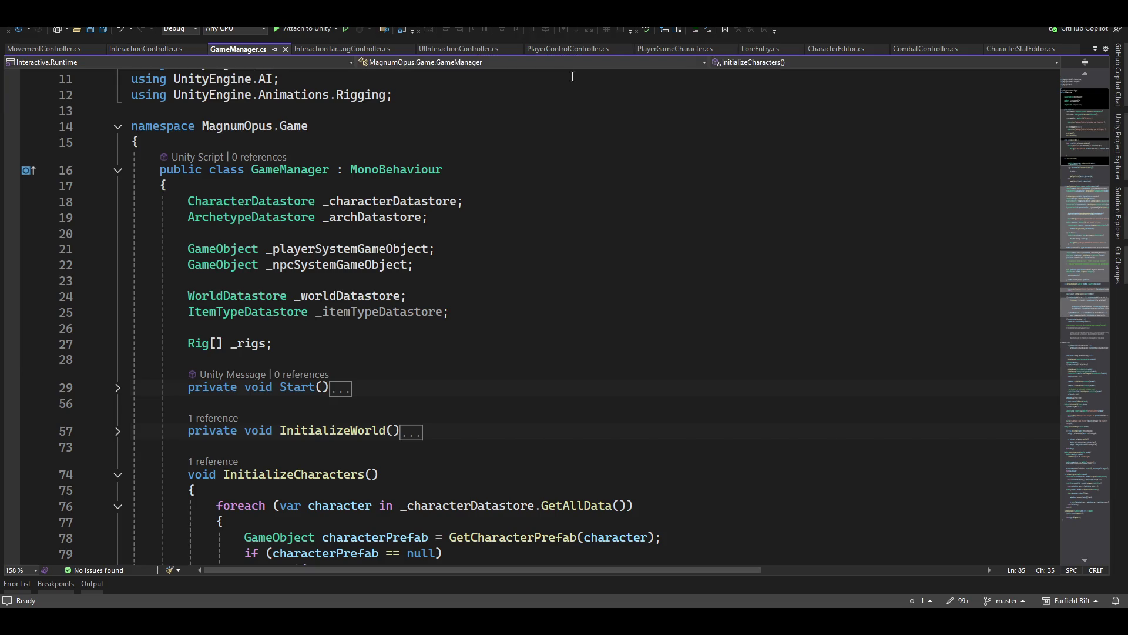
click(1119, 213)
scroll(970, 338, down, 6)
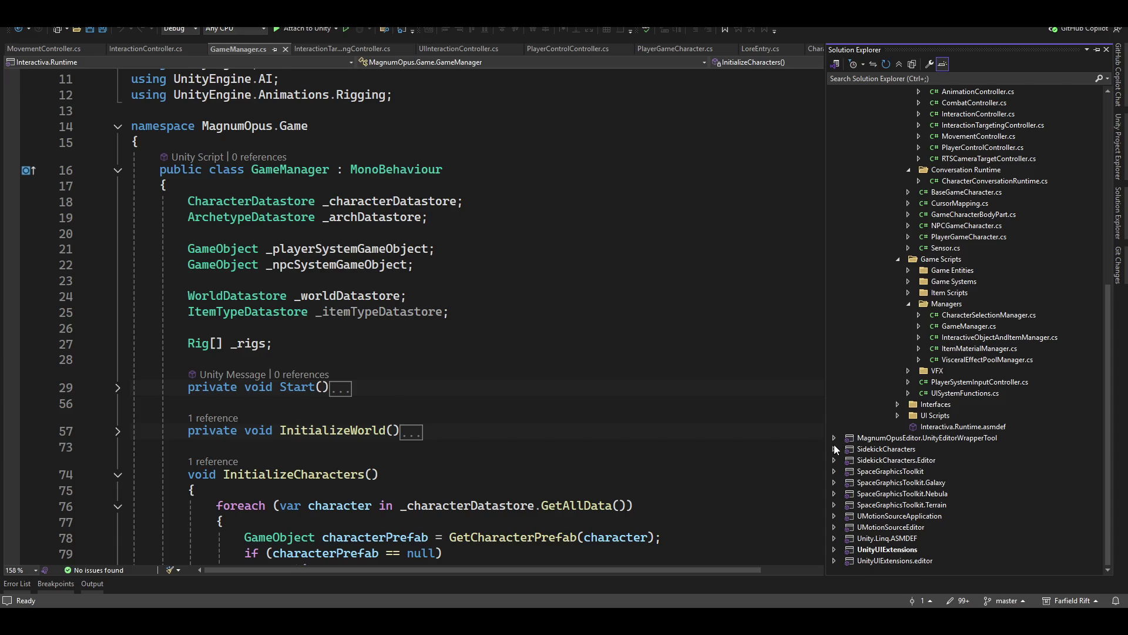
scroll(970, 382, up, 4)
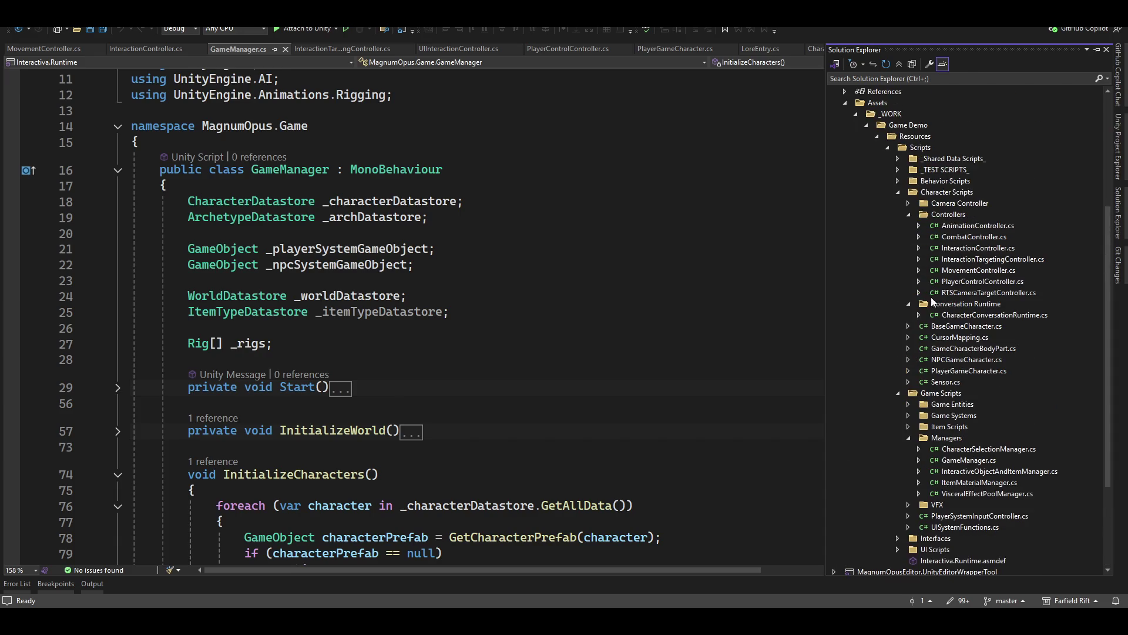
scroll(901, 205, up, 4)
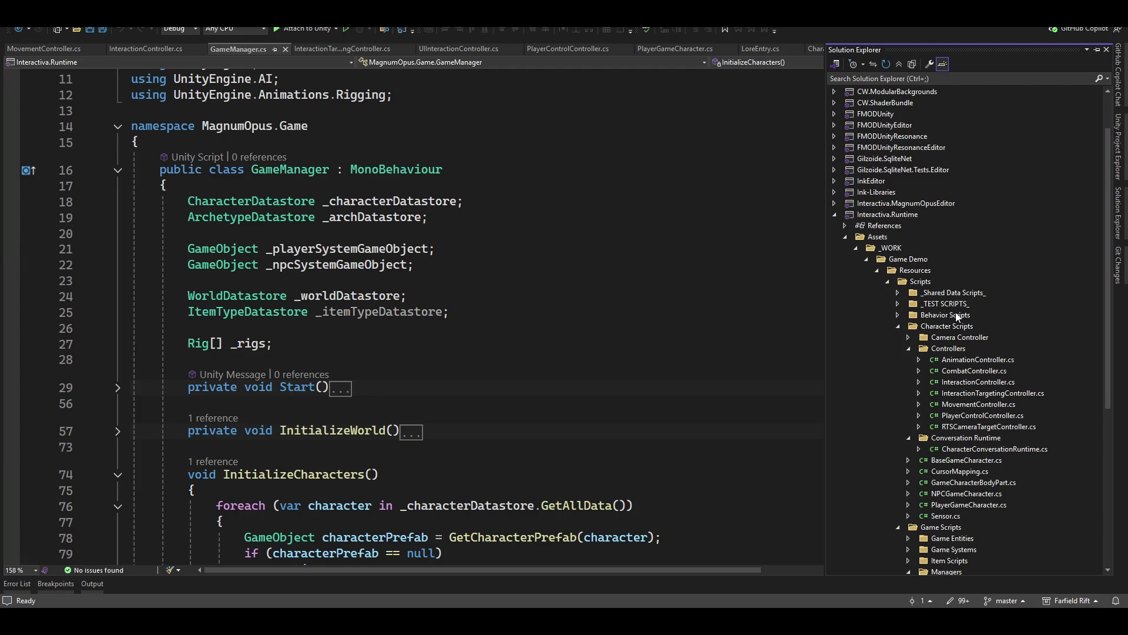
click(834, 203)
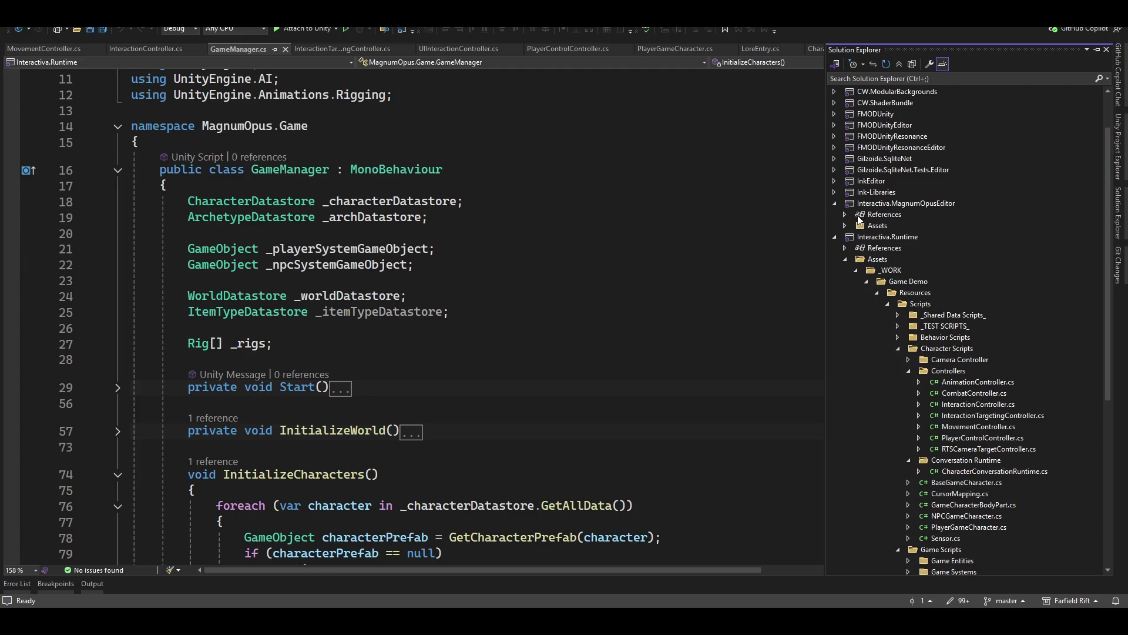
click(845, 227)
click(855, 237)
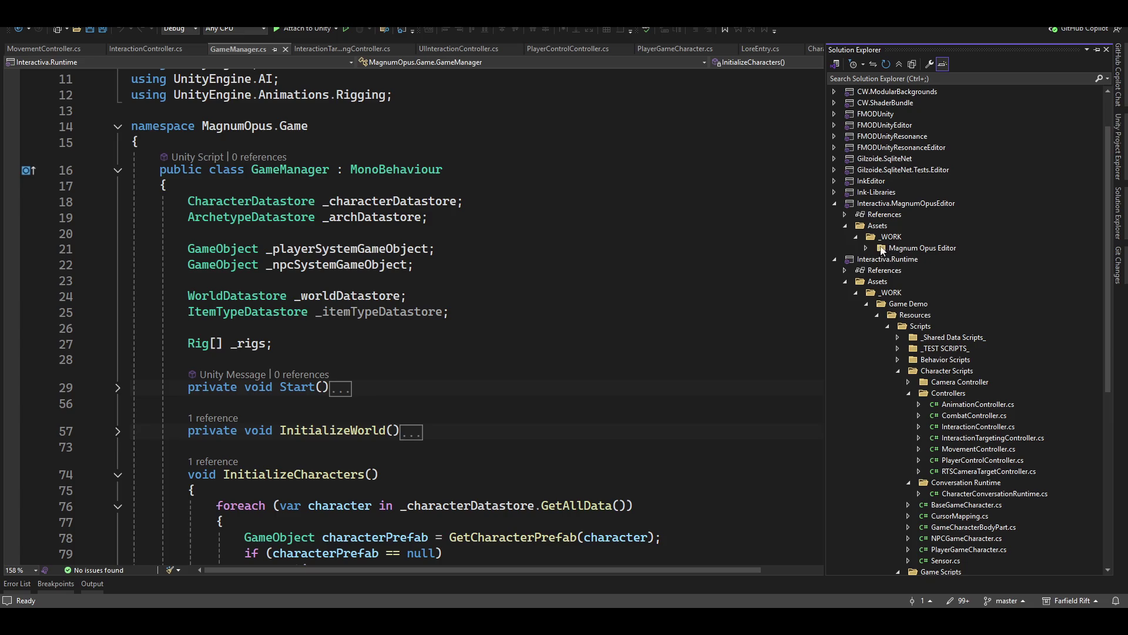
click(865, 248)
click(877, 259)
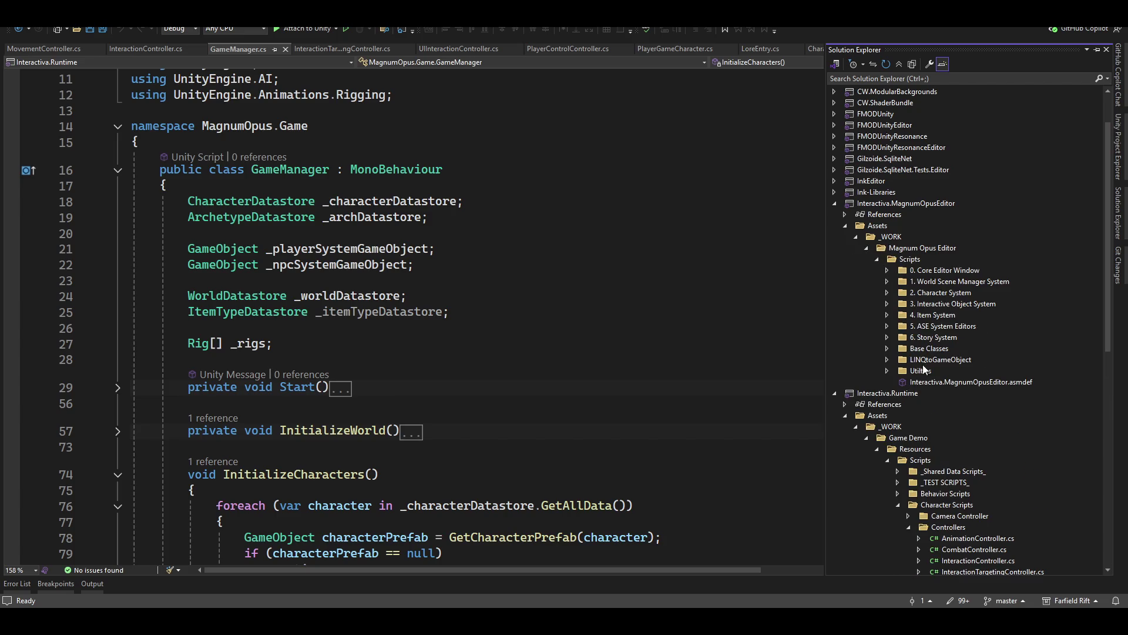
- Drill into 4. Item System > ItemType System and open ItemTypeEditor.cs
click(927, 338)
key(Up)
key(Up)
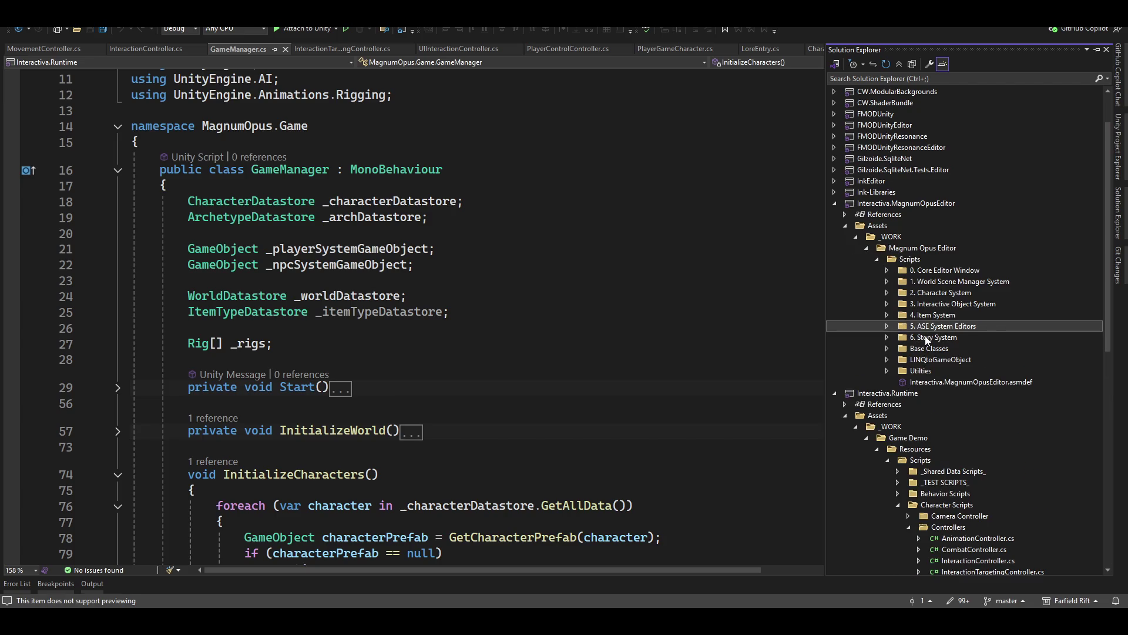
key(Right)
key(Down)
key(Down)
key(Down)
key(Down)
key(Down)
key(Up)
key(Right)
key(Down)
key(Down)
key(Down)
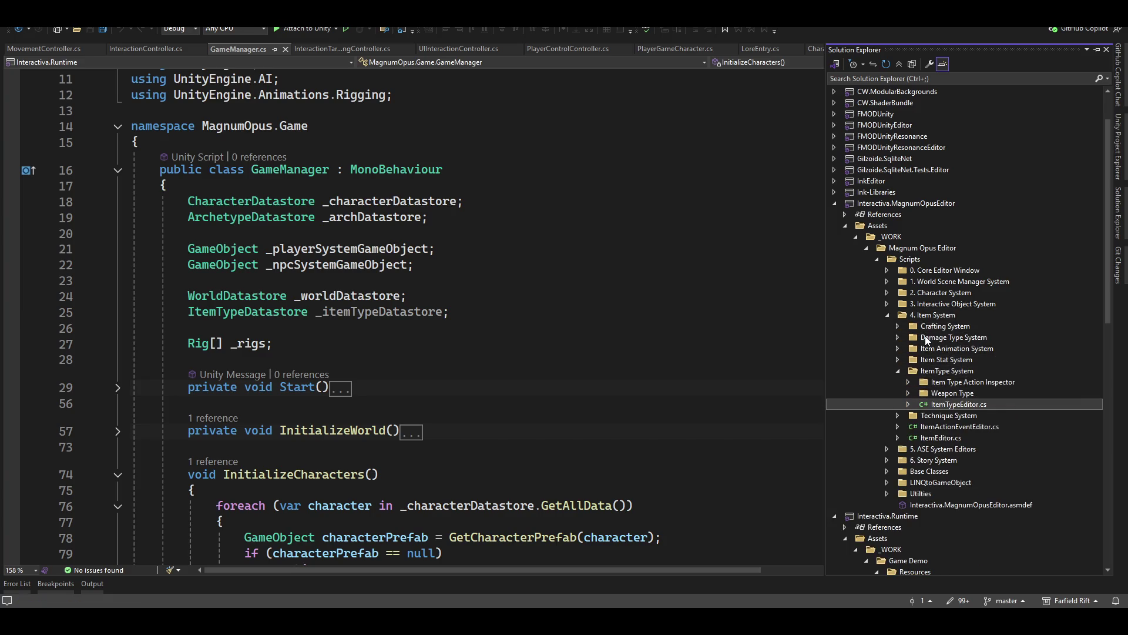
scroll(637, 345, down, 3)
scroll(637, 345, down, 10)
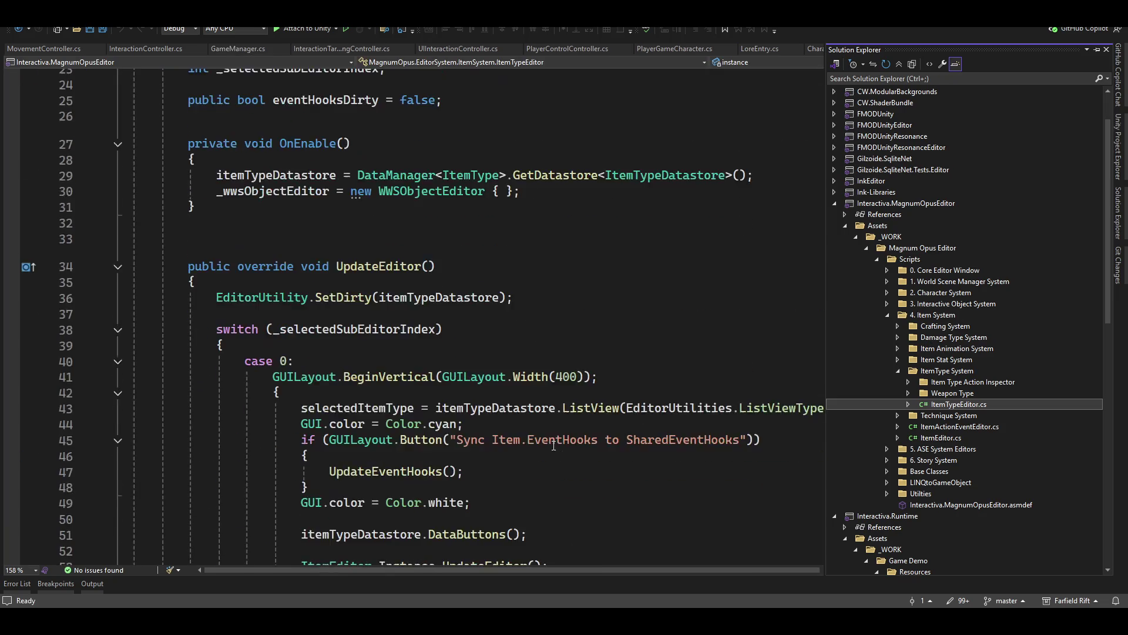
- Scroll ItemTypeEditor.cs to WorkArea's switch cases and go to ItemTypeStatCreator.Instance.WorkArea()'s definition
click(680, 268)
scroll(611, 332, up, 2)
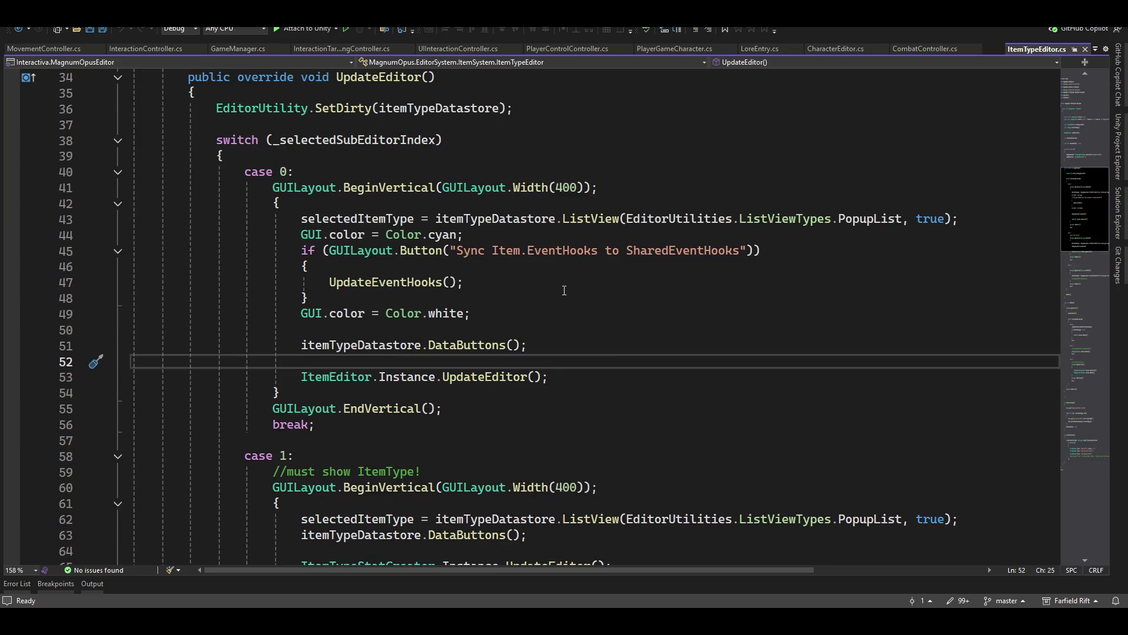
scroll(475, 390, down, 5)
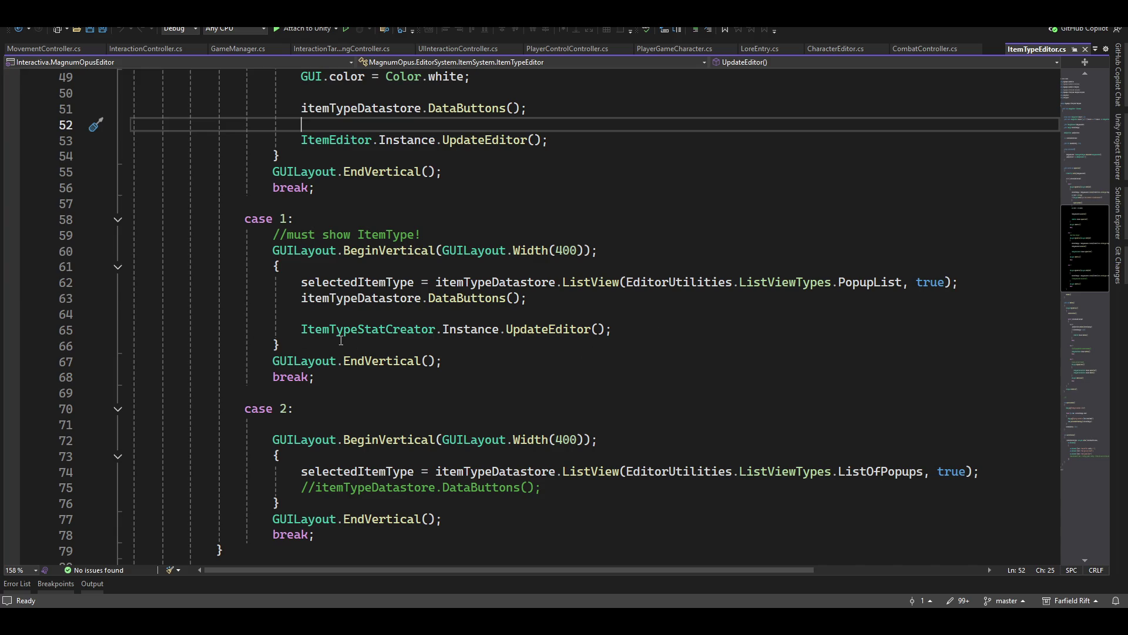
scroll(257, 448, down, 2)
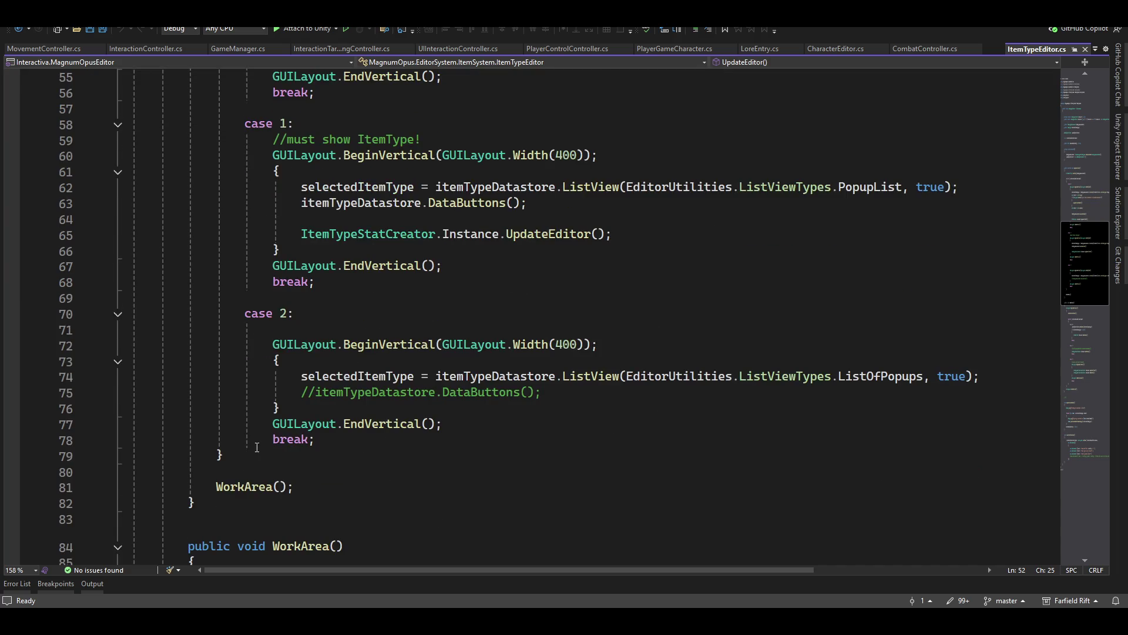
scroll(479, 431, down, 13)
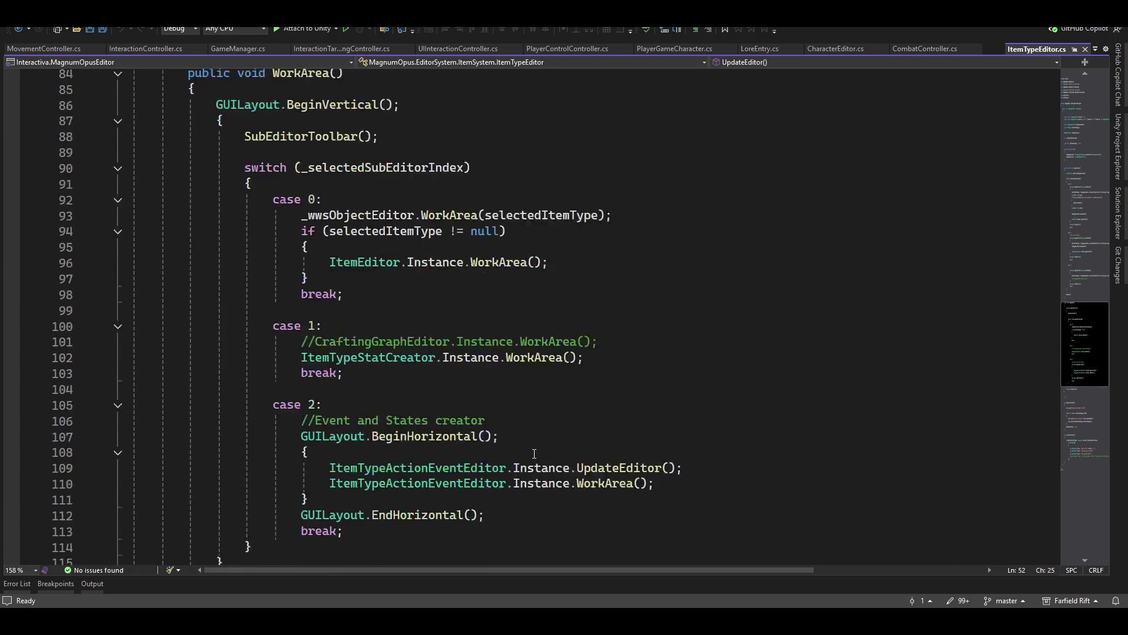
scroll(516, 451, up, 5)
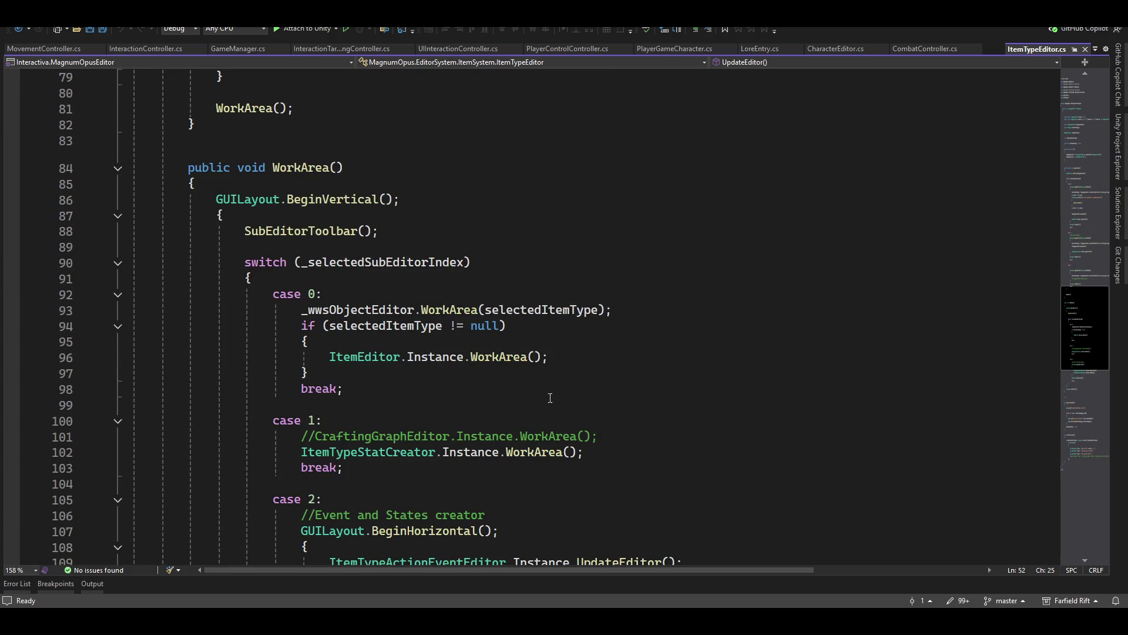
scroll(553, 397, down, 1)
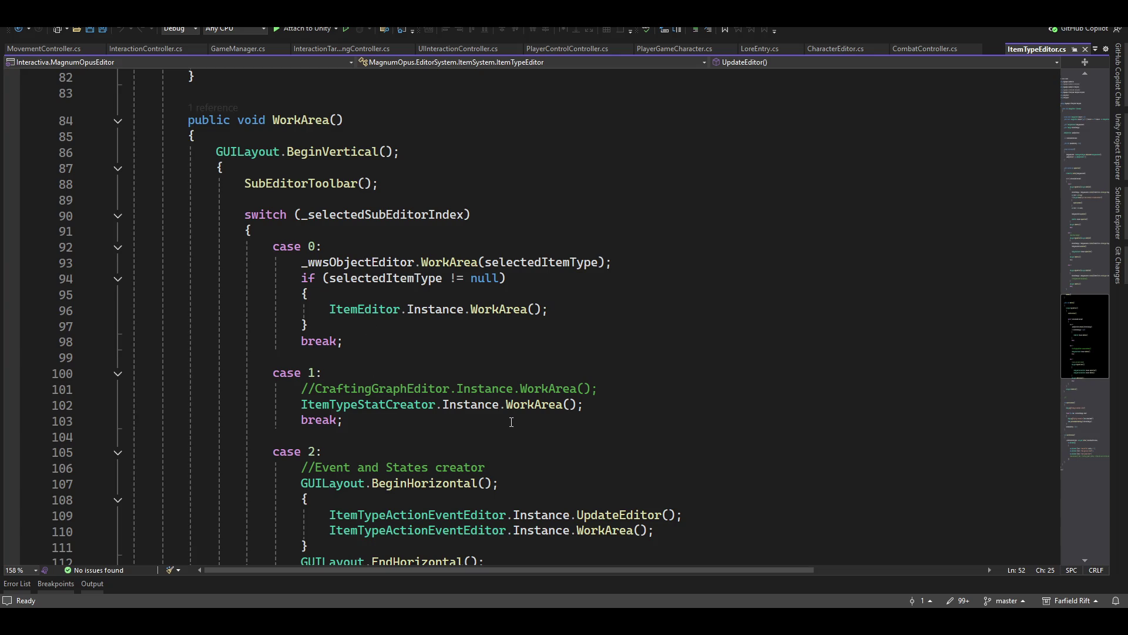
scroll(462, 422, down, 1)
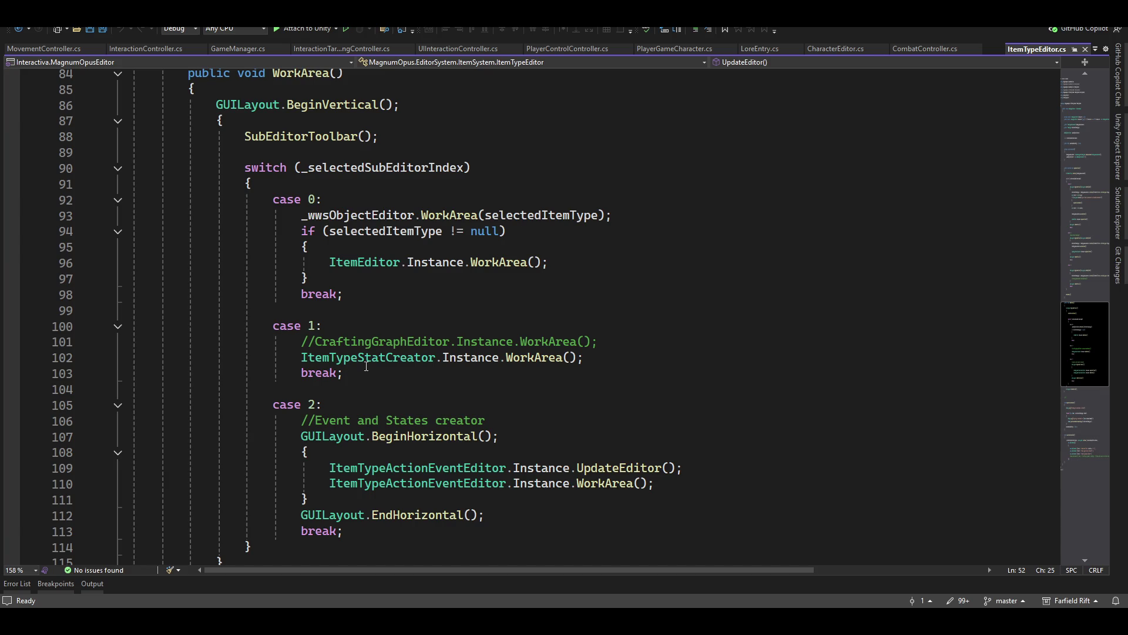
ctrl+click(521, 359)
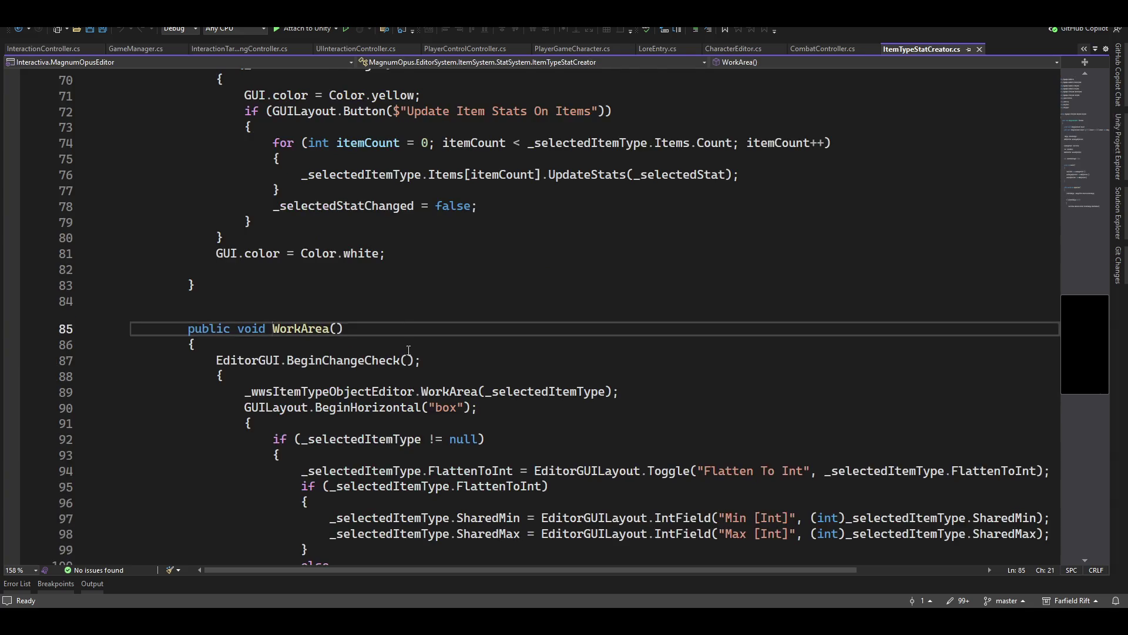
- Below the else block, start a new `_selectedItemType.IKPrefab` line
scroll(404, 343, down, 6)
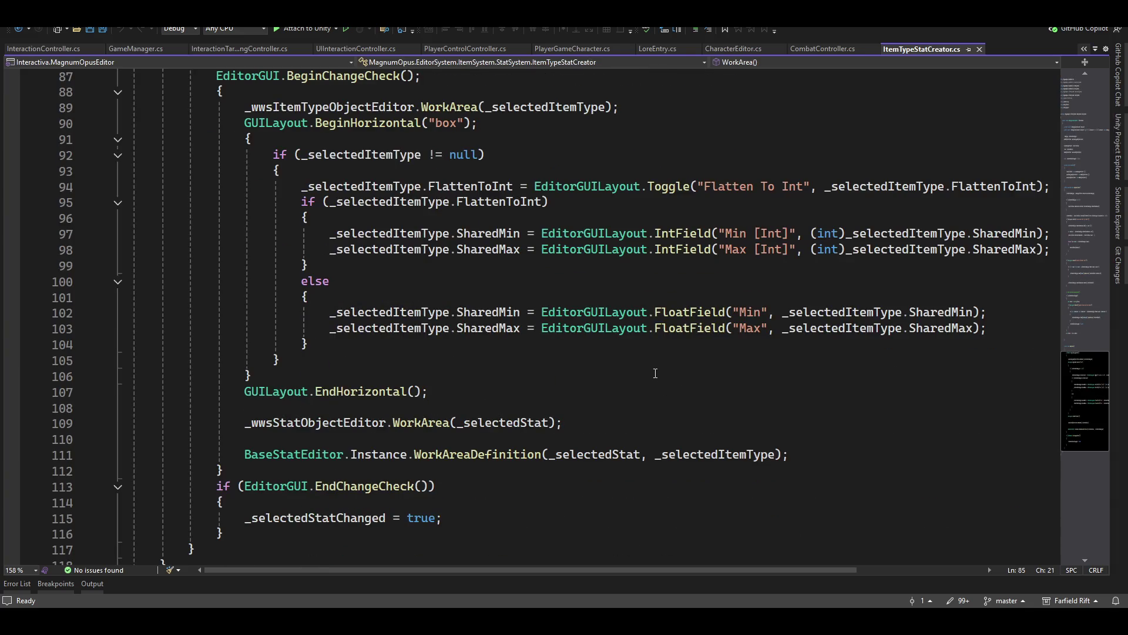
click(606, 352)
key(Return)
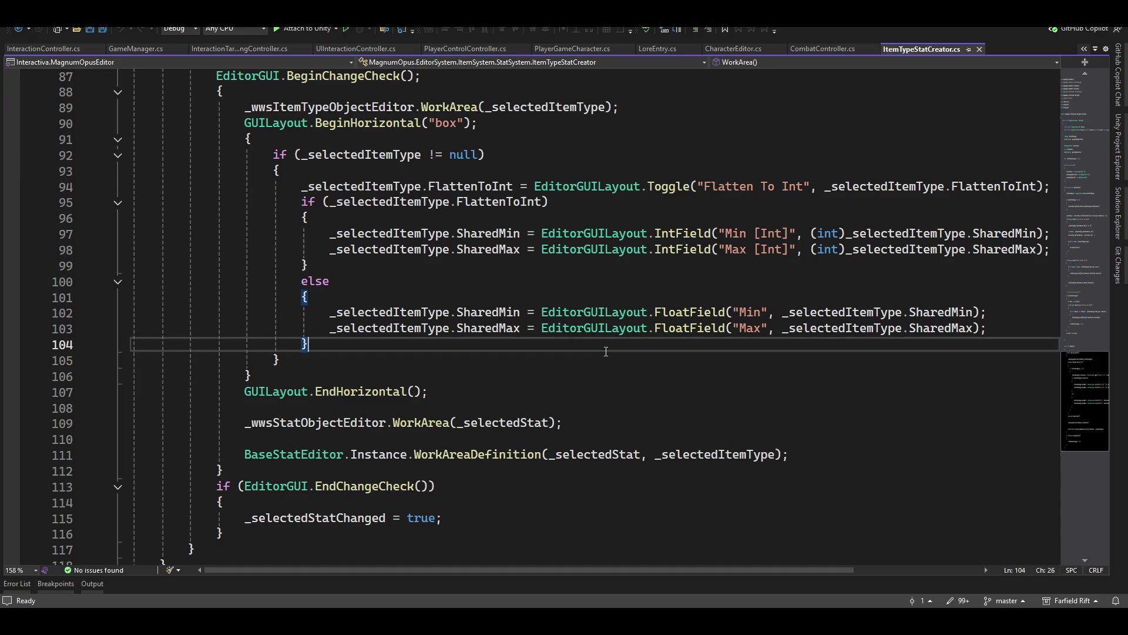
key(Return)
text(_s)
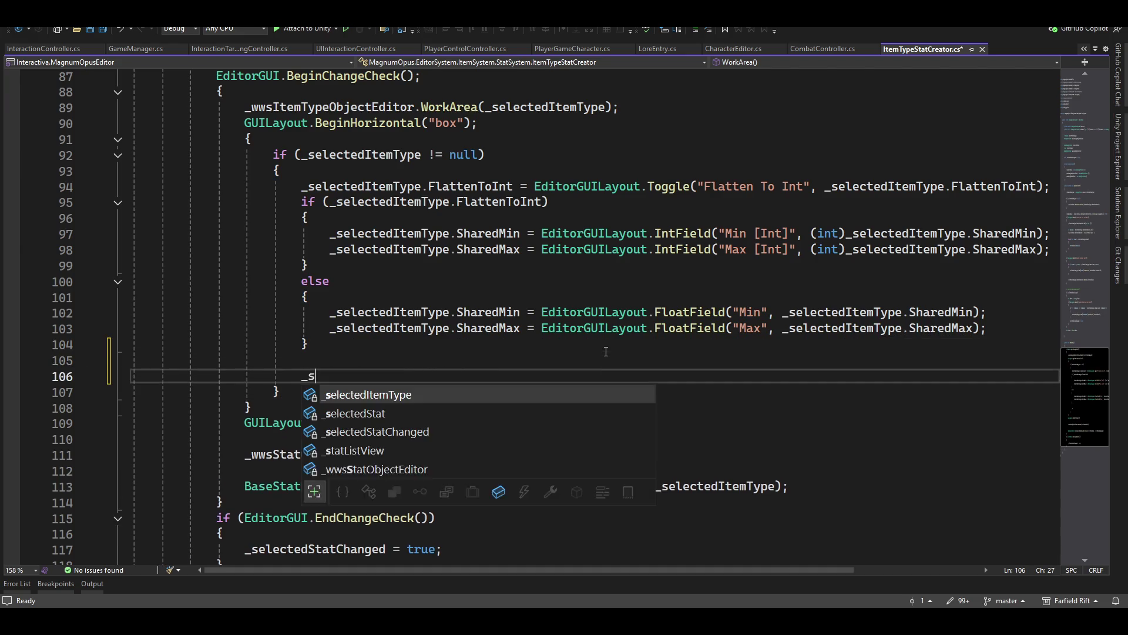
text(electedItemType.)
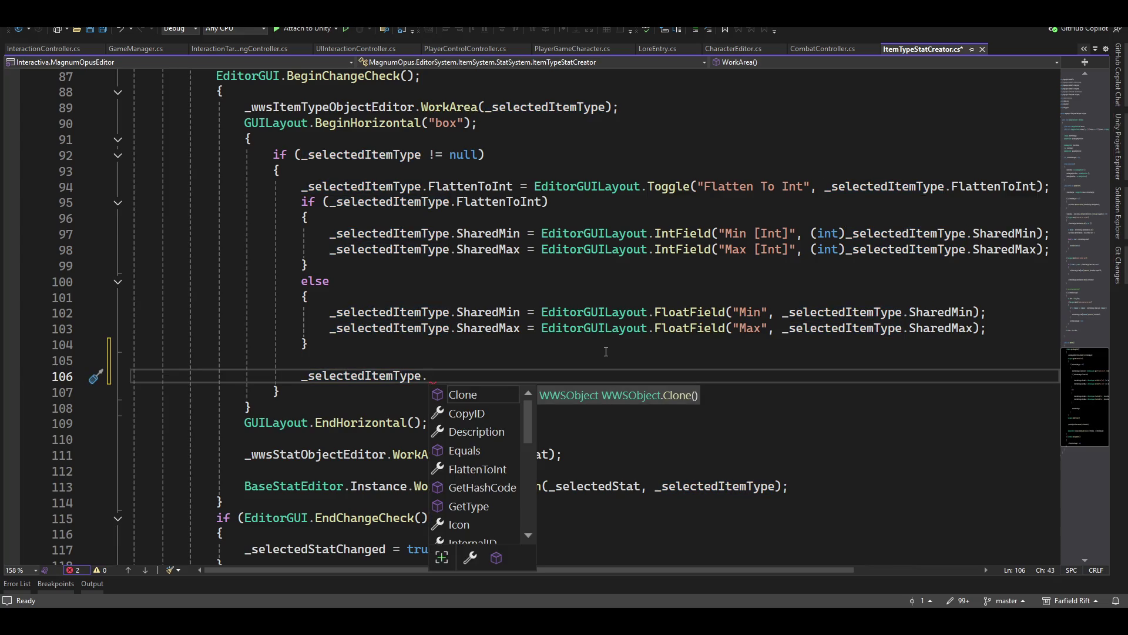
key(Down)
key(Down)
key(Down)
key(Down)
key(Down)
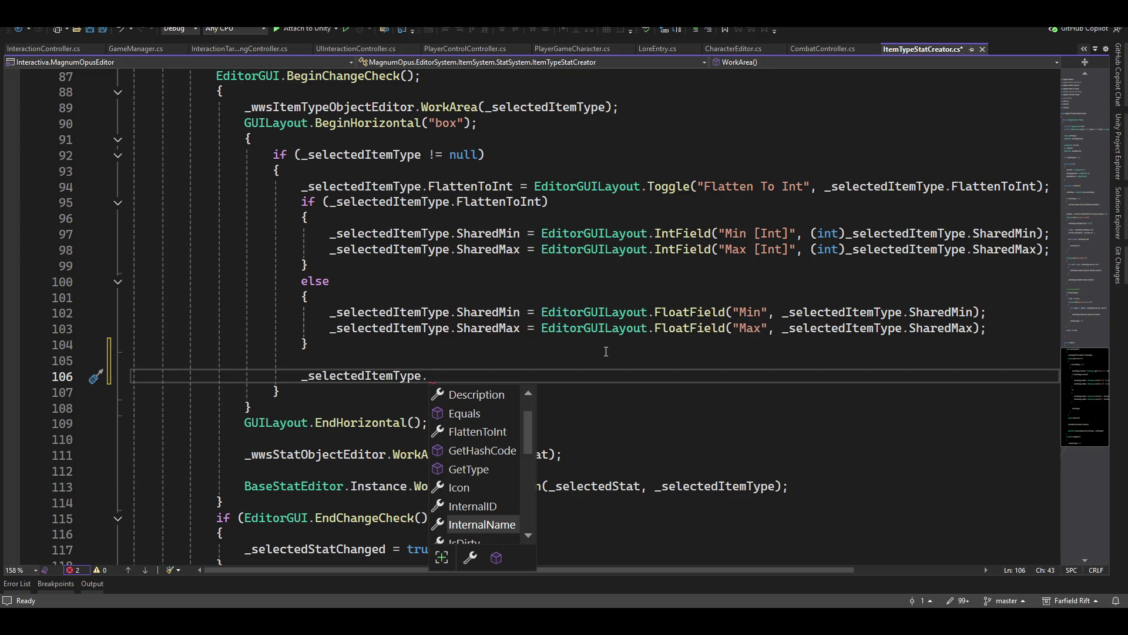
text(IKPrefab)
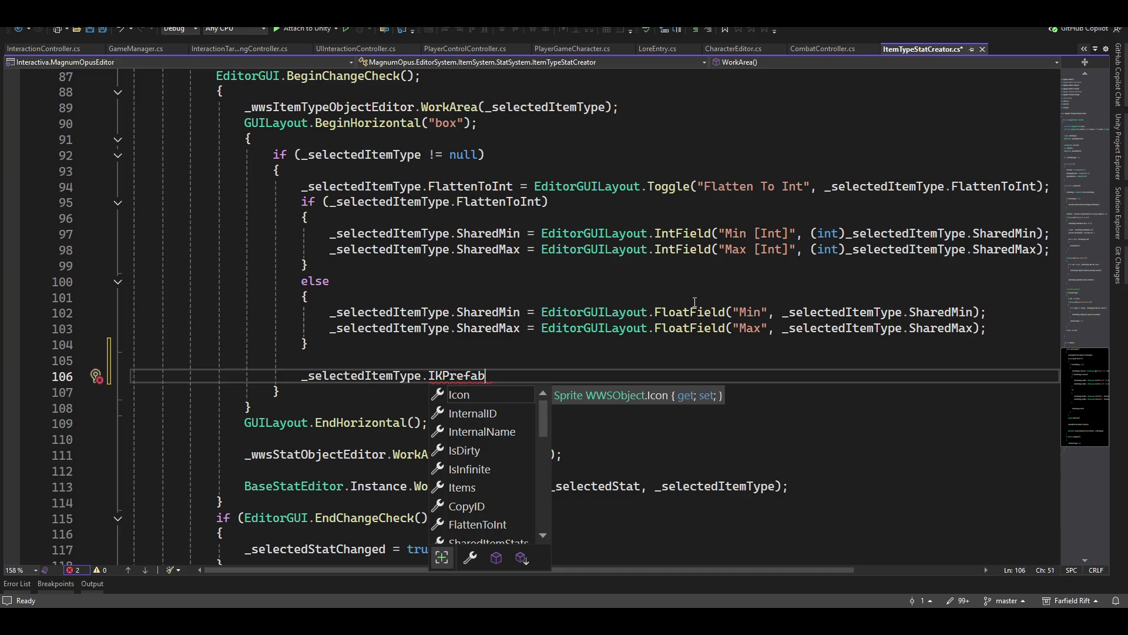
key(Escape)
- Follow _selectedItemType's declaration to the ItemType class in ItemType.cs, caret at line 32
click(312, 375)
key(F12)
key(ctrl+Left)
key(F12)
click(328, 462)
key(Up)
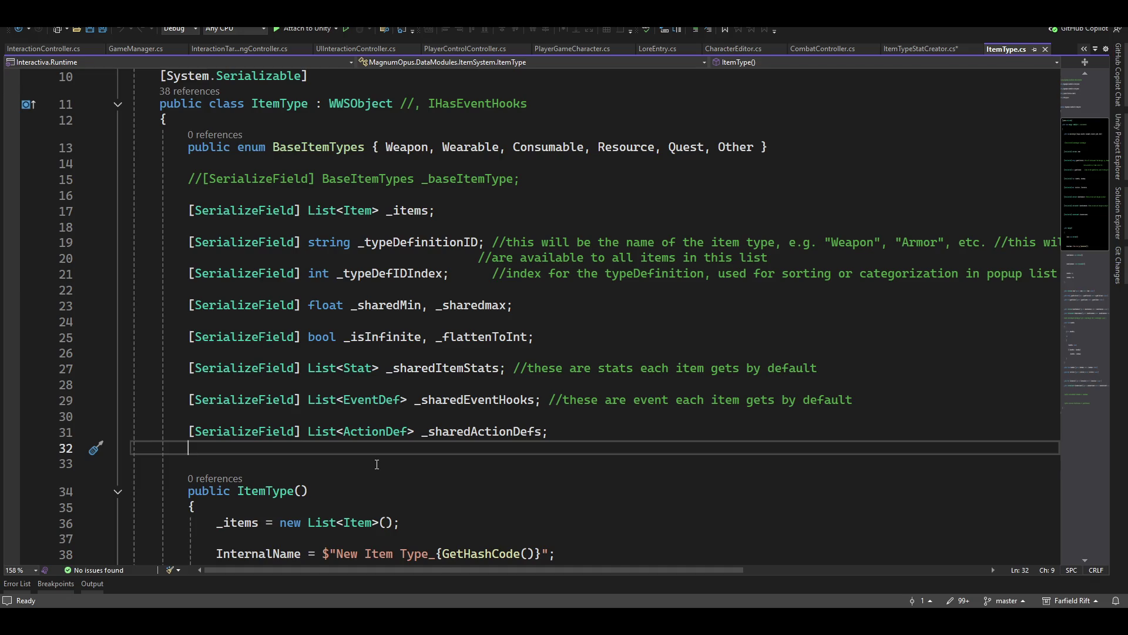
- Type `[SerializeField] List<StateDef> _sharedStateDefs;` on a new line below _sharedActionDefs
key(Return)
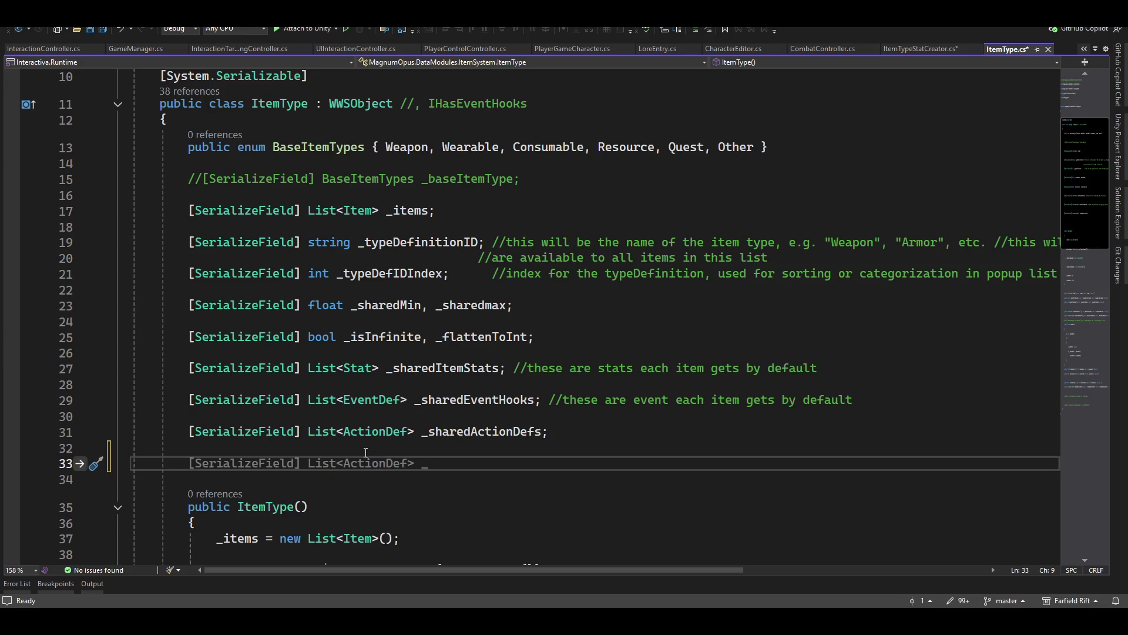
scroll(471, 513, down, 7)
scroll(512, 495, down, 4)
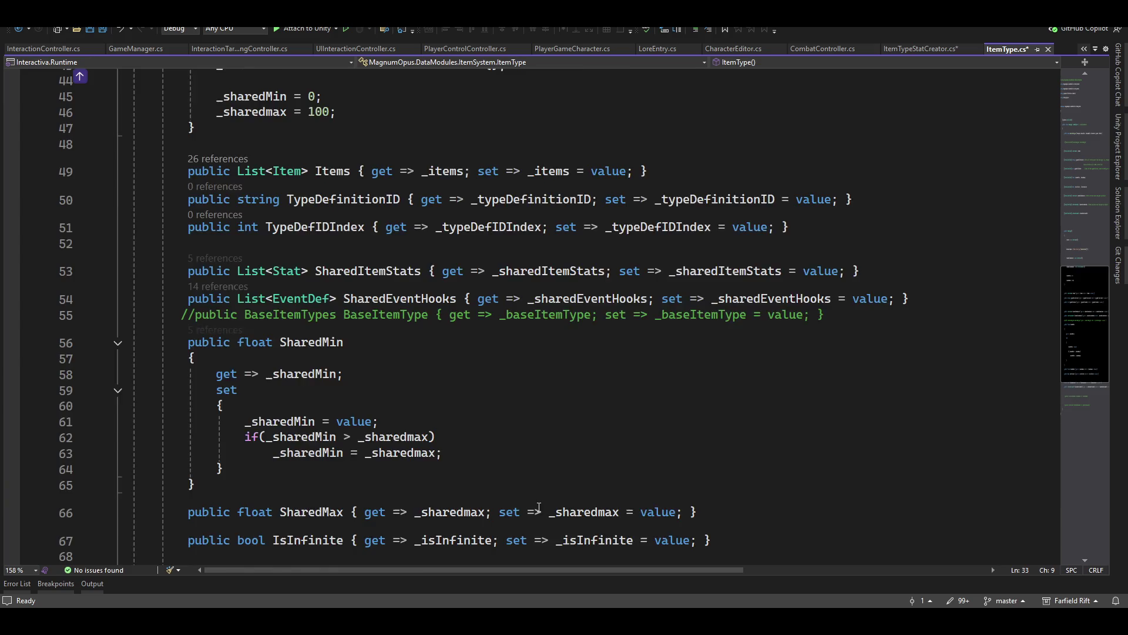
scroll(539, 507, down, 4)
scroll(539, 513, up, 15)
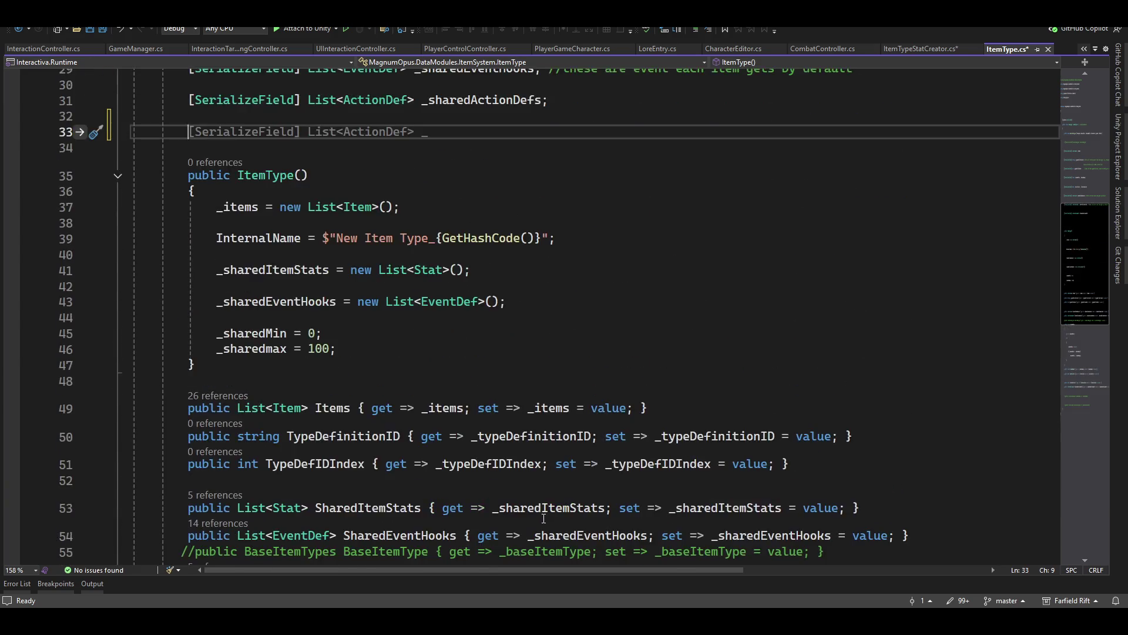
scroll(564, 509, up, 2)
scroll(594, 501, down, 2)
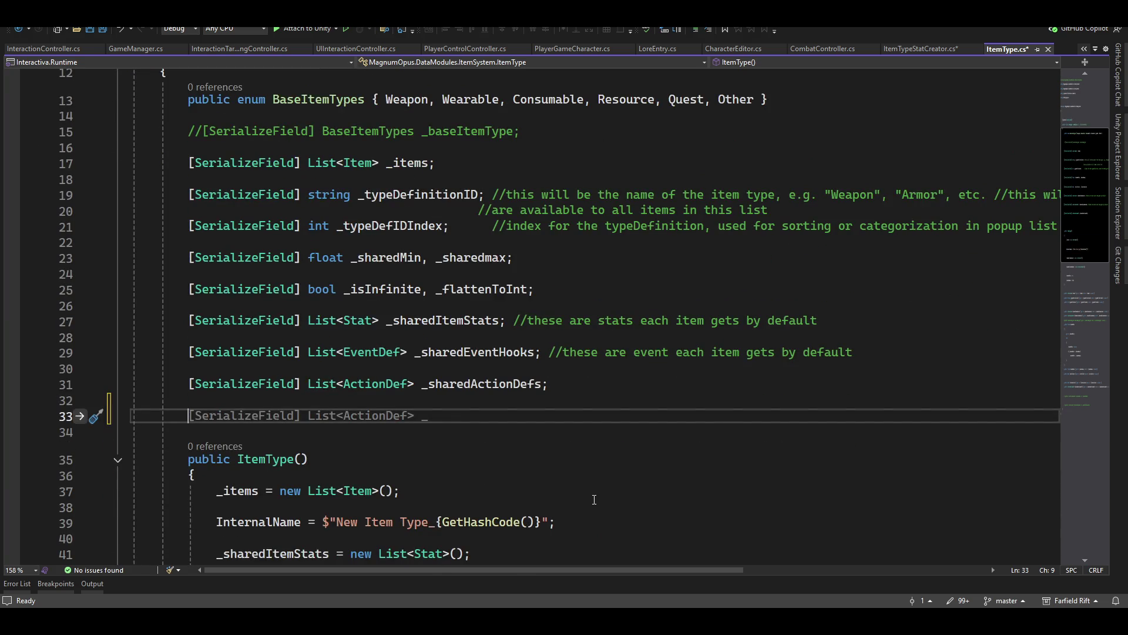
text([ser)
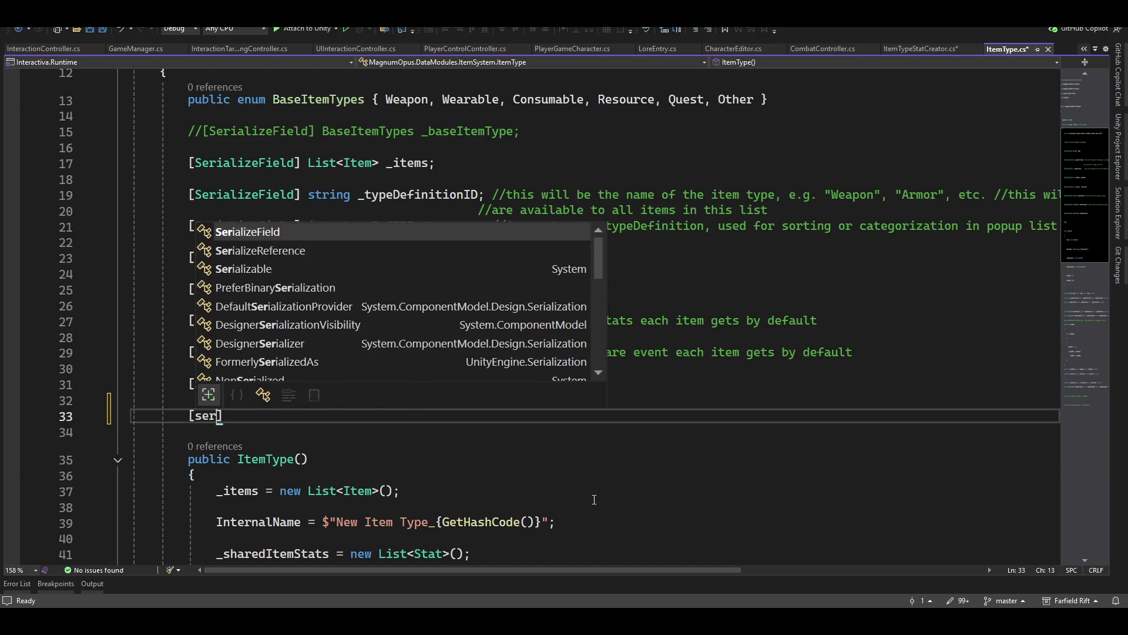
key(Tab)
text(] L)
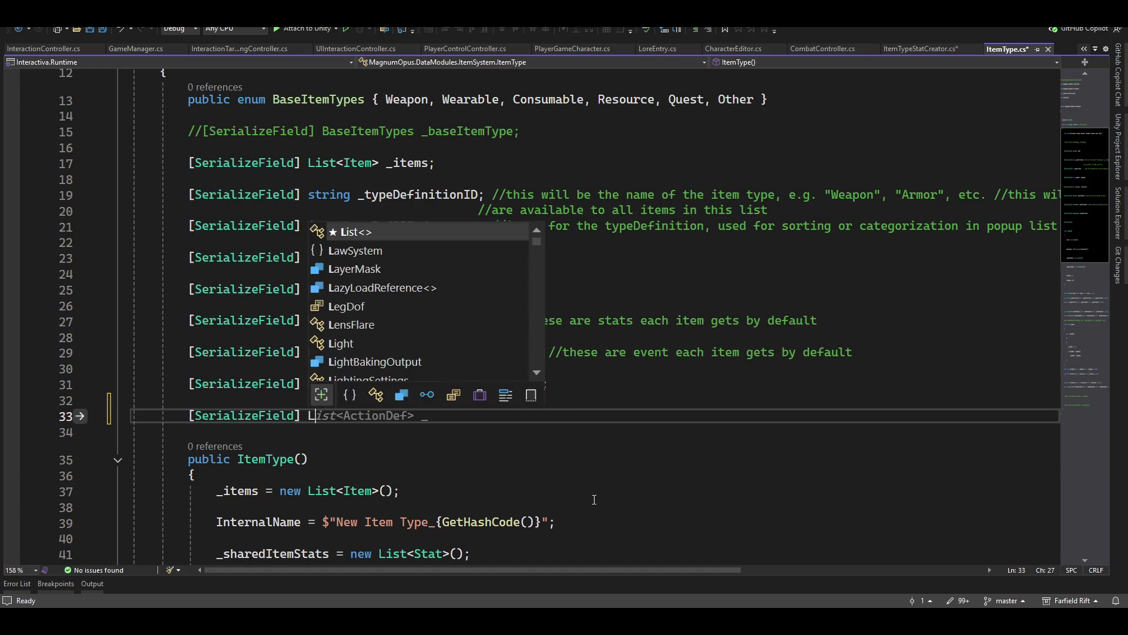
text(ist<)
text(stat)
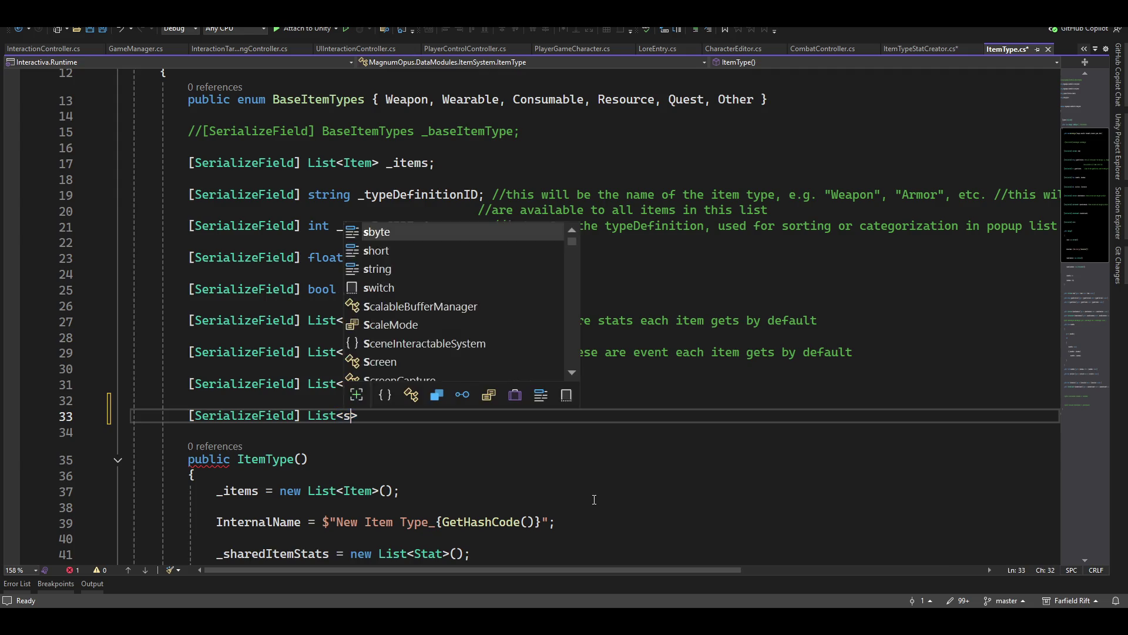
text(ed> )
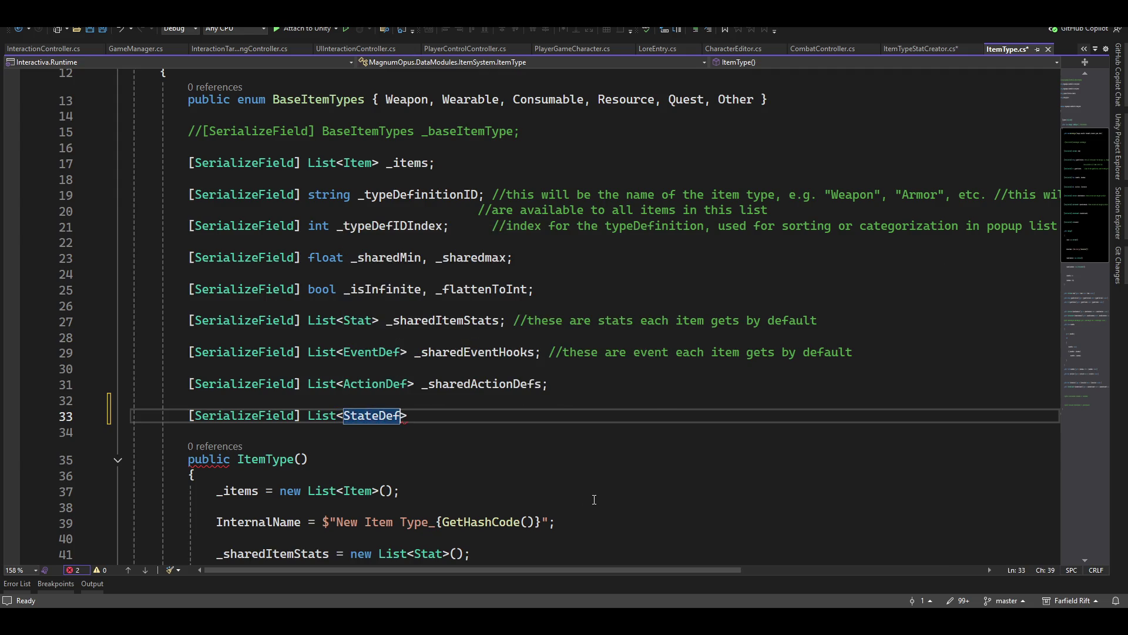
text(_sha)
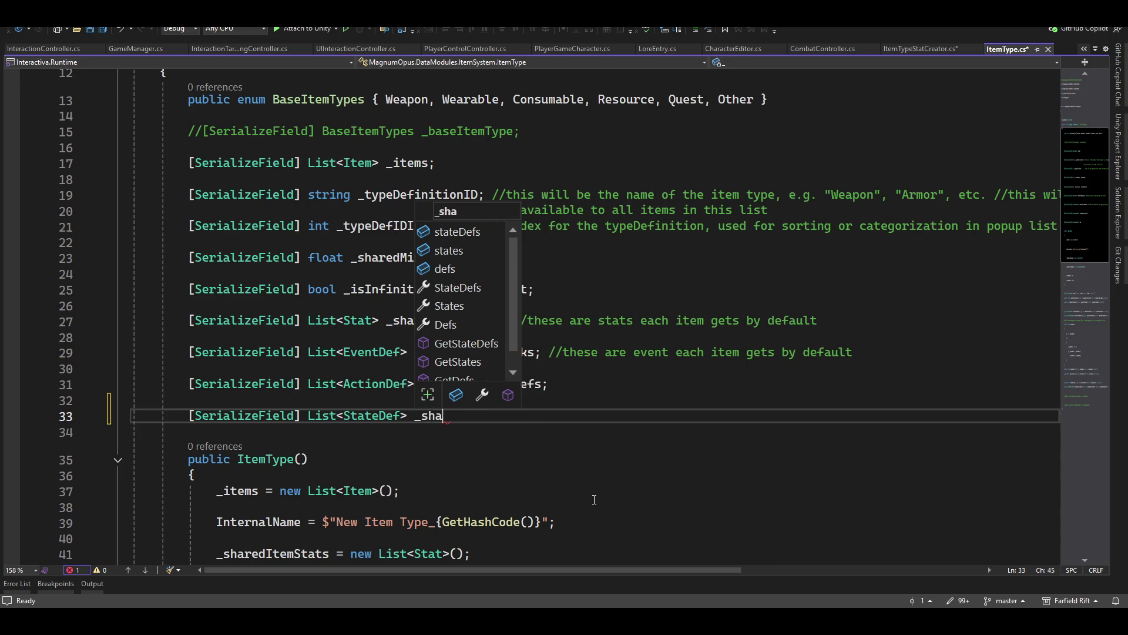
text(redS)
text(tateDe)
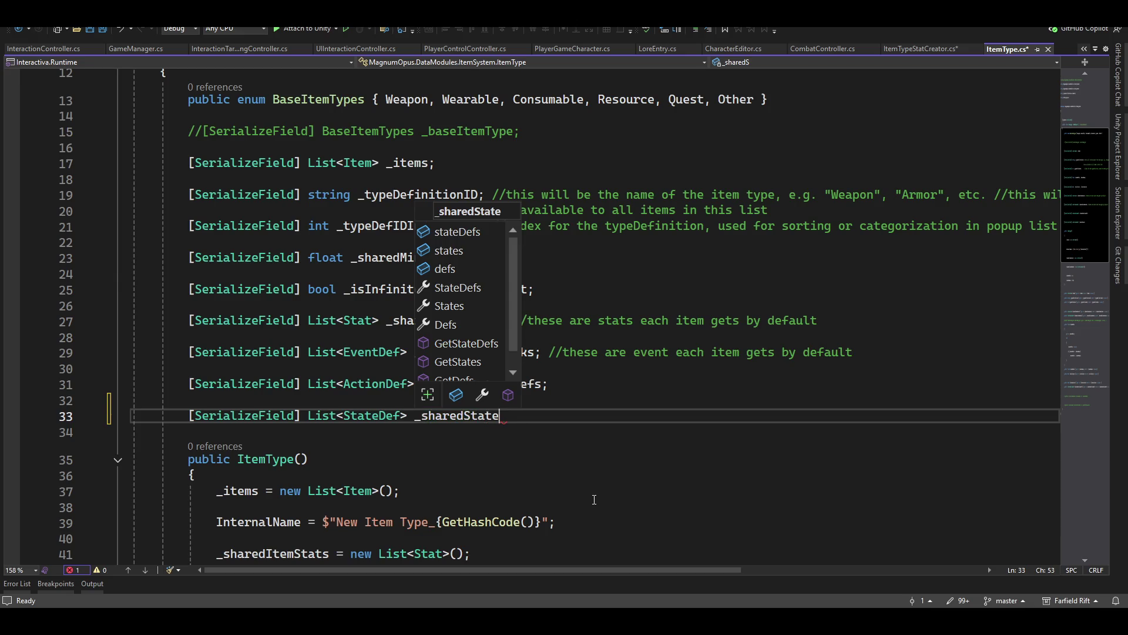
text(fs;)
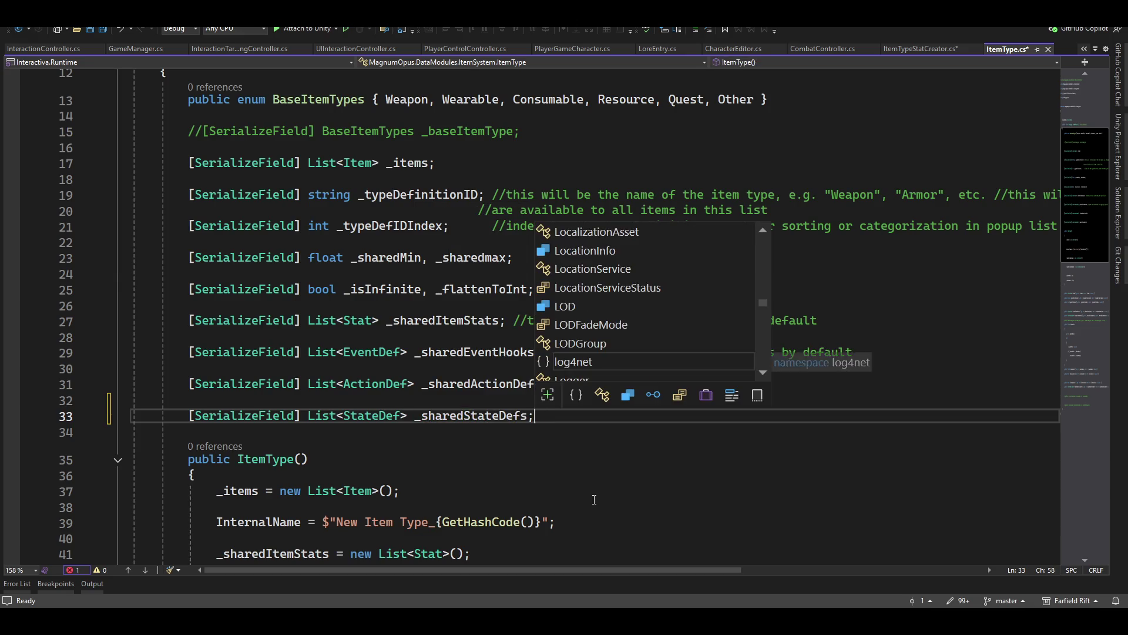
key(Left)
key(Left)
key(Left)
- Review and dismiss Quick Actions for the new field, then add a blank line below it
key(ctrl+r)
key(ctrl+r)
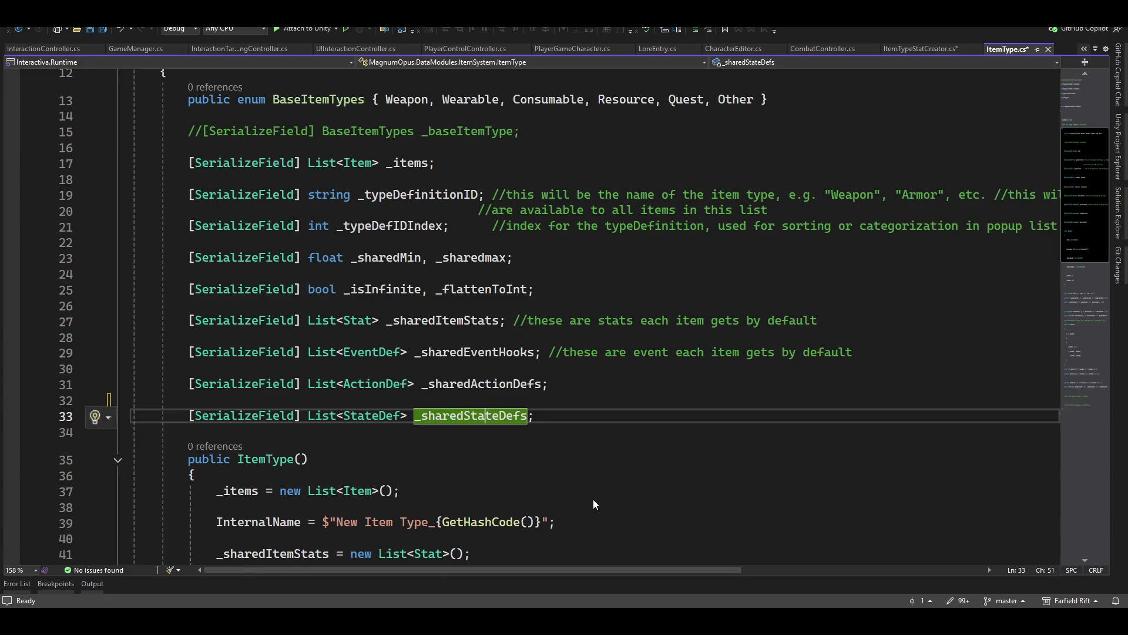
key(ctrl+period)
key(Down)
key(Down)
key(Down)
key(Up)
key(Up)
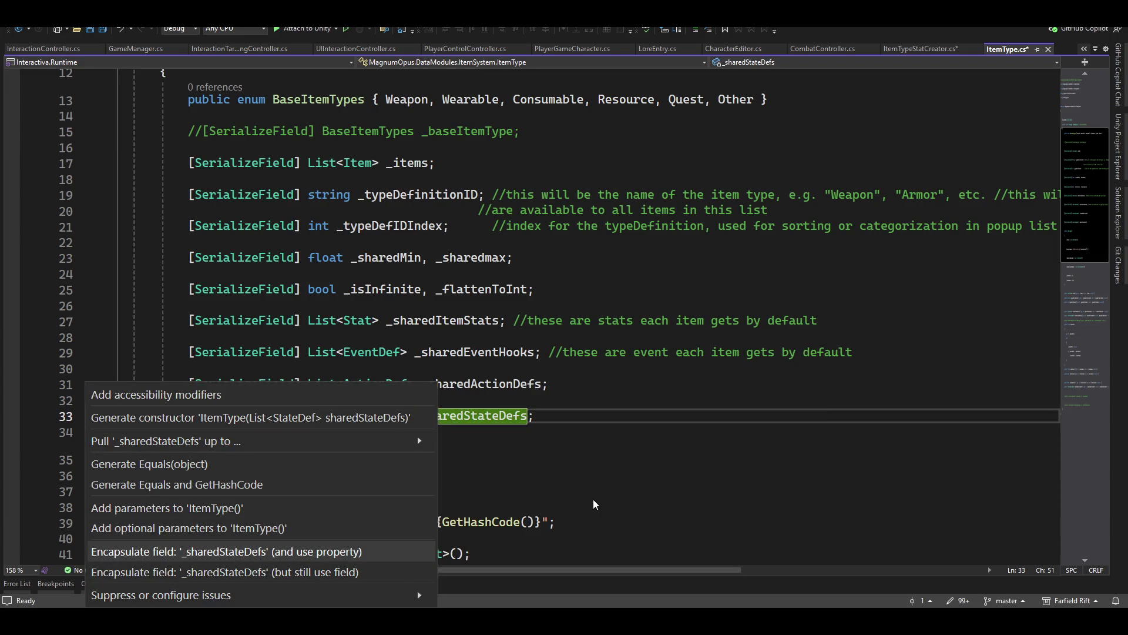
key(Escape)
key(Escape)
scroll(627, 411, down, 1)
click(627, 368)
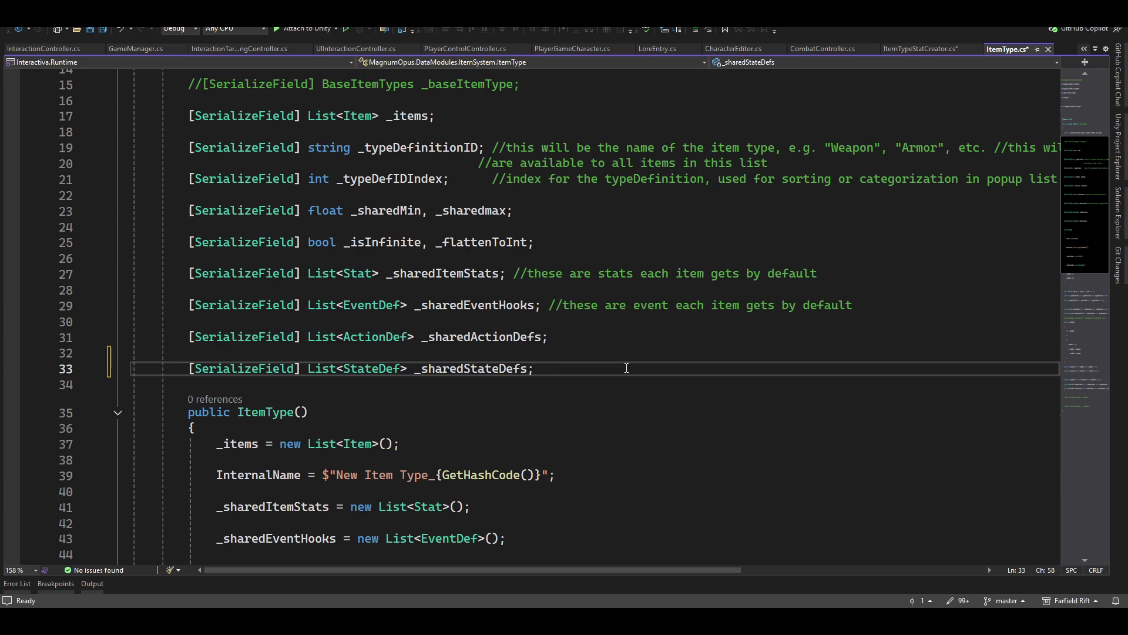
key(Return)
key(Return)
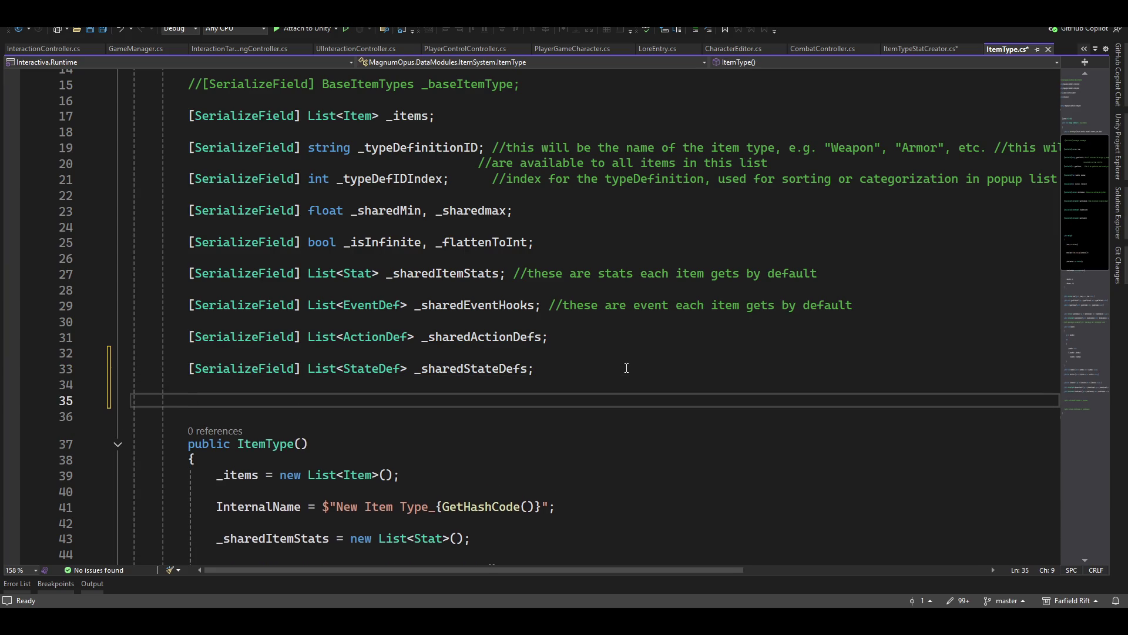
- Add a [SerializeField] GameObject _ikPrefab field to ItemType on line 35
text([ser)
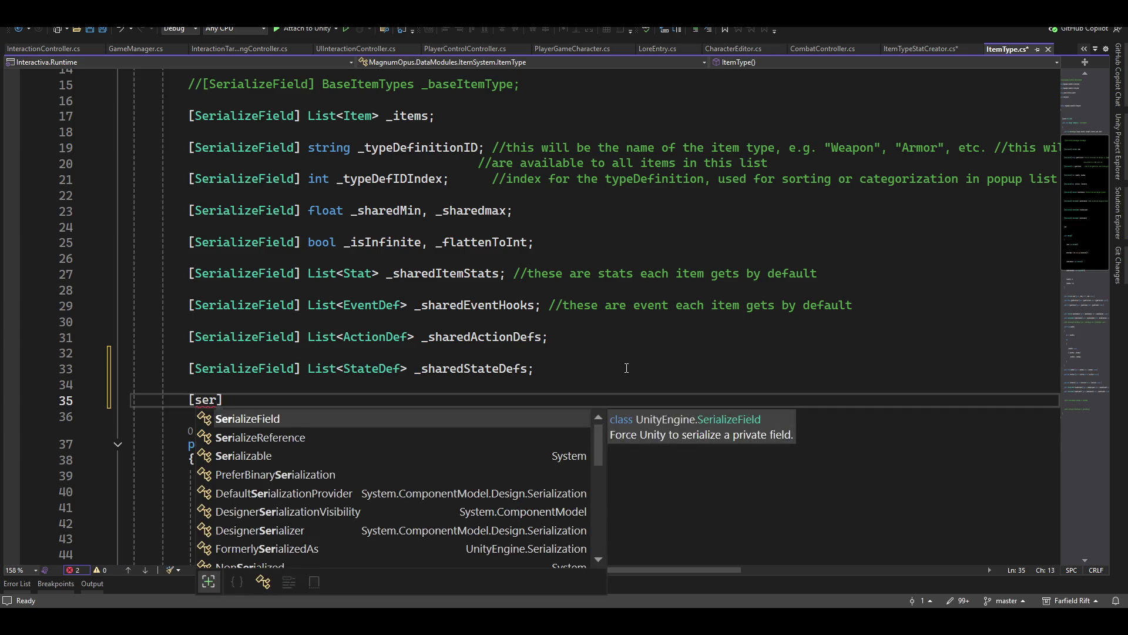
key(Tab)
text(] game)
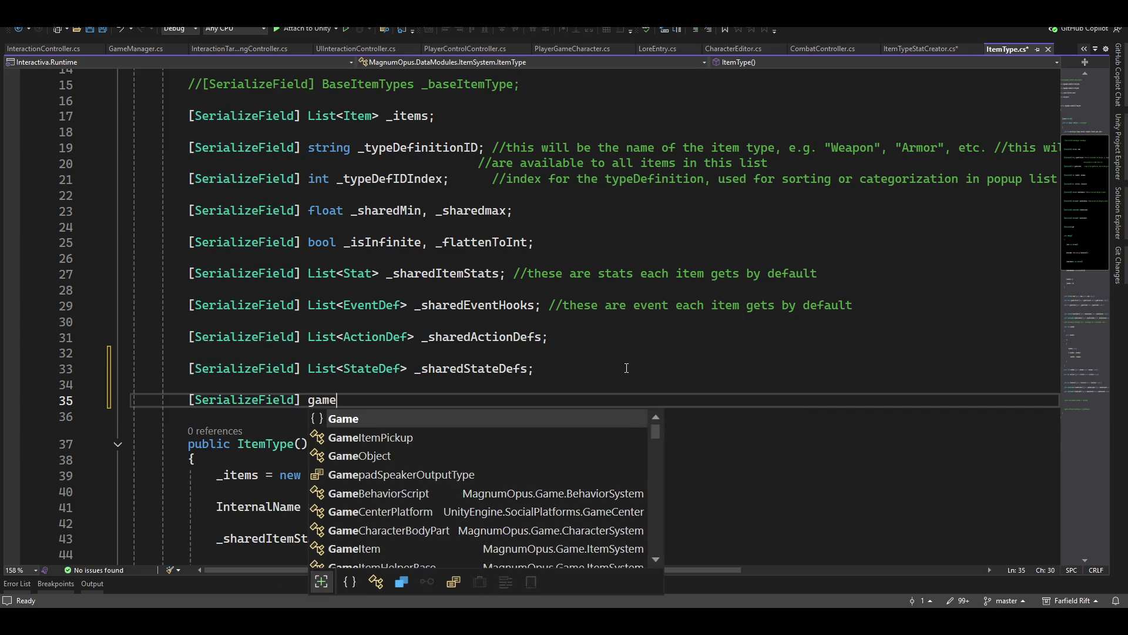
key(Down)
key(Down)
key(Tab)
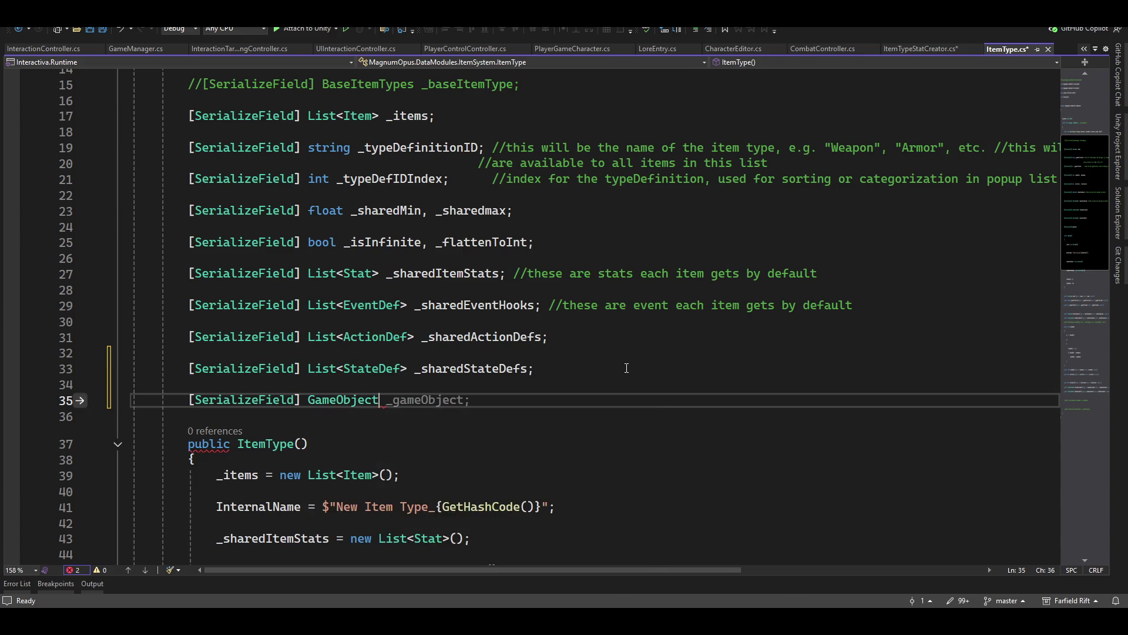
text(_ikPrefab)
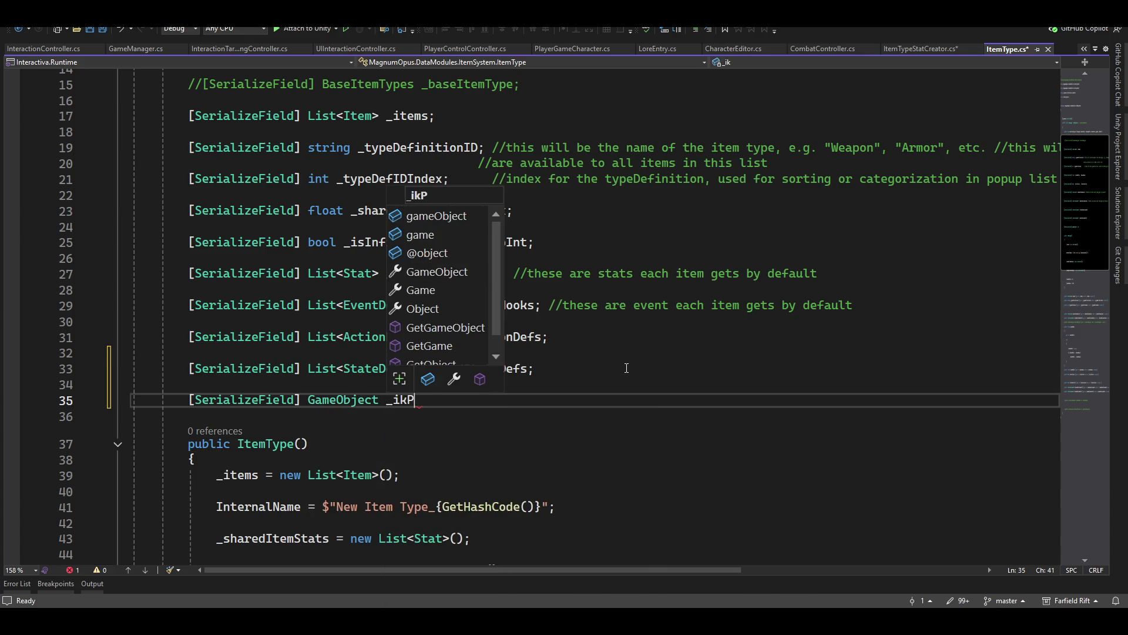
text(;)
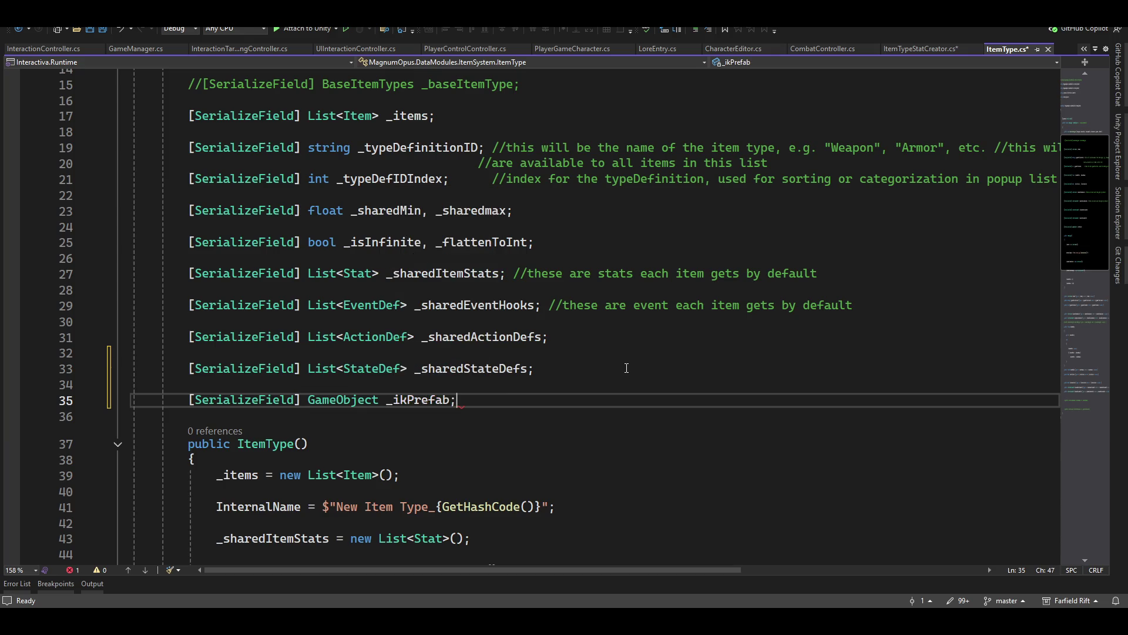
- Encapsulate _ikPrefab into a public IkPrefab property and review the generated properties
key(Left)
key(Left)
key(Left)
key(ctrl+period)
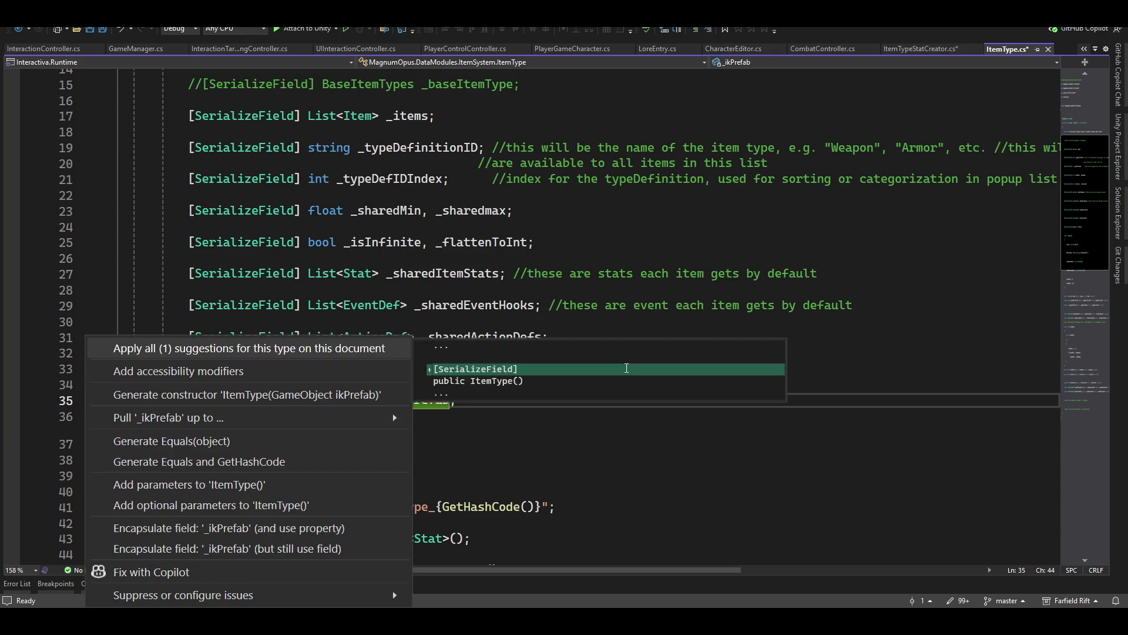
key(Down)
key(Down)
key(Down)
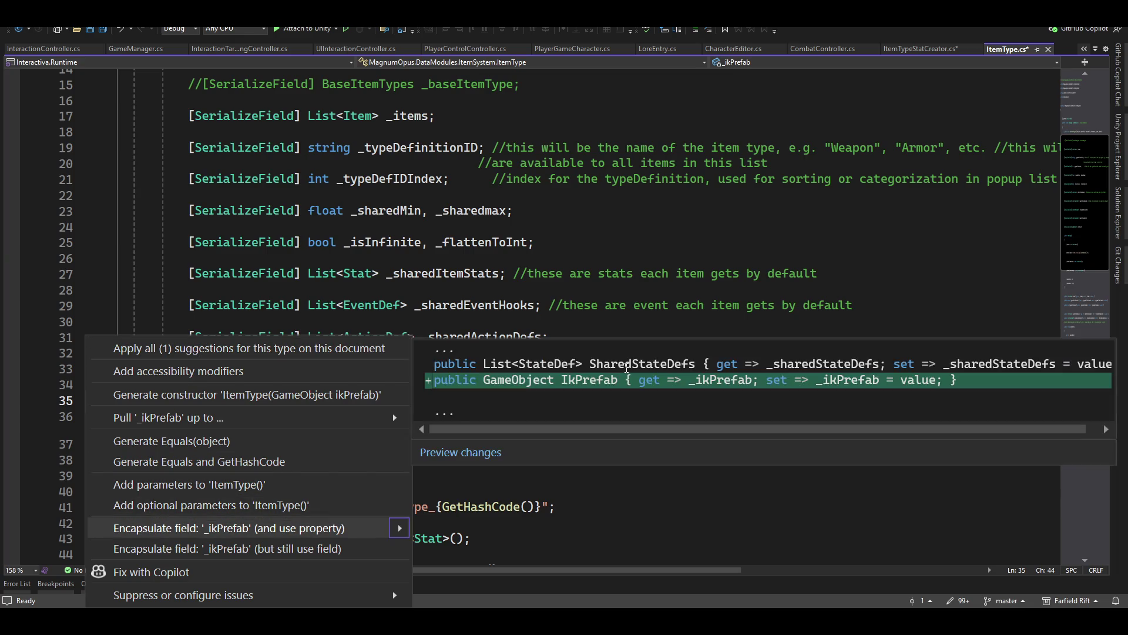
key(Escape)
scroll(672, 494, down, 10)
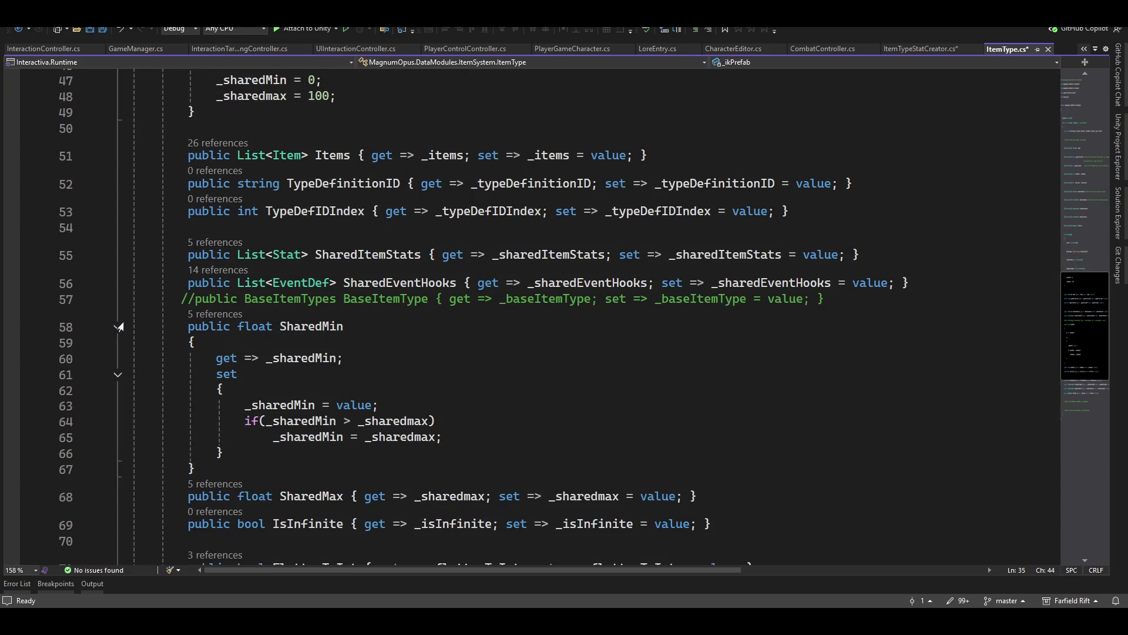
click(118, 327)
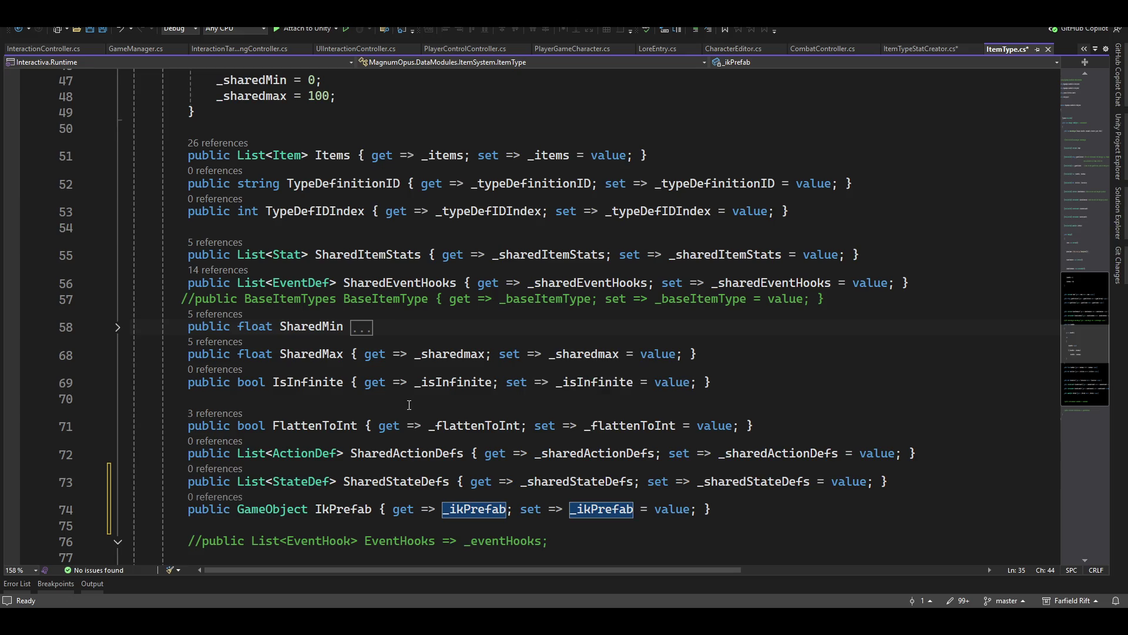
scroll(479, 383, down, 4)
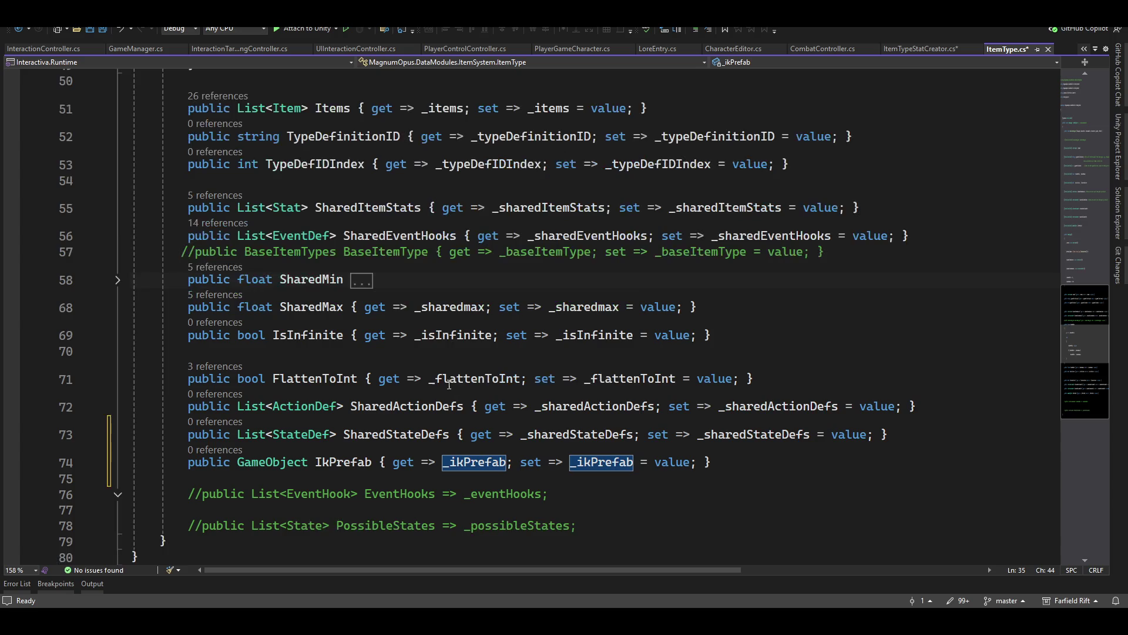
scroll(483, 402, up, 1)
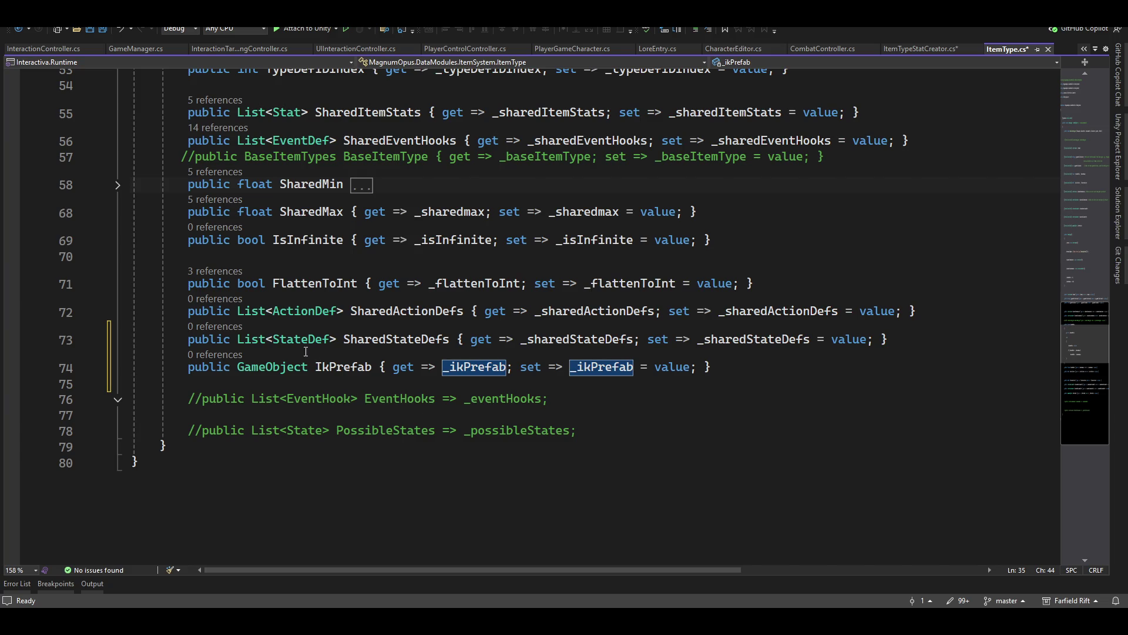
mouse_move(302, 367)
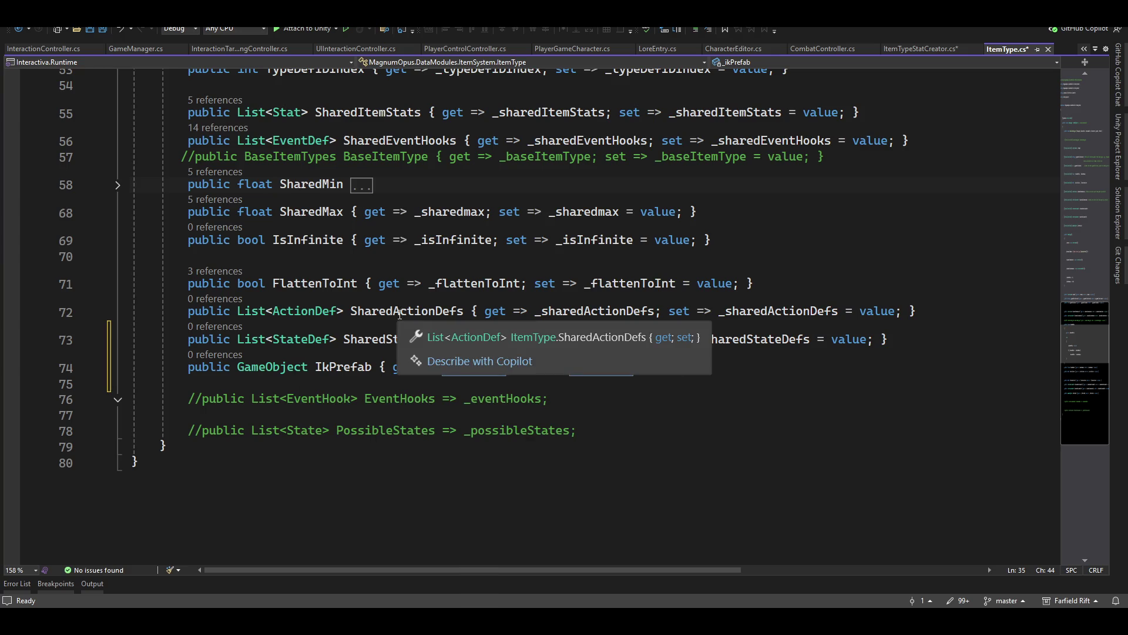
mouse_move(355, 318)
scroll(355, 318, up, 2)
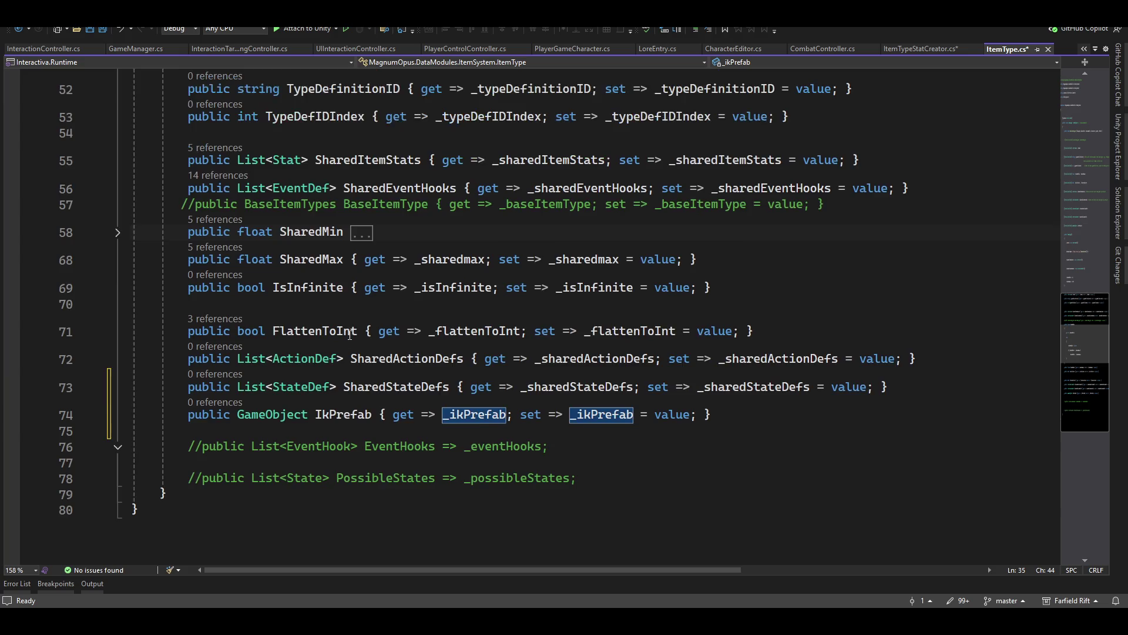
scroll(447, 388, up, 7)
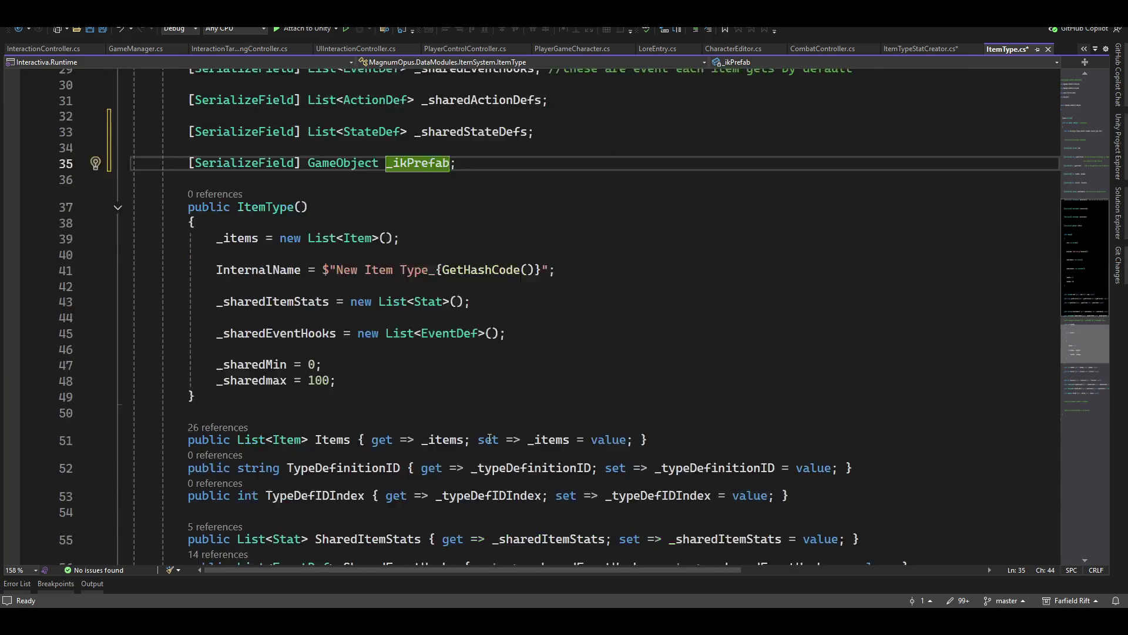
- Add `_sharedStateDefs = new List<StateDef>();` to the ItemType constructor after the event hooks
drag(450, 428, 446, 440)
click(430, 448)
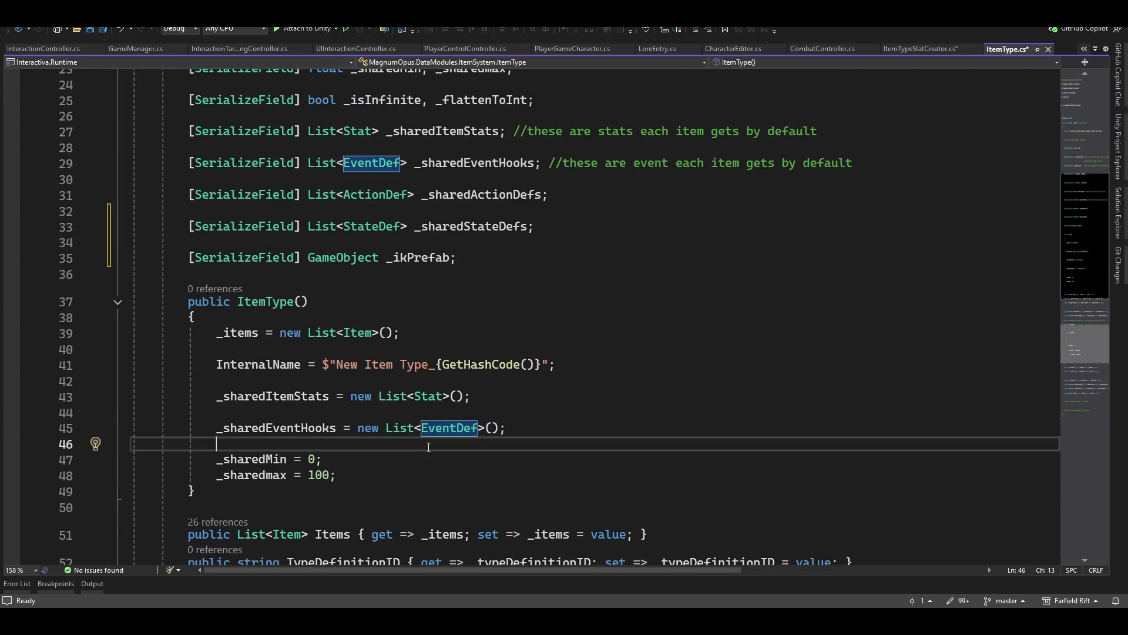
key(Return)
key(Return)
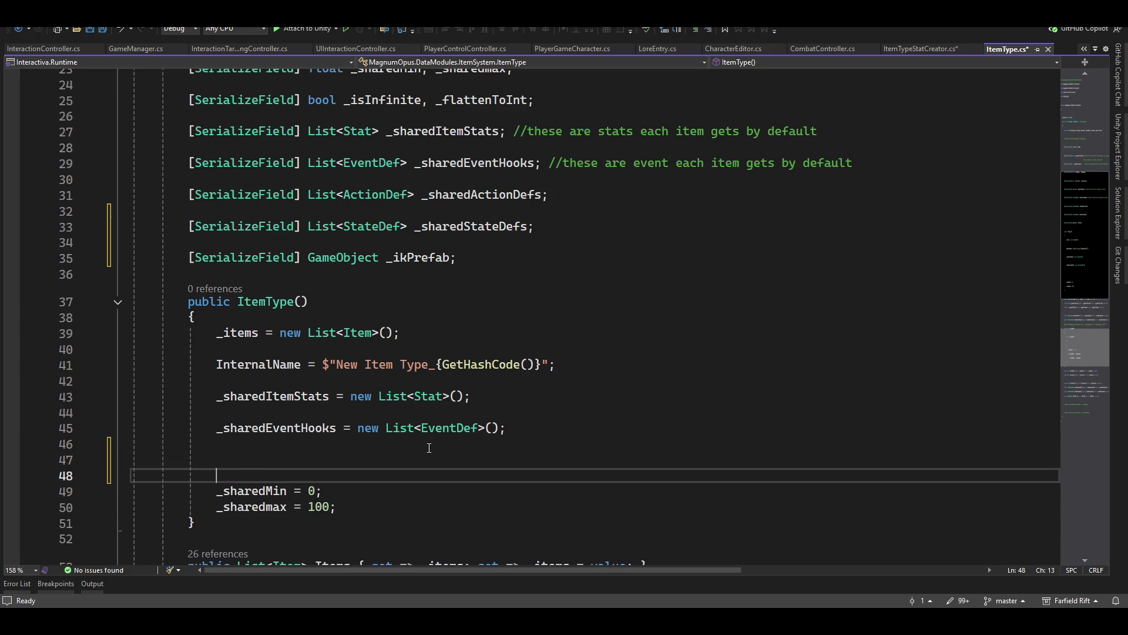
key(Up)
text(_)
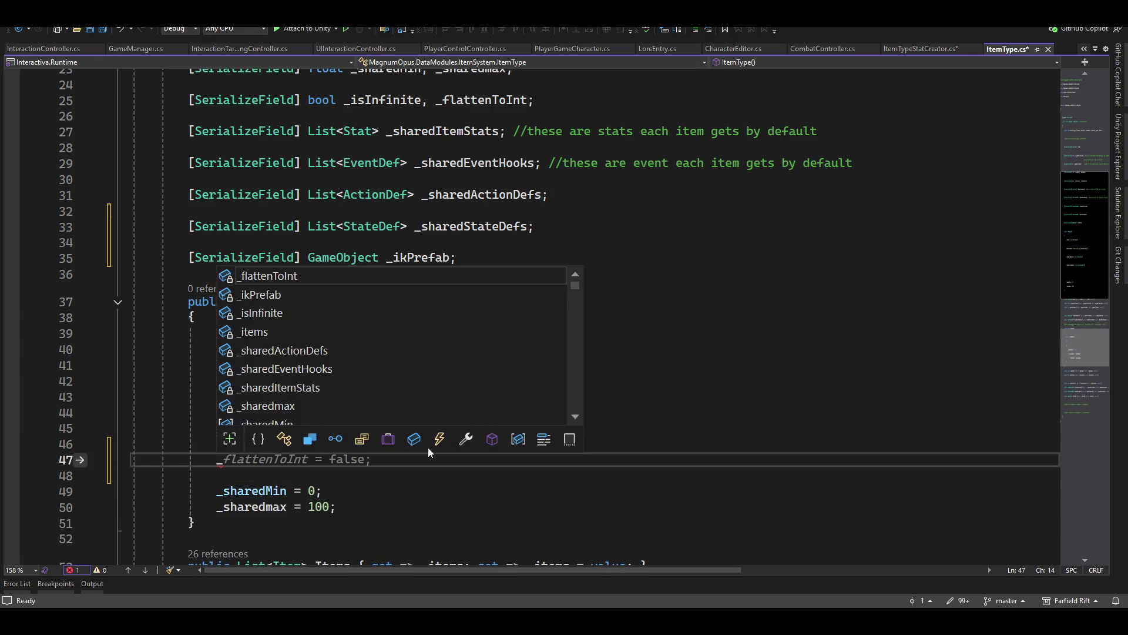
text(share)
key(Down)
key(Down)
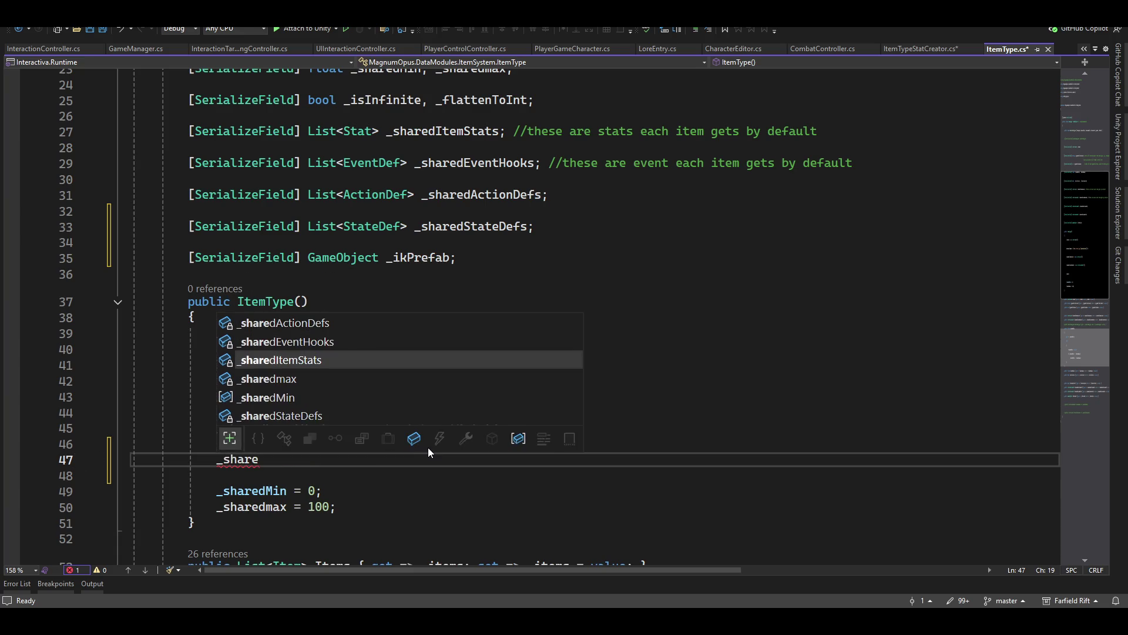
key(Up)
key(Down)
key(Up)
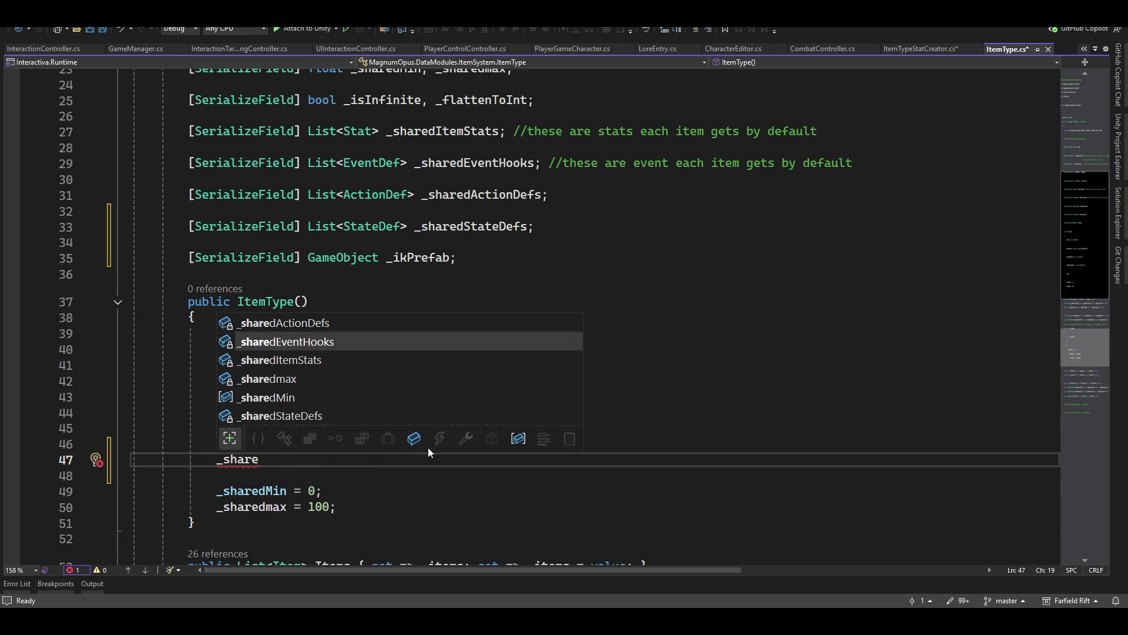
key(Down)
key(Down)
key(Down)
key(Down)
key(Tab)
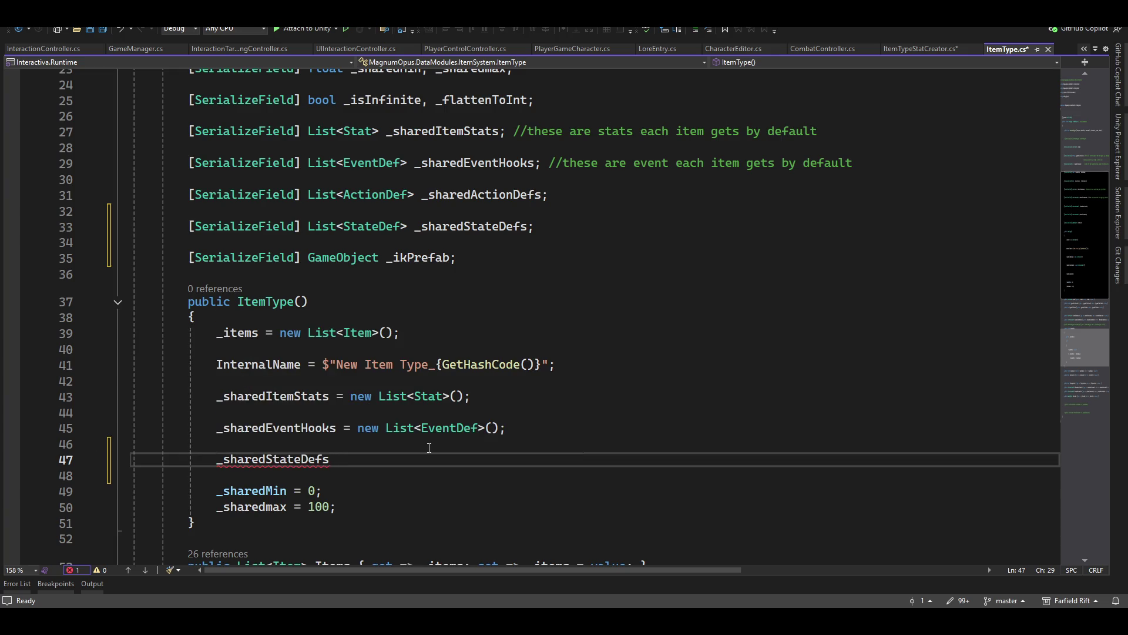
key(Tab)
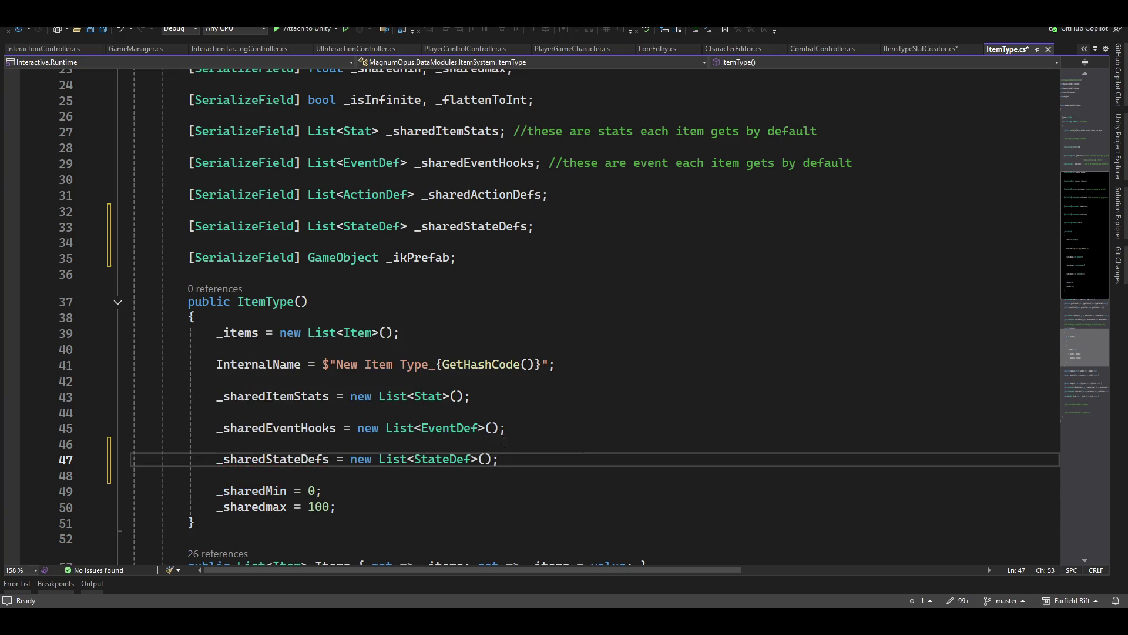
scroll(539, 443, up, 4)
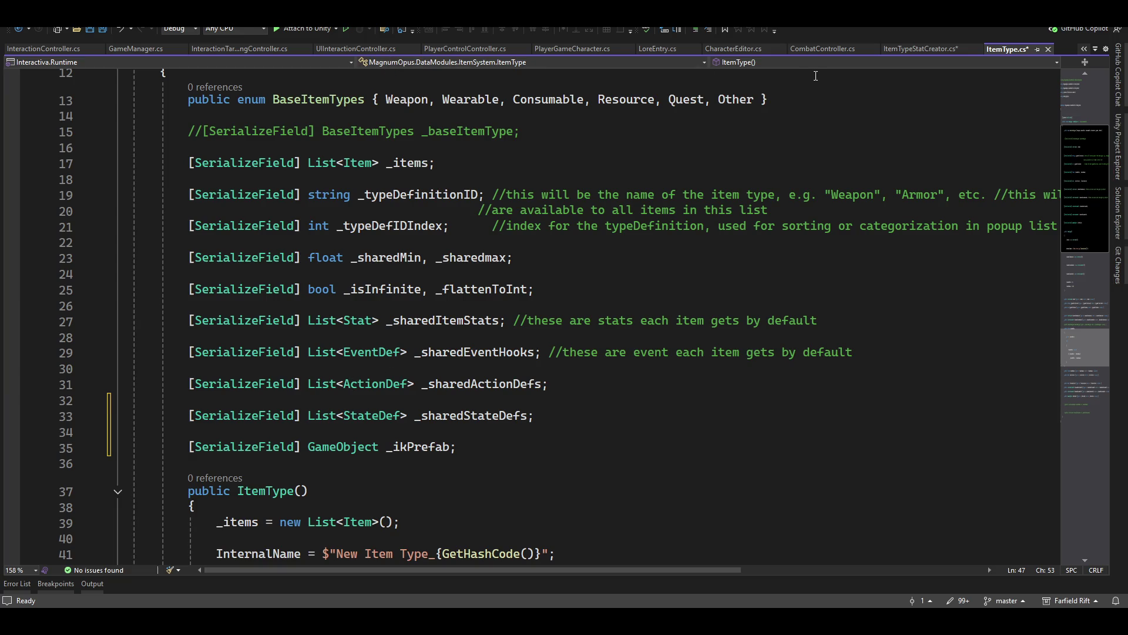
- Go to the EventDef definition and scroll through its fields and constructors
ctrl+click(363, 351)
scroll(461, 427, down, 2)
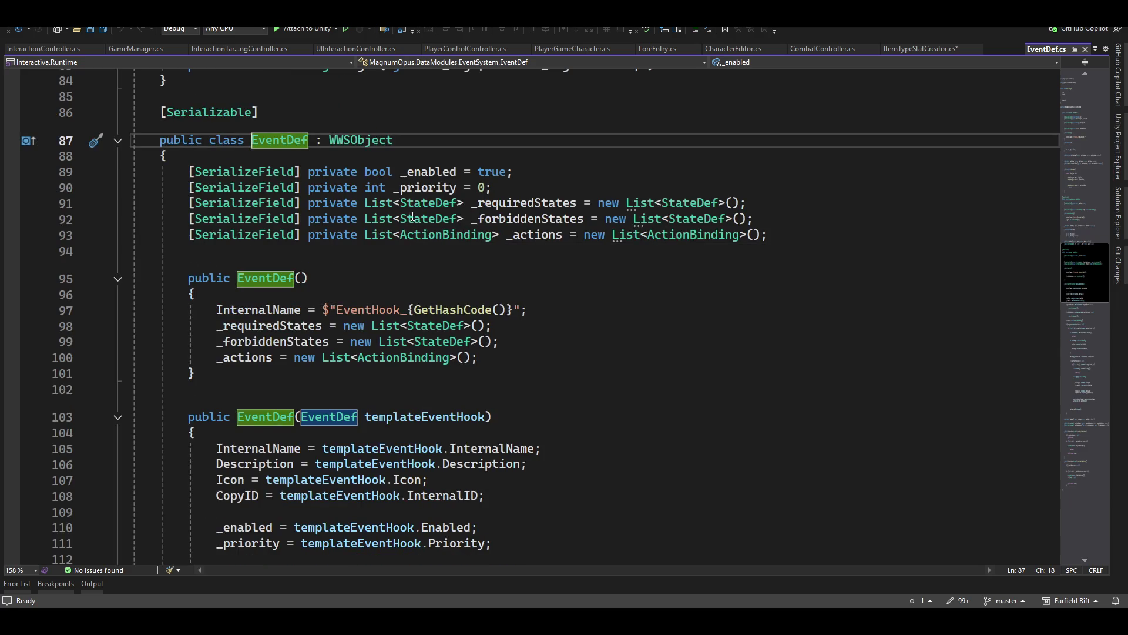
scroll(547, 439, up, 3)
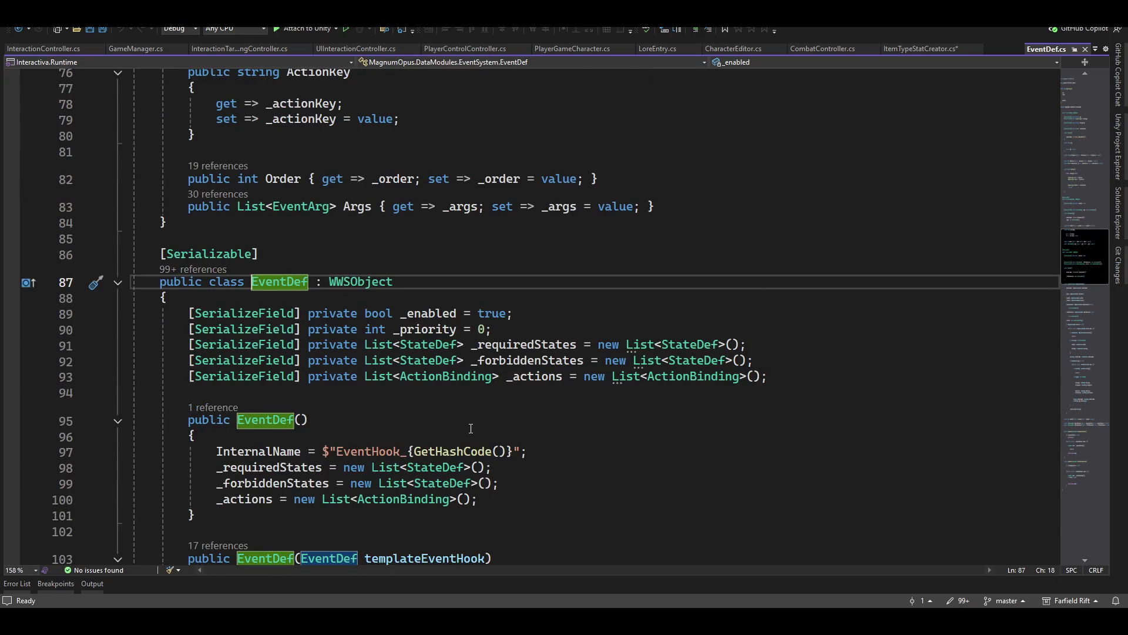
click(407, 394)
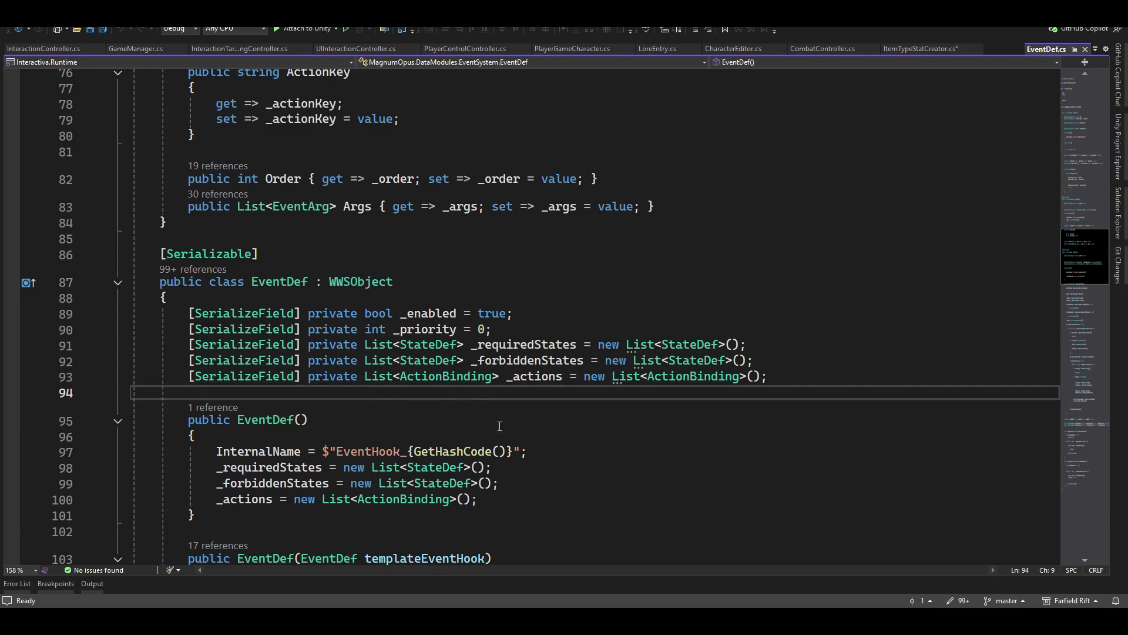
scroll(476, 489, up, 4)
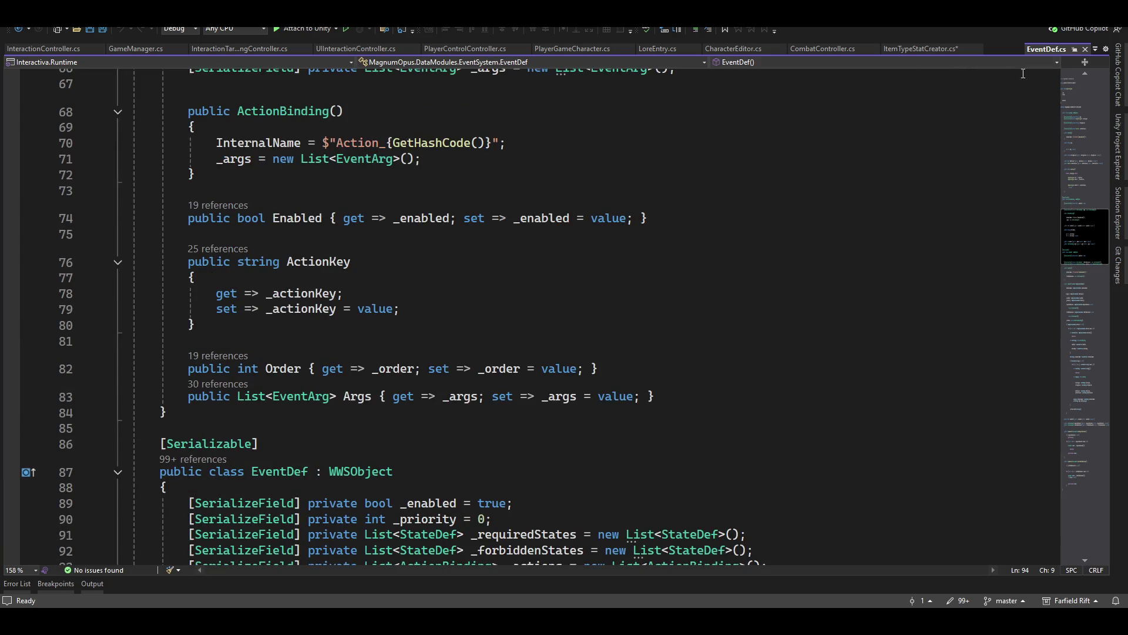
click(250, 50)
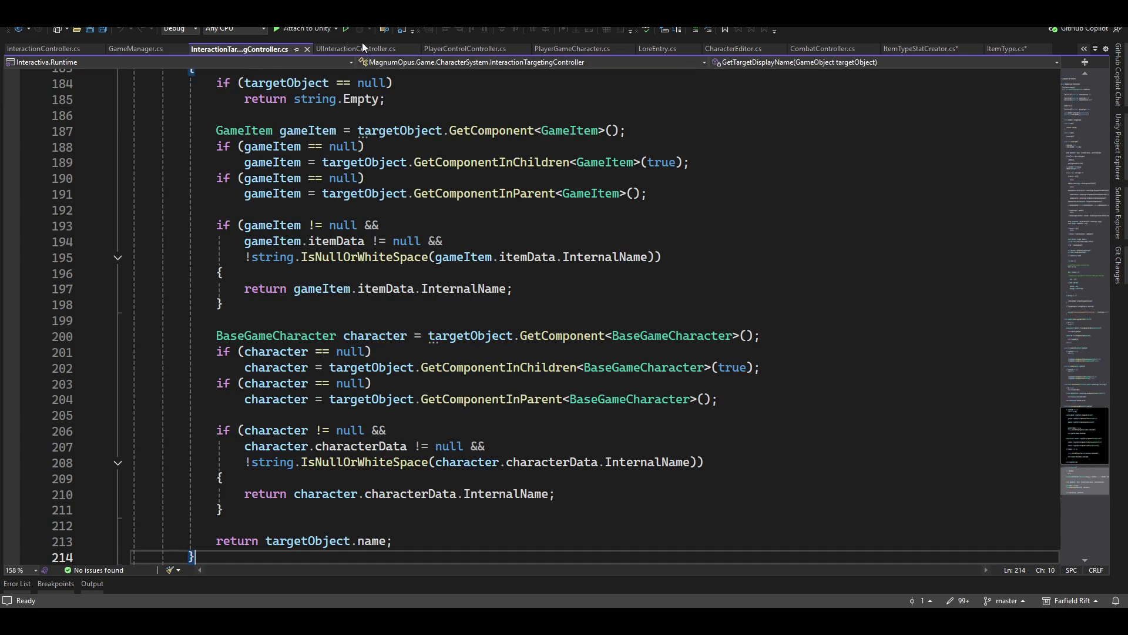
- Bring up the UIInteractionController.cs script
click(362, 47)
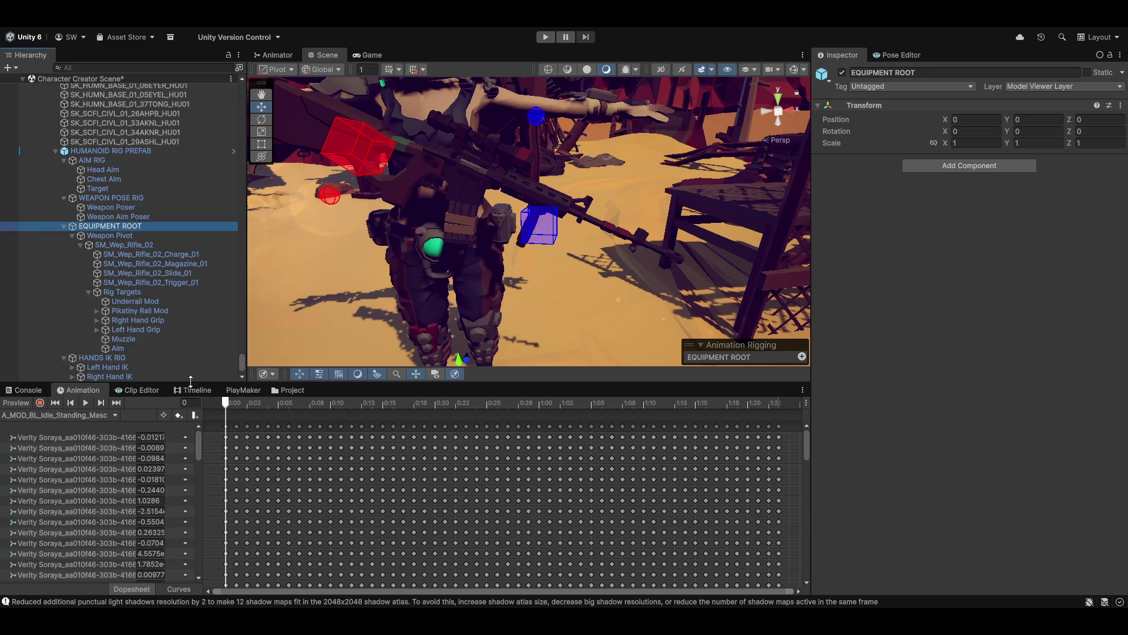
- Show the Special Animator Controllers folder containing HUMANOID RIG PREFAB in the Project panel
click(288, 391)
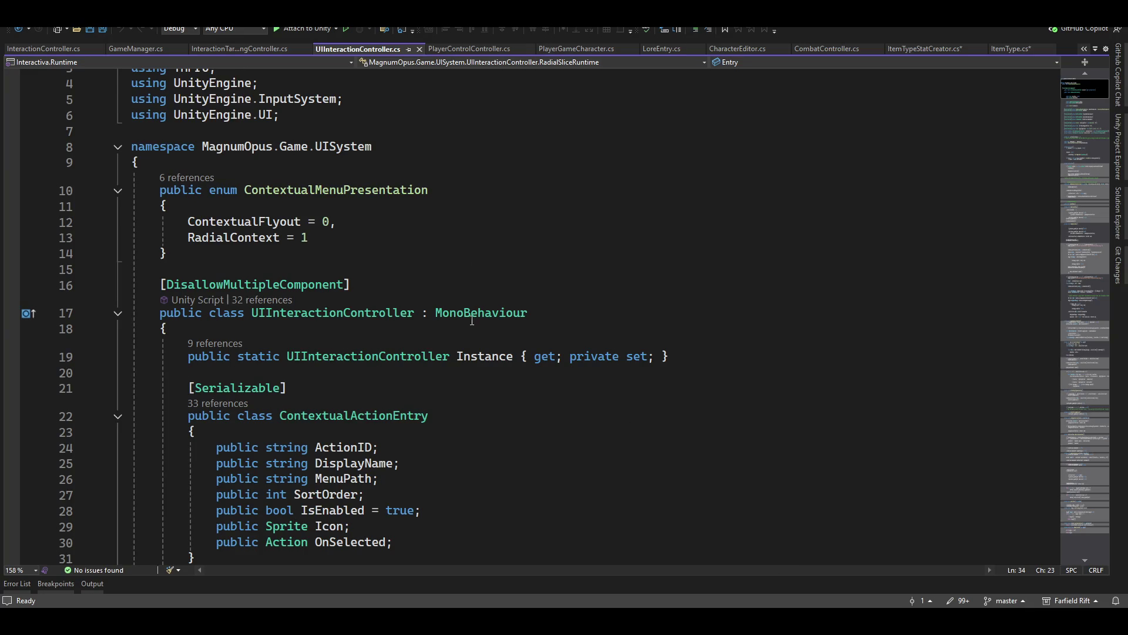
scroll(472, 320, down, 4)
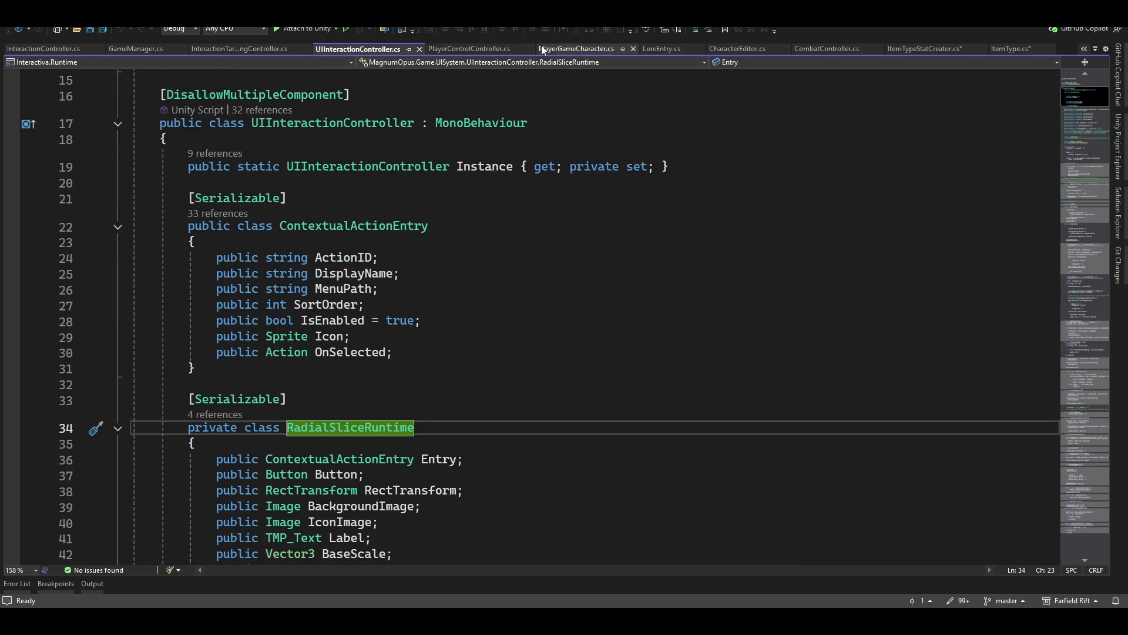
- Scroll ItemTypeStatCreator.cs down to WorkArea() and place the cursor at the end of line 106
click(941, 50)
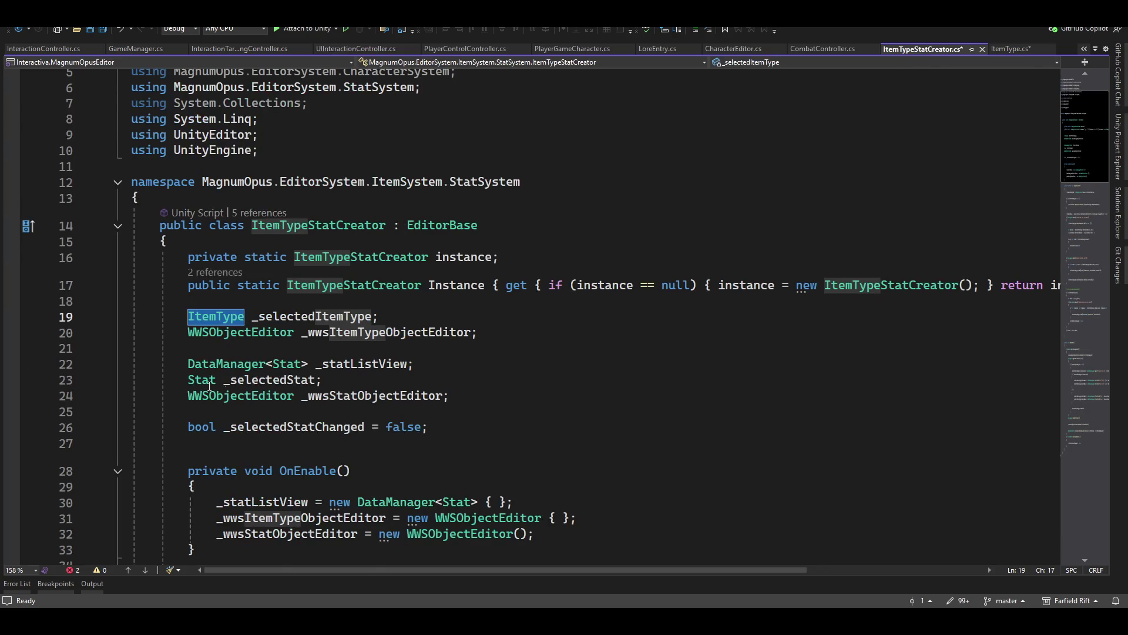
scroll(628, 323, down, 9)
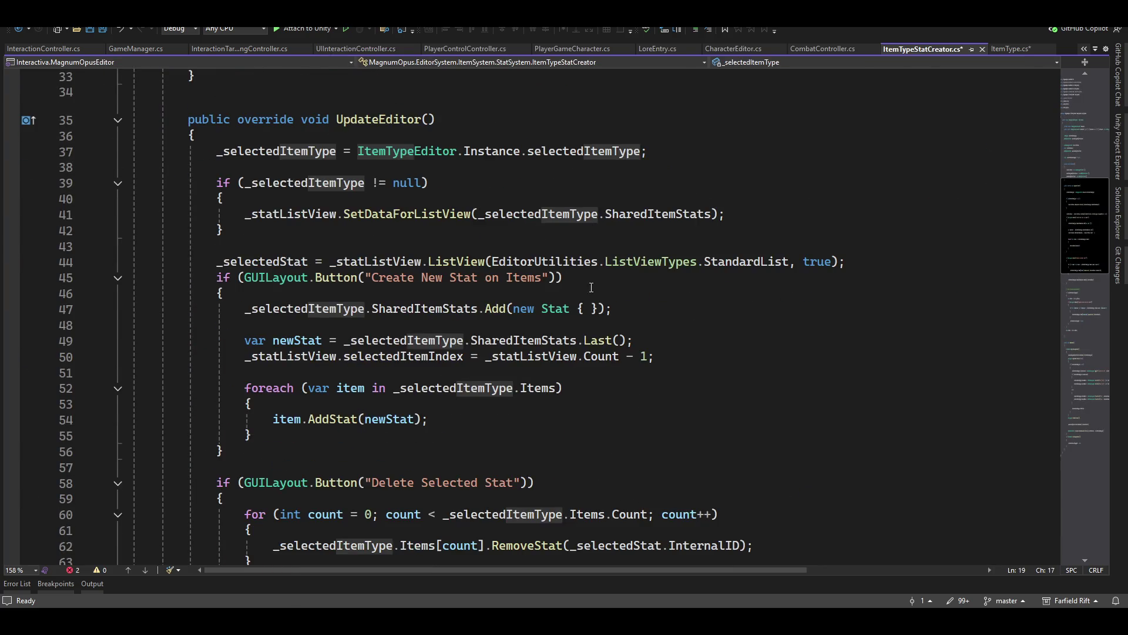
scroll(543, 259, down, 10)
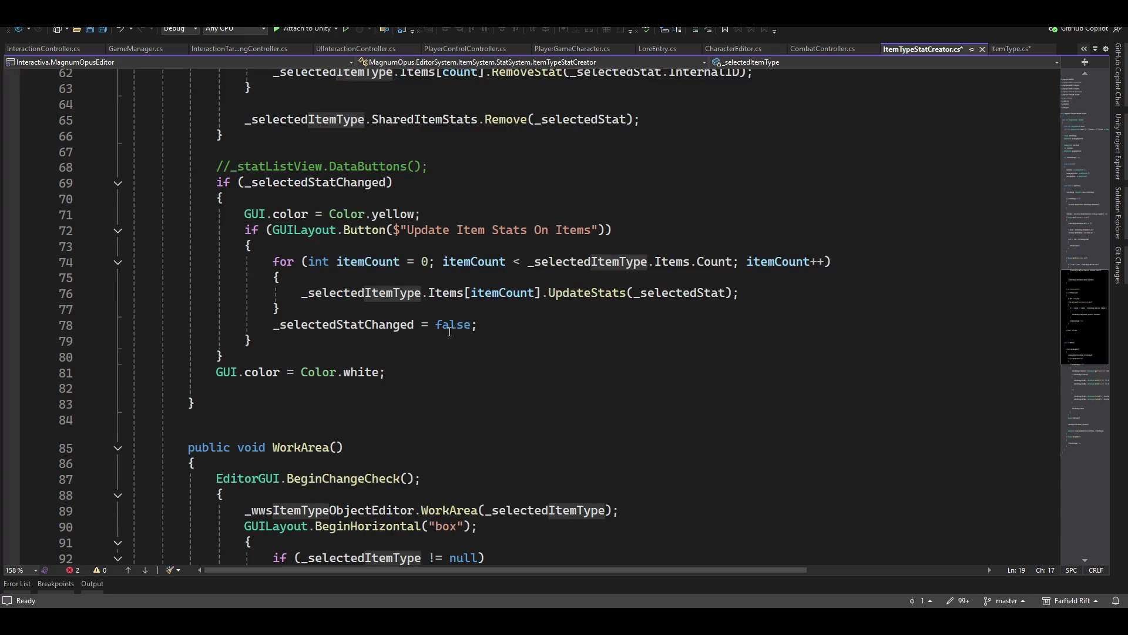
scroll(563, 299, down, 10)
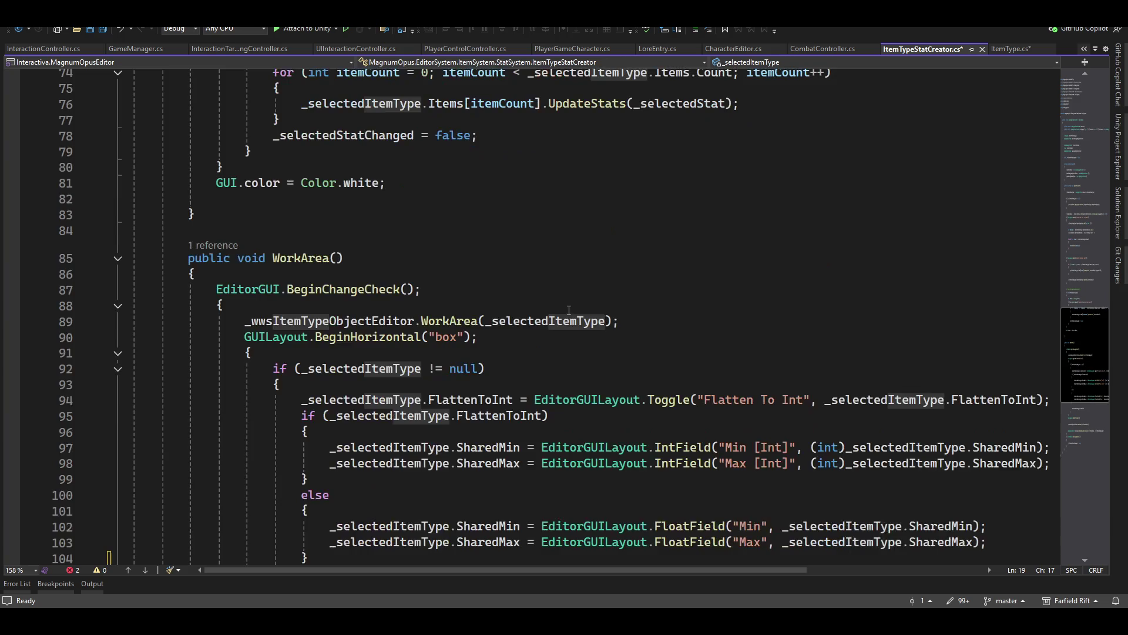
click(512, 312)
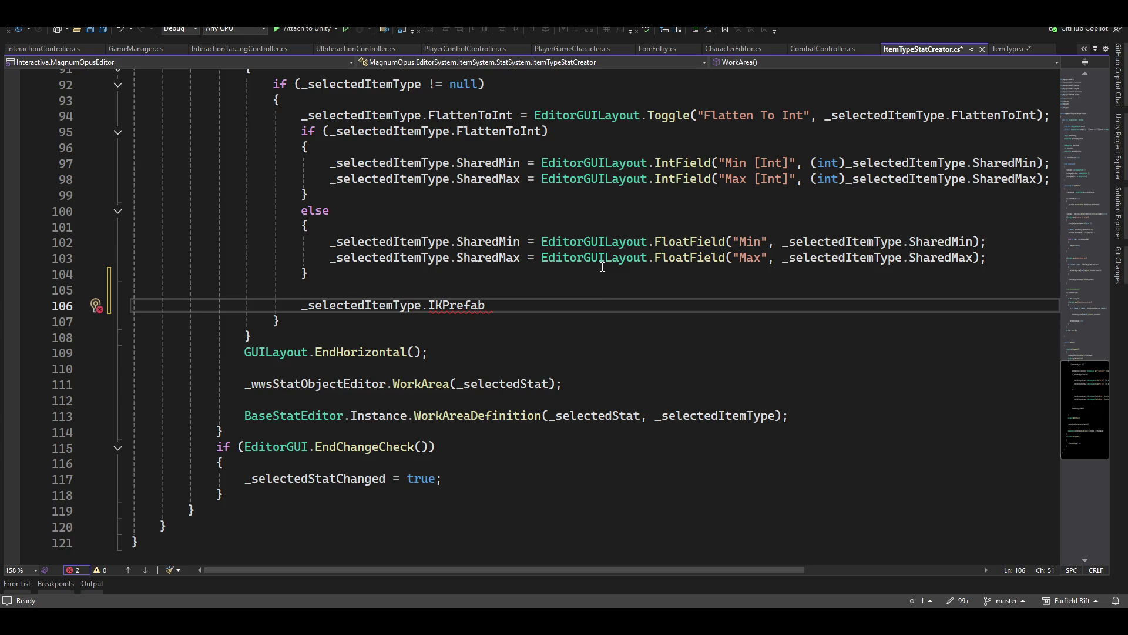
- Type ' = (GameObject)EditorGUILayout.' after IKPrefab on line 106, correcting typos via IntelliSense
text( = )
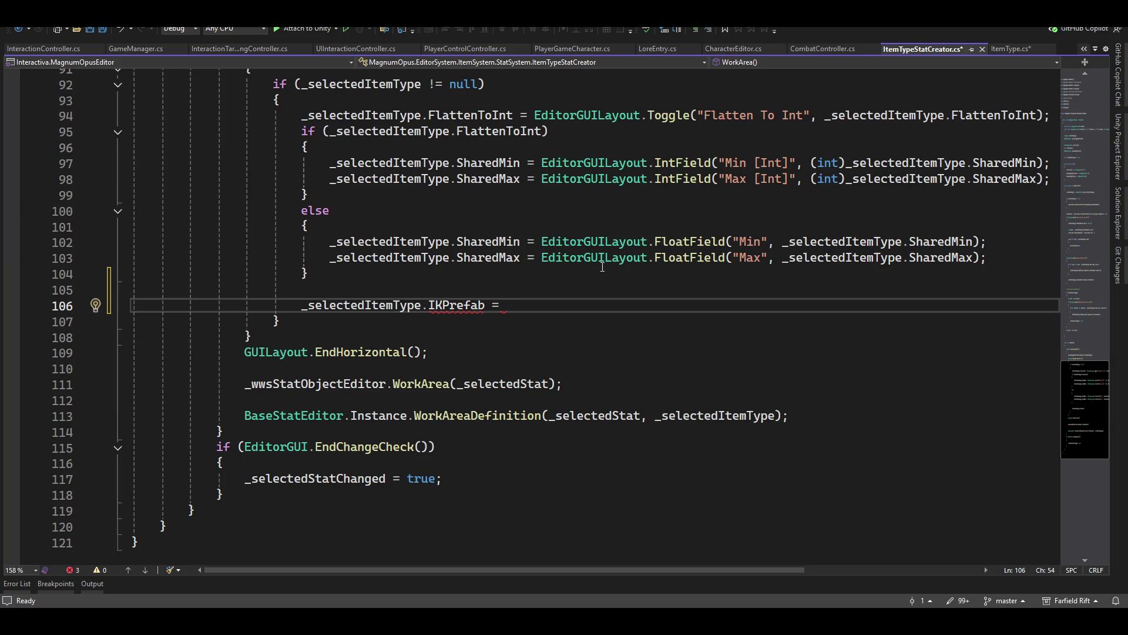
text((gameoi)
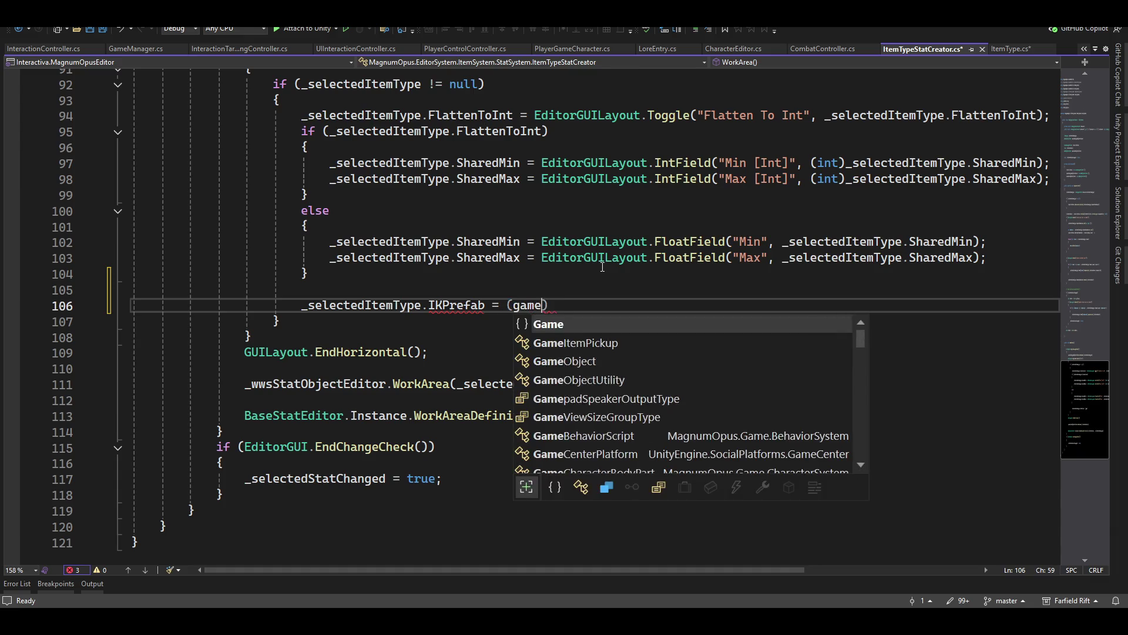
key(BackSpace)
text())
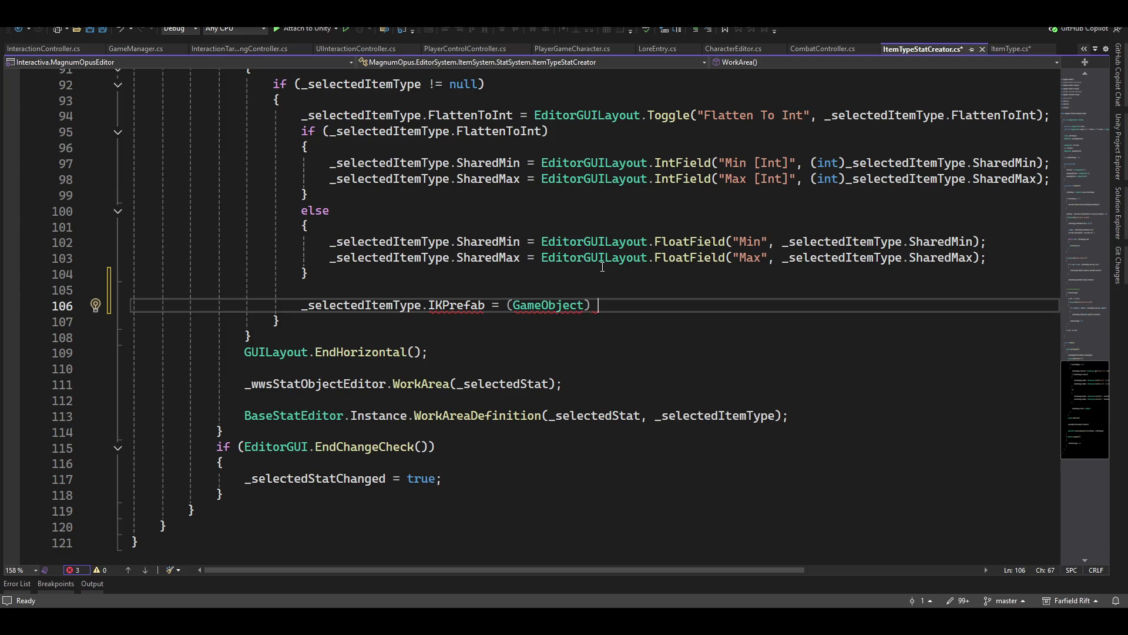
text( editiorgu)
key(Down)
key(BackSpace)
key(BackSpace)
key(BackSpace)
key(BackSpace)
key(BackSpace)
text(or)
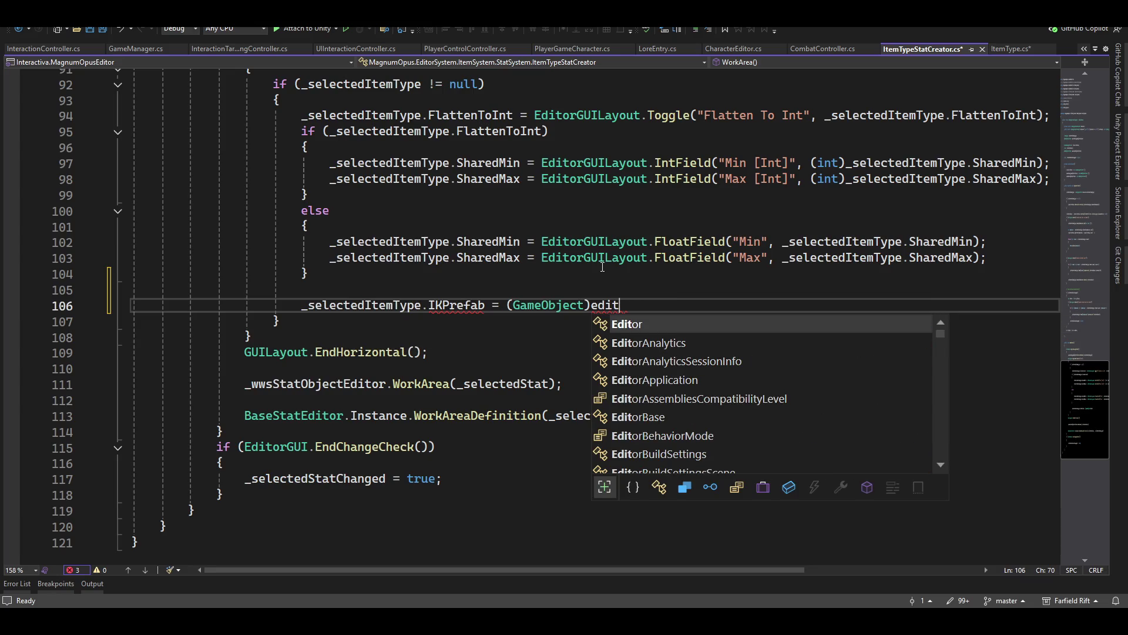
key(Down)
key(Down)
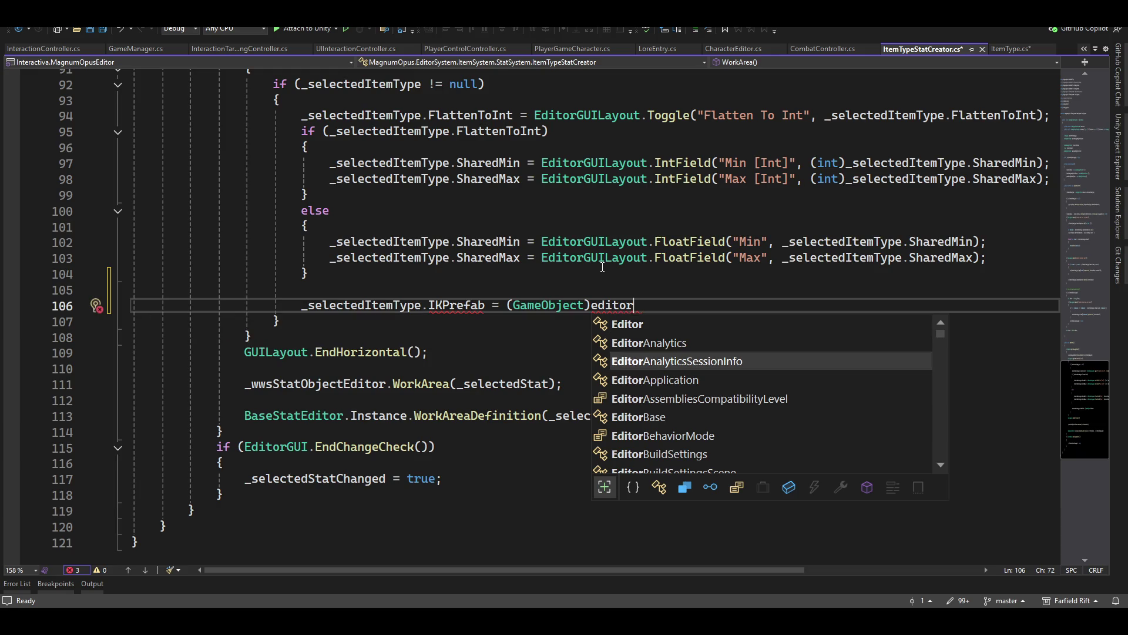
text(guil)
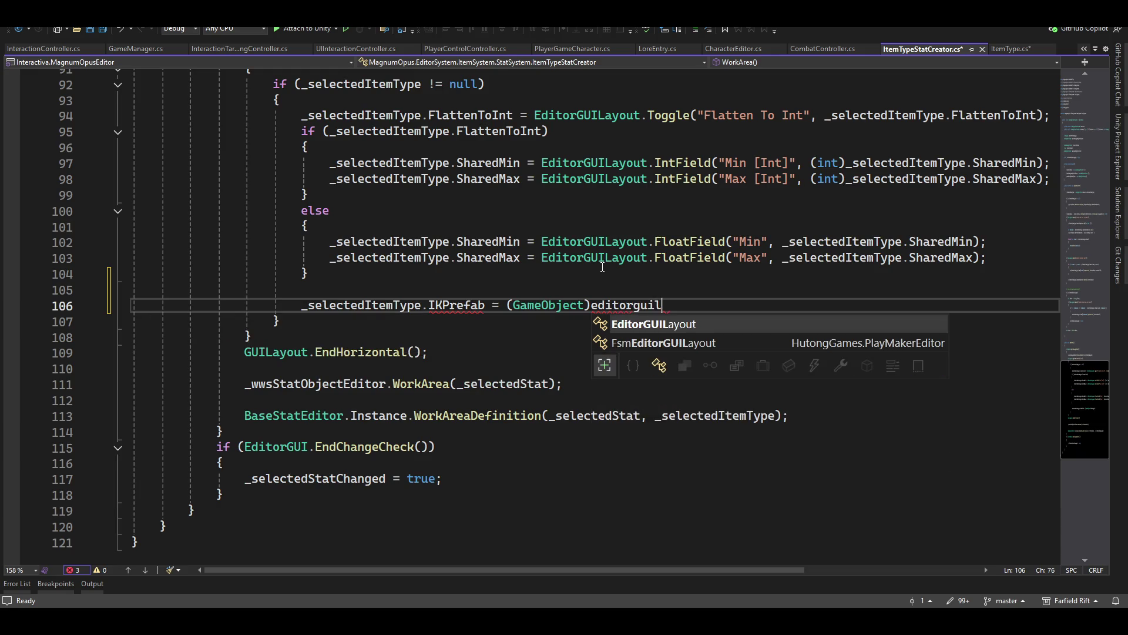
key(Tab)
text(.)
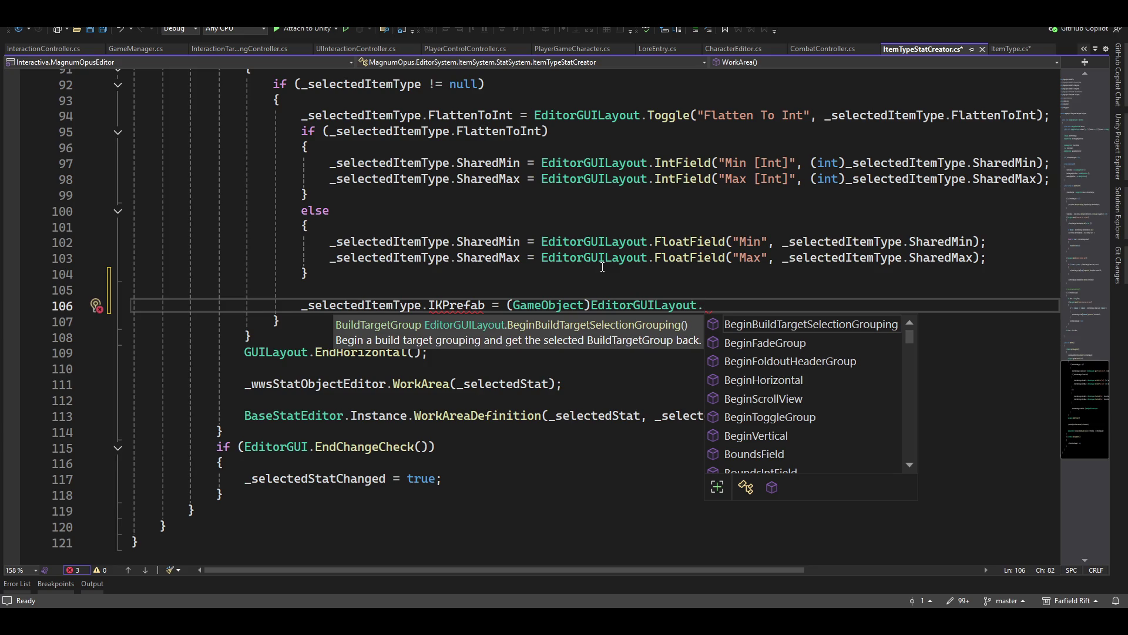
- Complete line 106 as ObjectField("IK Prefab", _selectedItemType.IkPrefab)
text(object)
key(Tab)
text((")
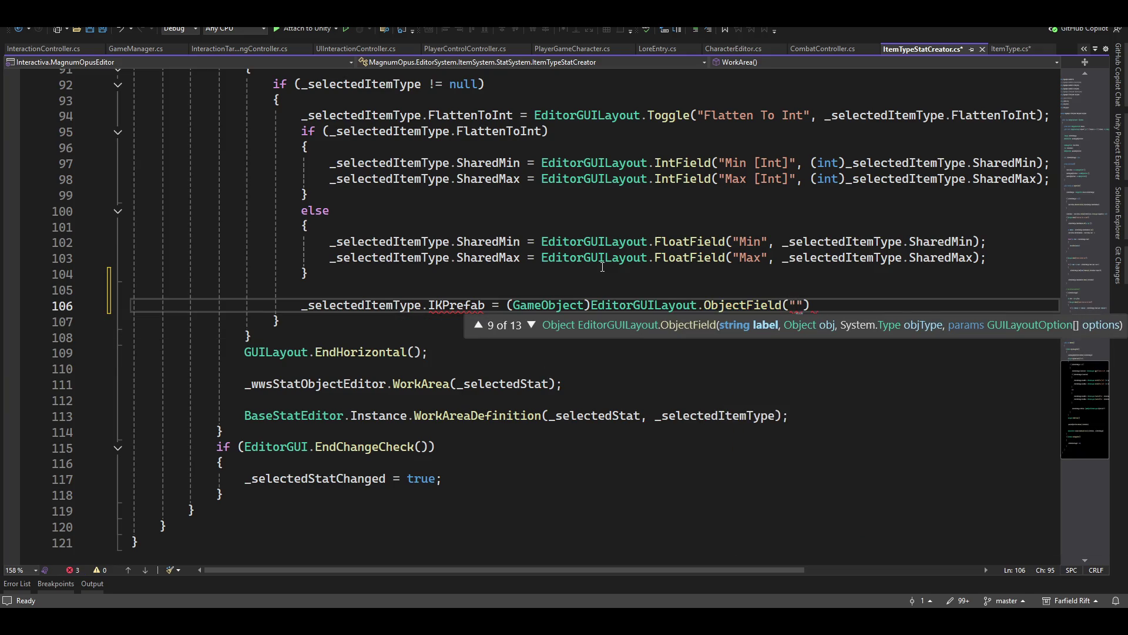
text(IK Prefab)
text("))
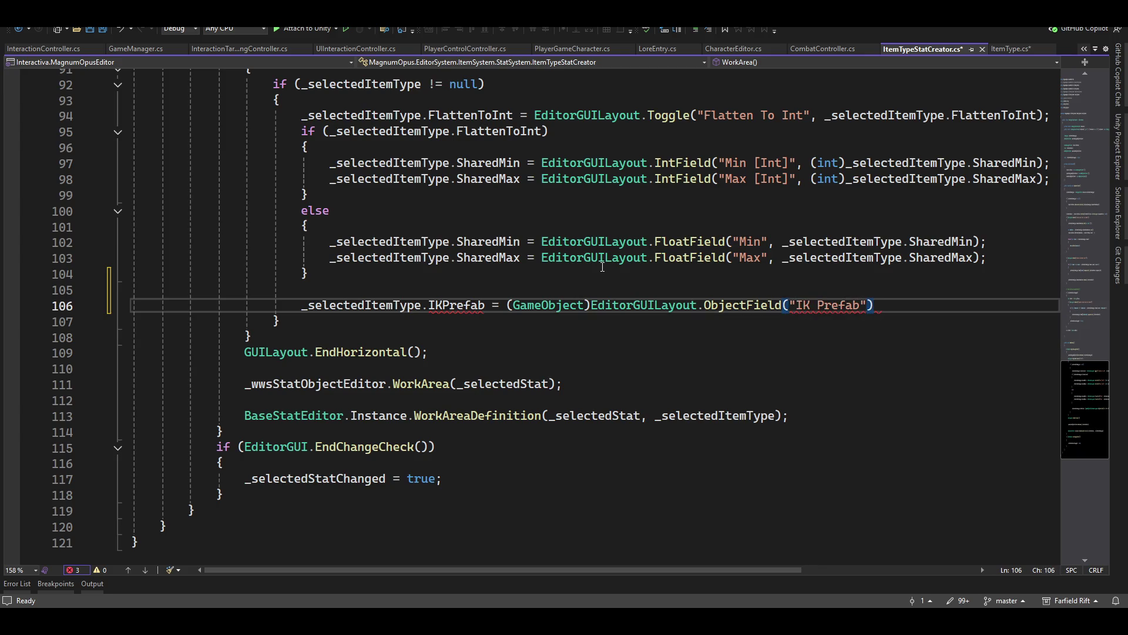
key(Left)
text(, )
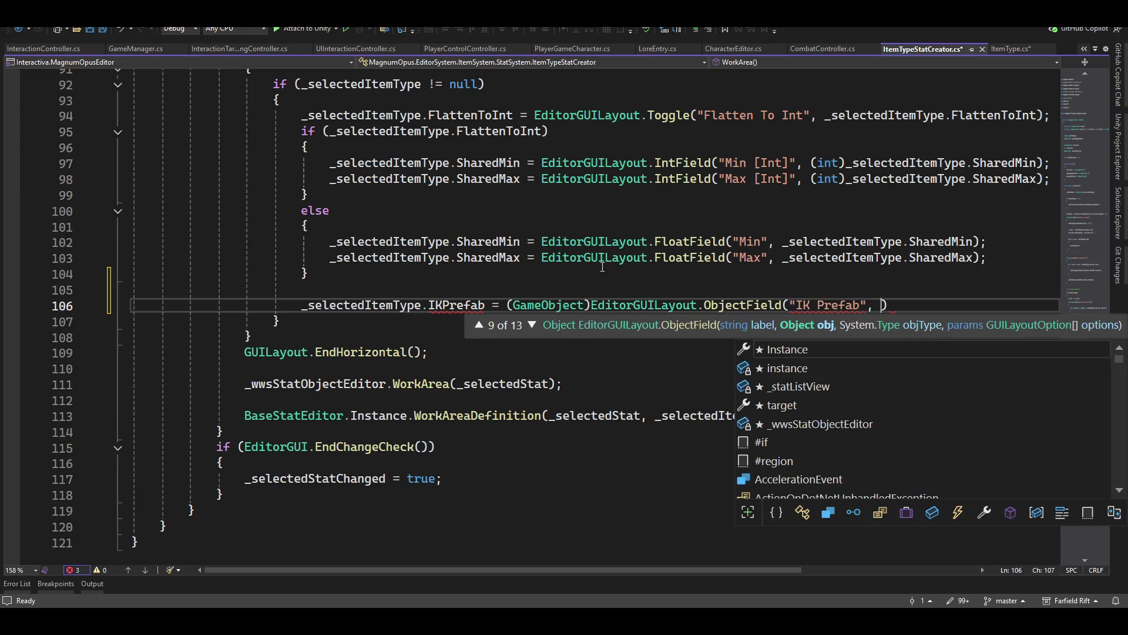
text(in)
key(BackSpace)
key(BackSpace)
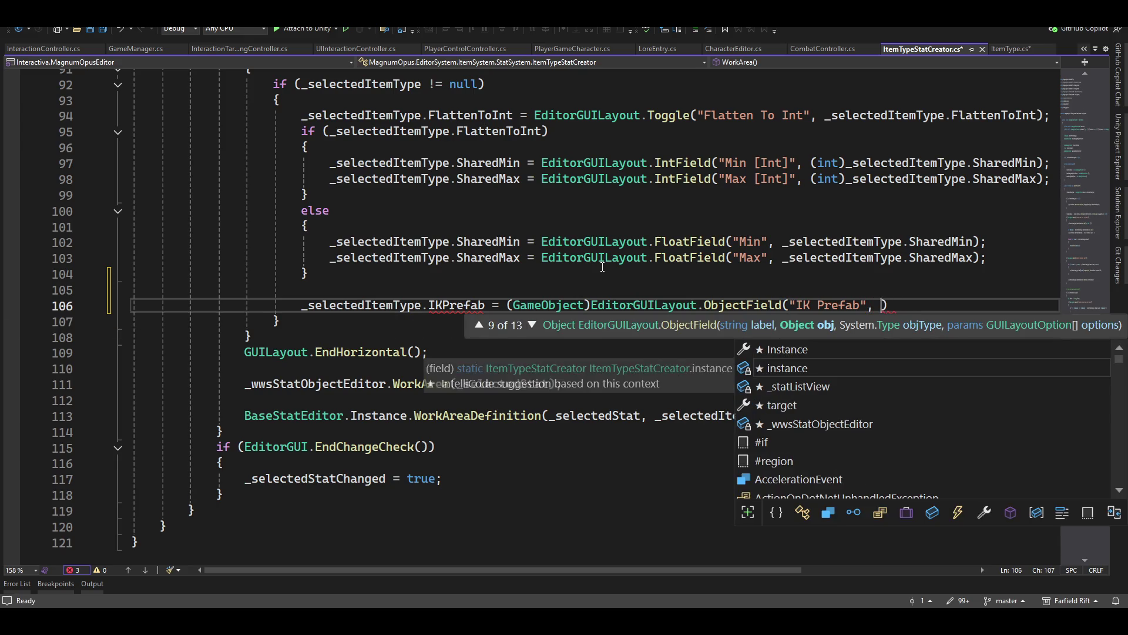
text(_sel)
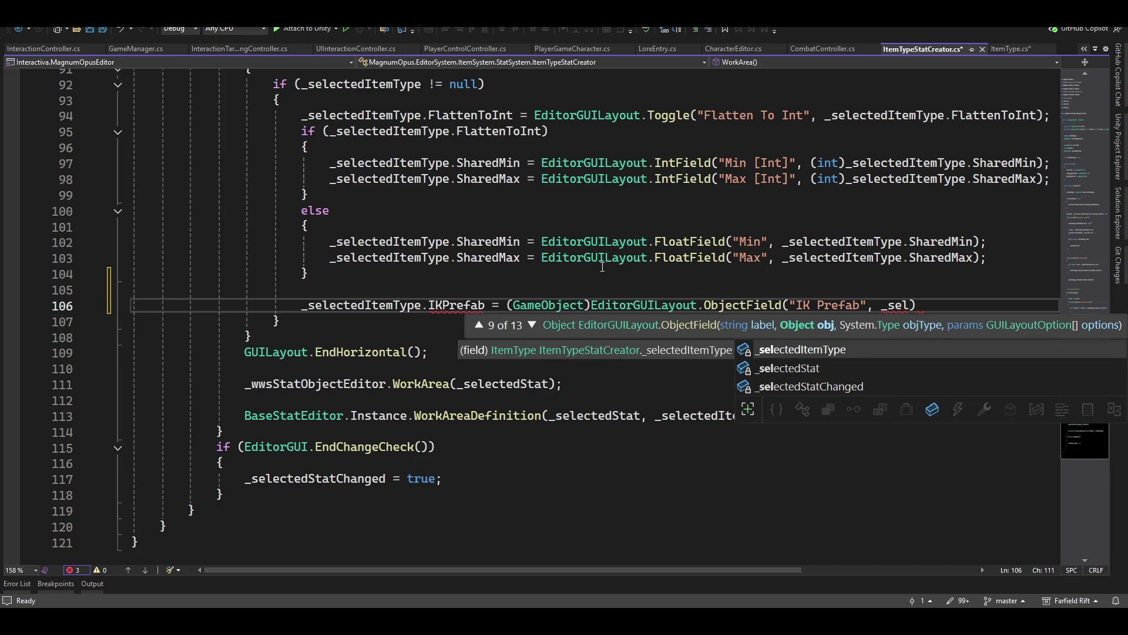
key(Tab)
text(.i)
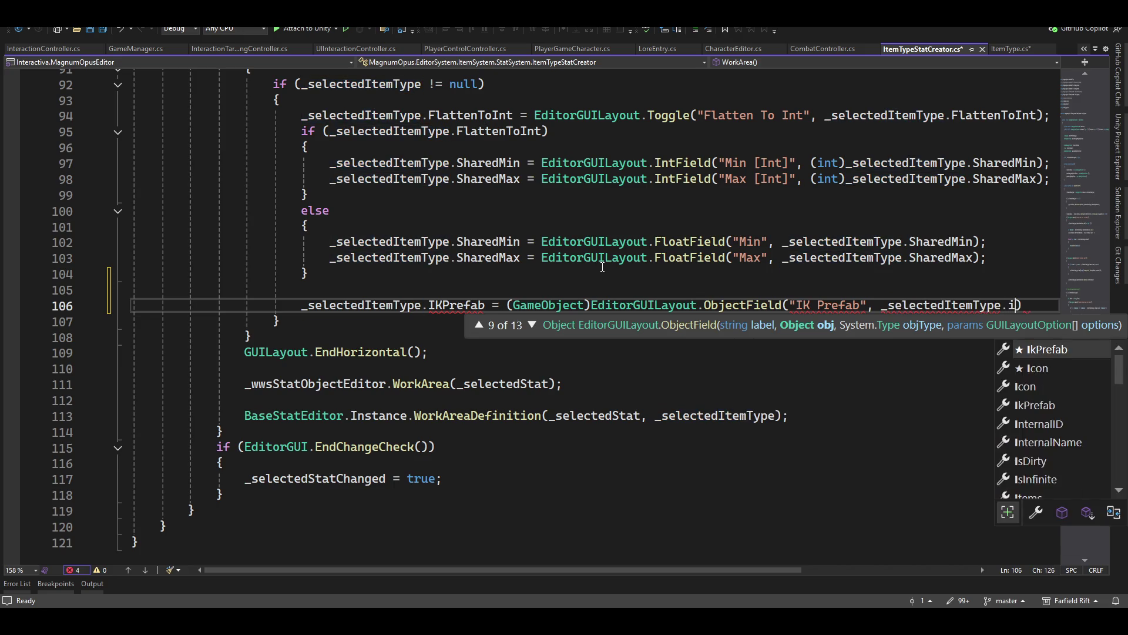
key(Tab)
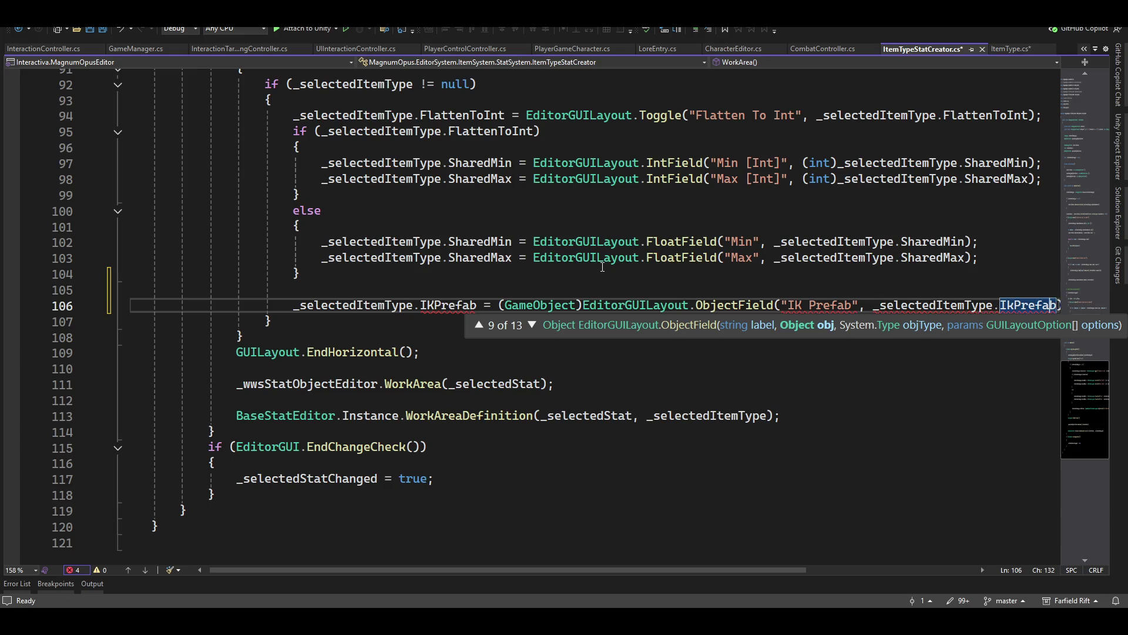
key(ctrl+r)
key(ctrl+r)
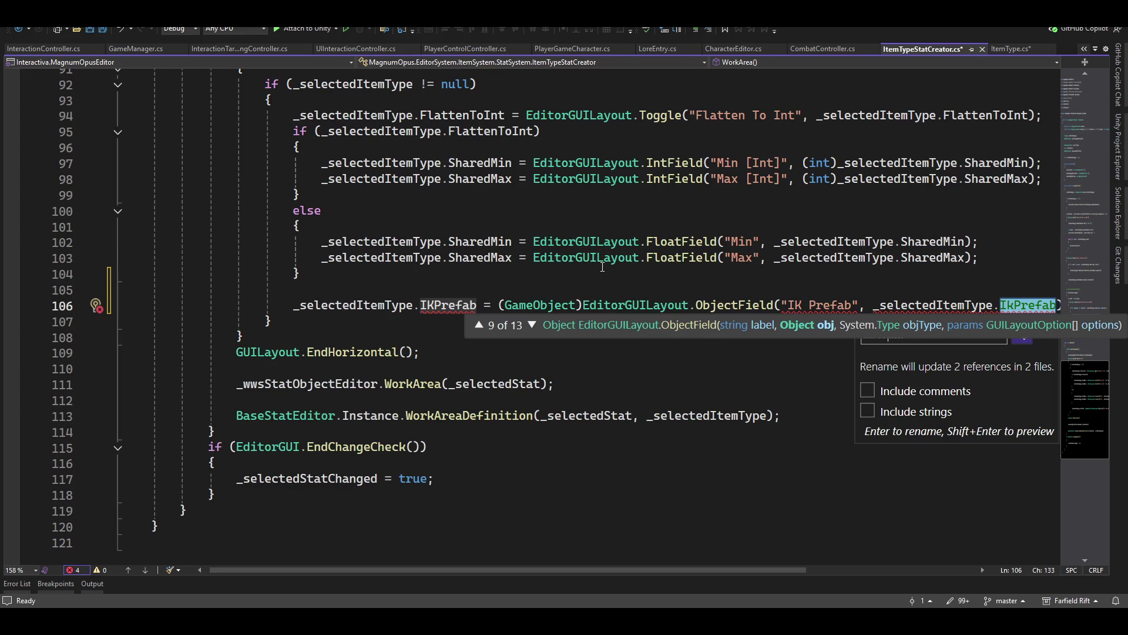
scroll(946, 379, down, 3)
- Rename the IkPrefab property to IKPrefab across both files
scroll(941, 386, up, 2)
scroll(940, 387, up, 1)
key(Escape)
click(878, 393)
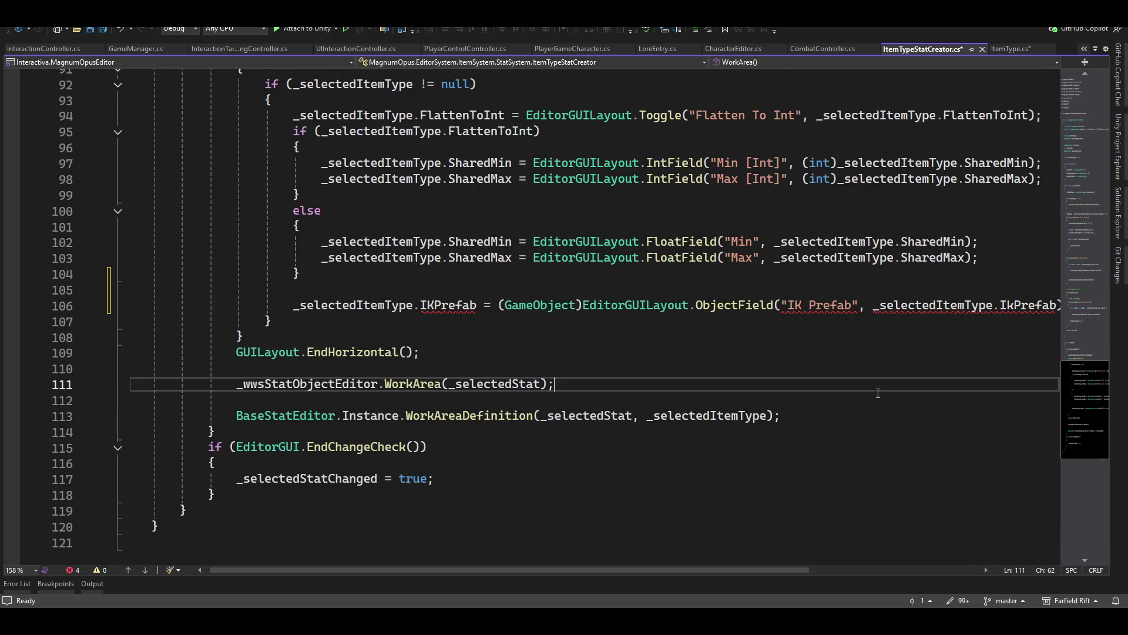
click(1011, 304)
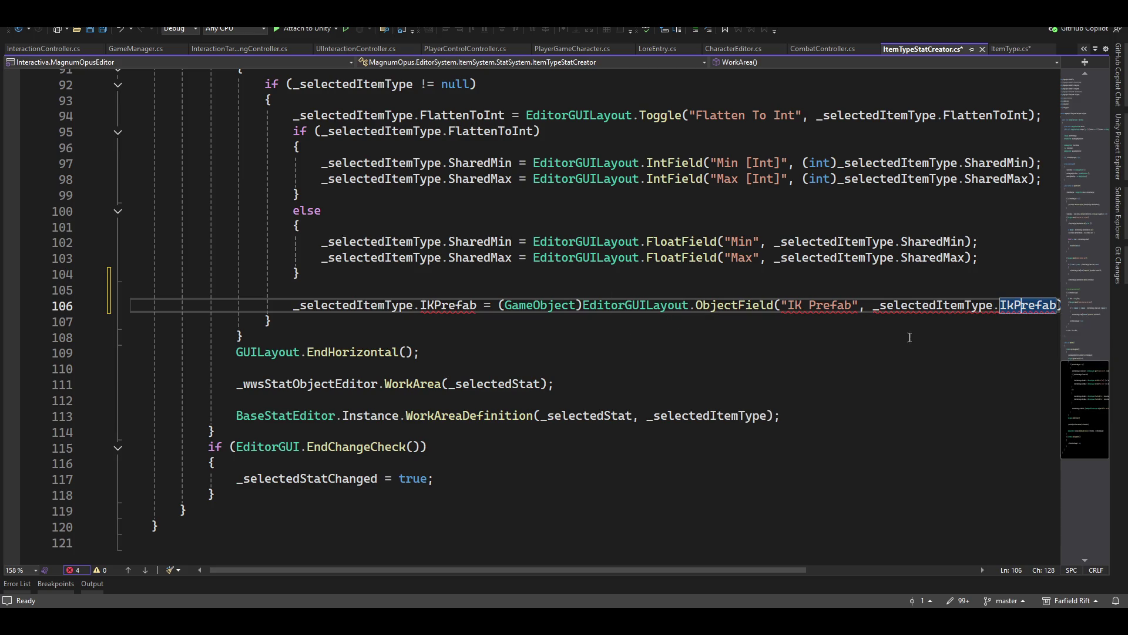
key(ctrl+r)
key(ctrl+r)
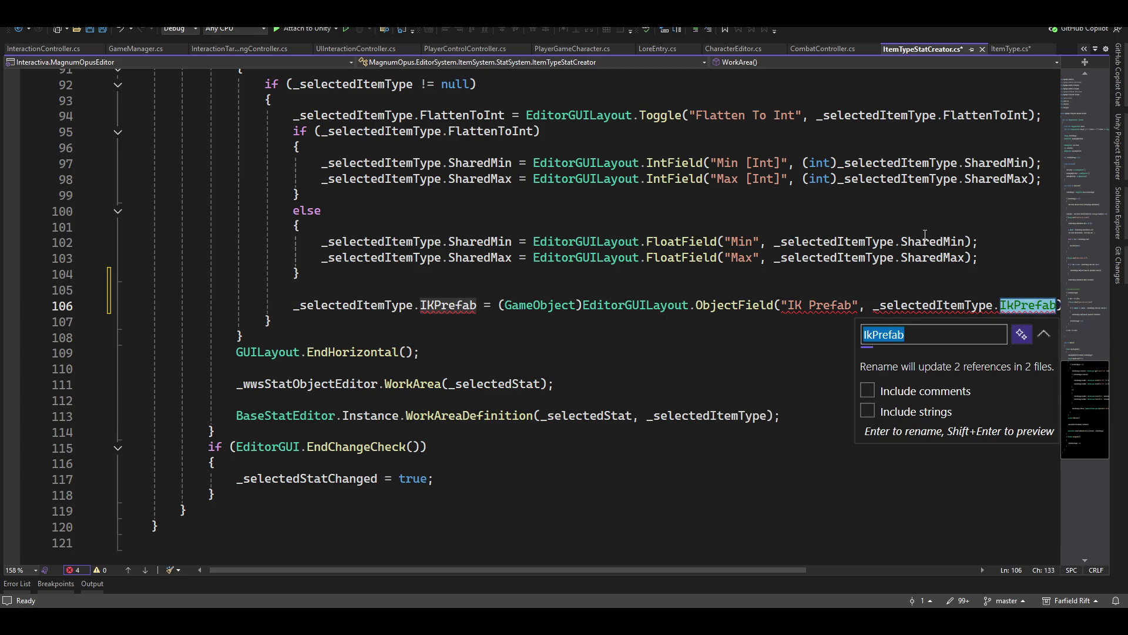
key(Home)
key(Delete)
key(Delete)
text(IK)
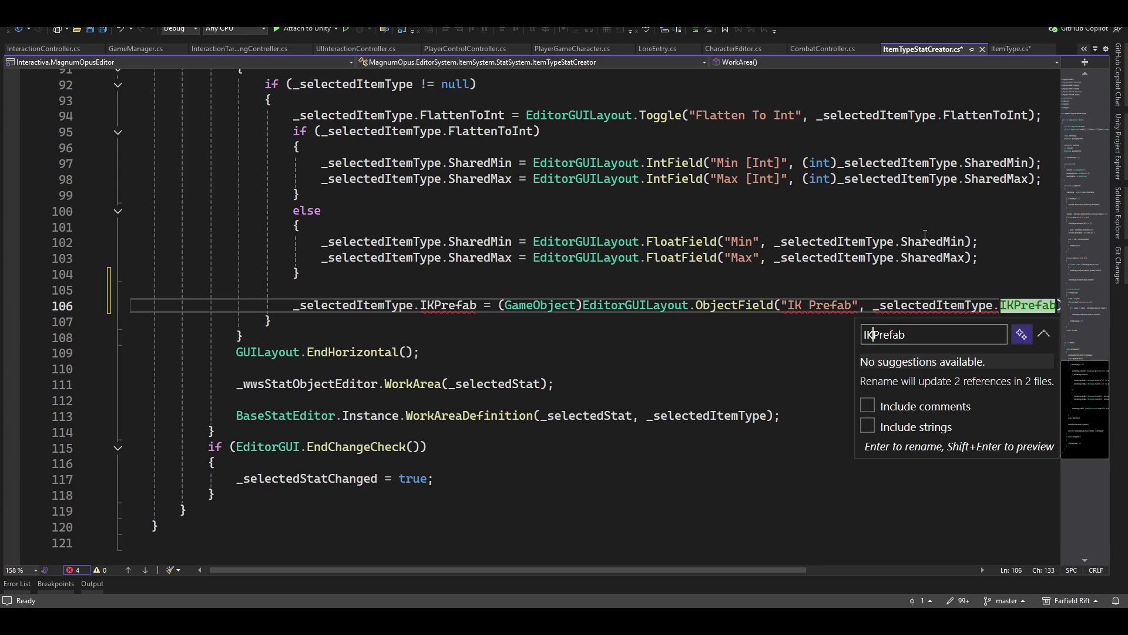
key(Return)
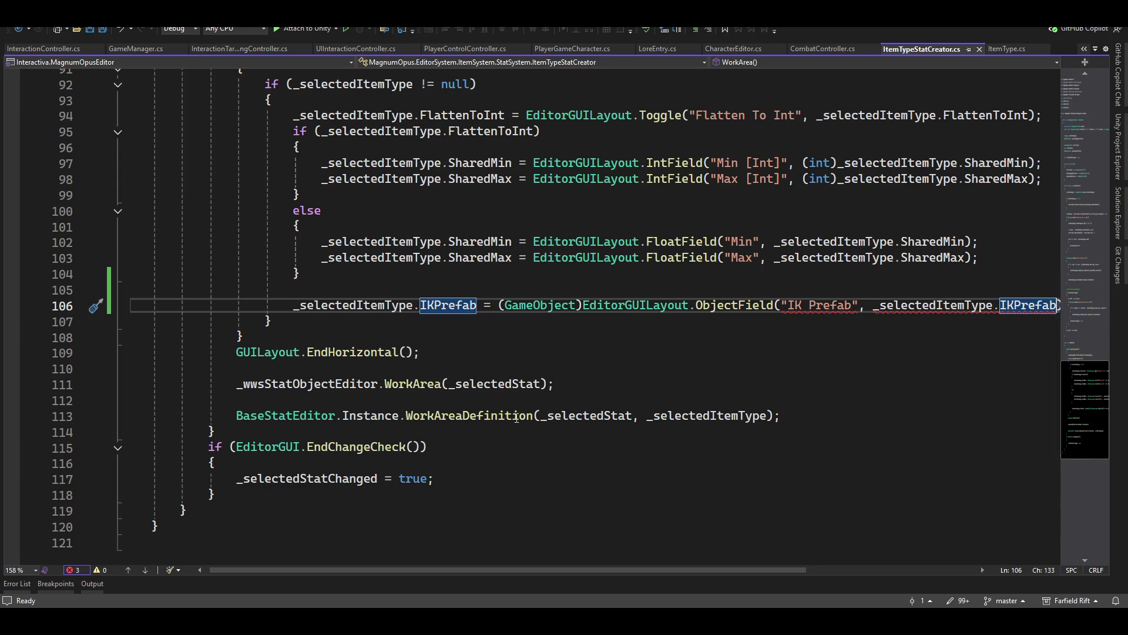
key(End)
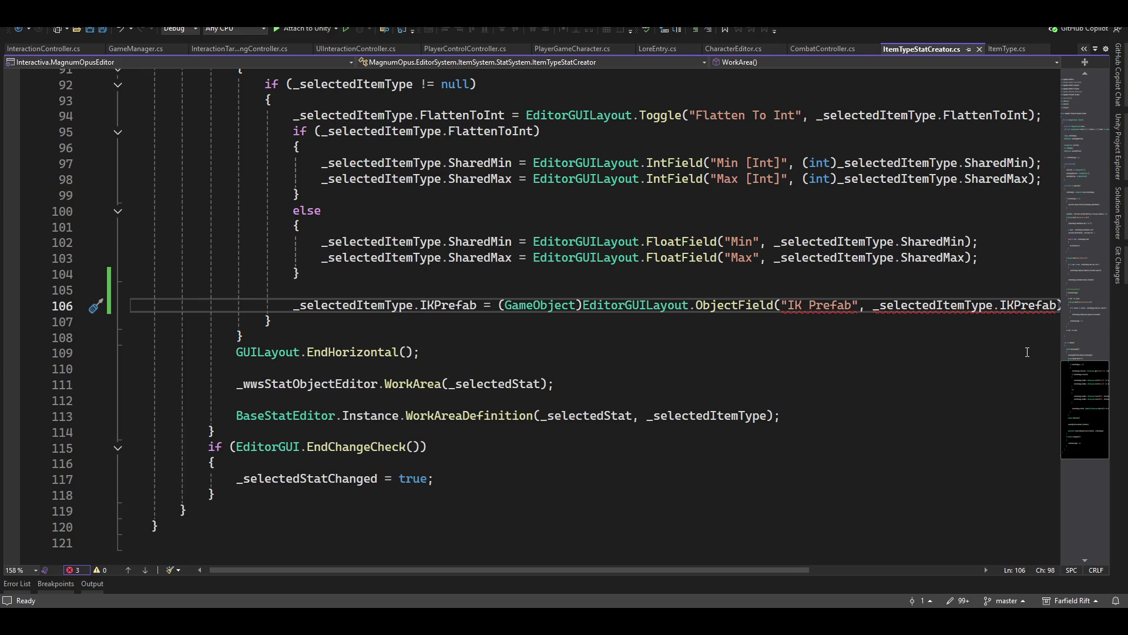
key(Left)
- Close the ObjectField call with typeof(GameObject) and a true argument
text(, )
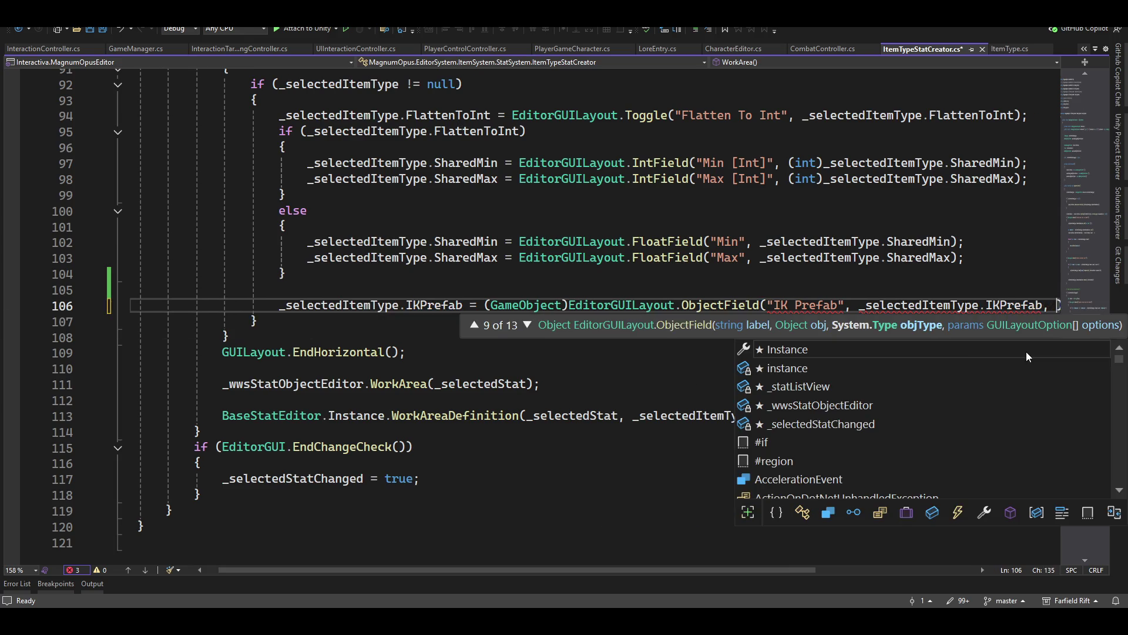
text(typeof)
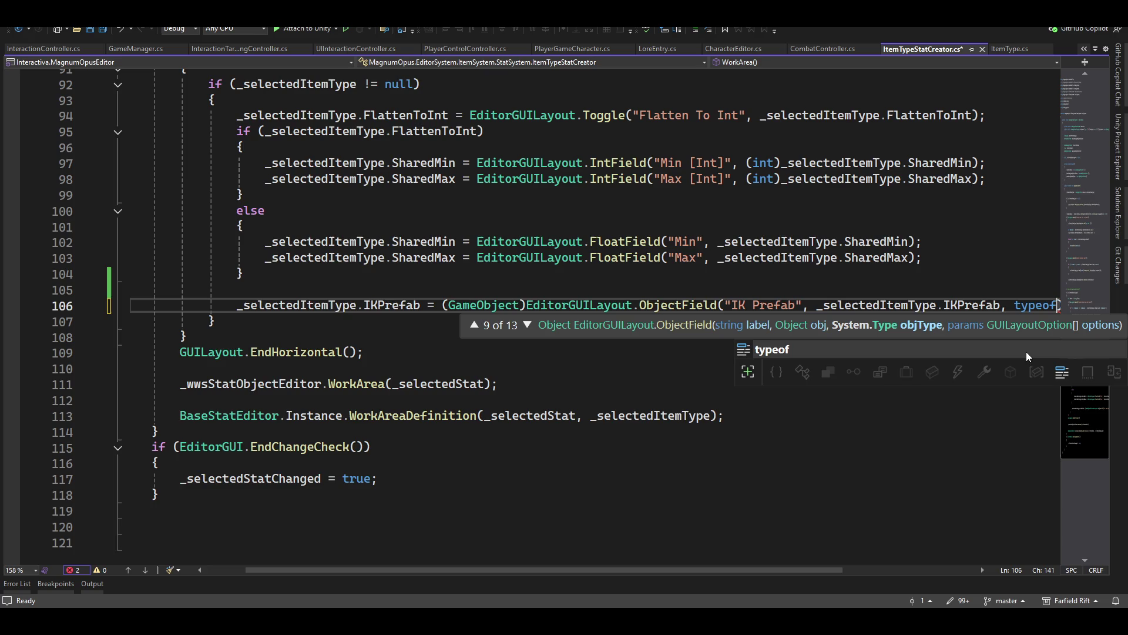
text((g)
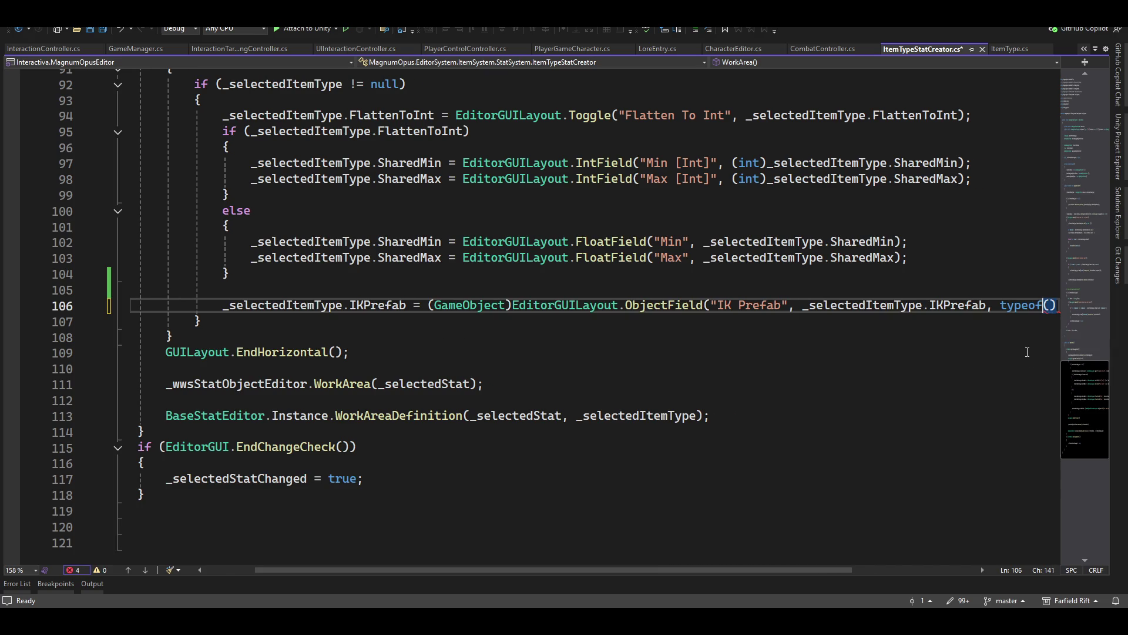
text(ameObj)
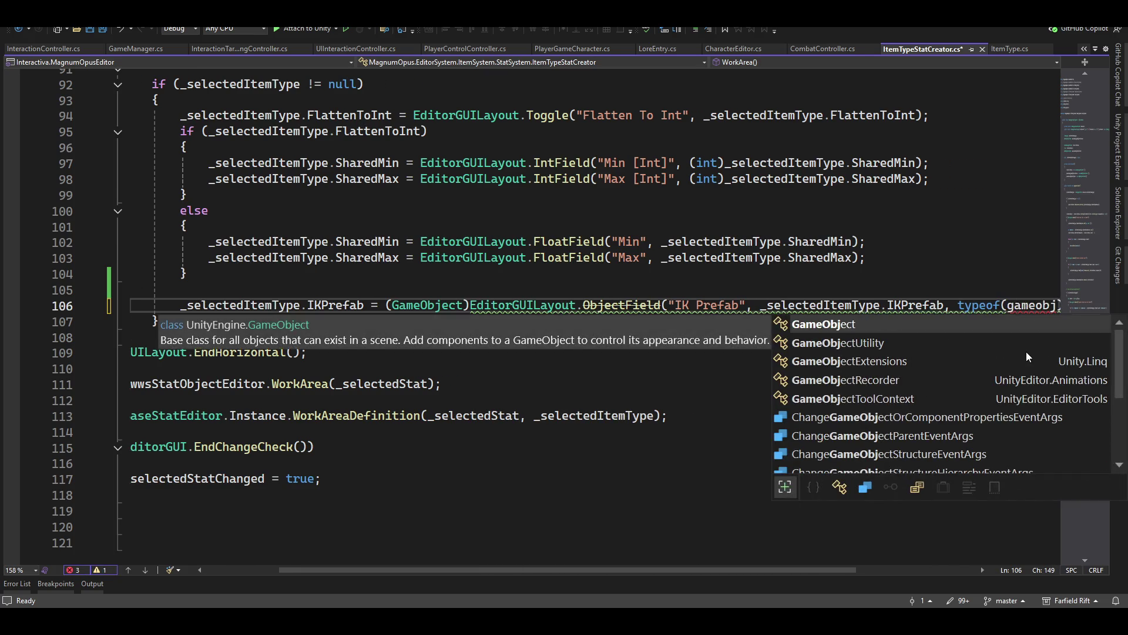
key(Tab)
text())
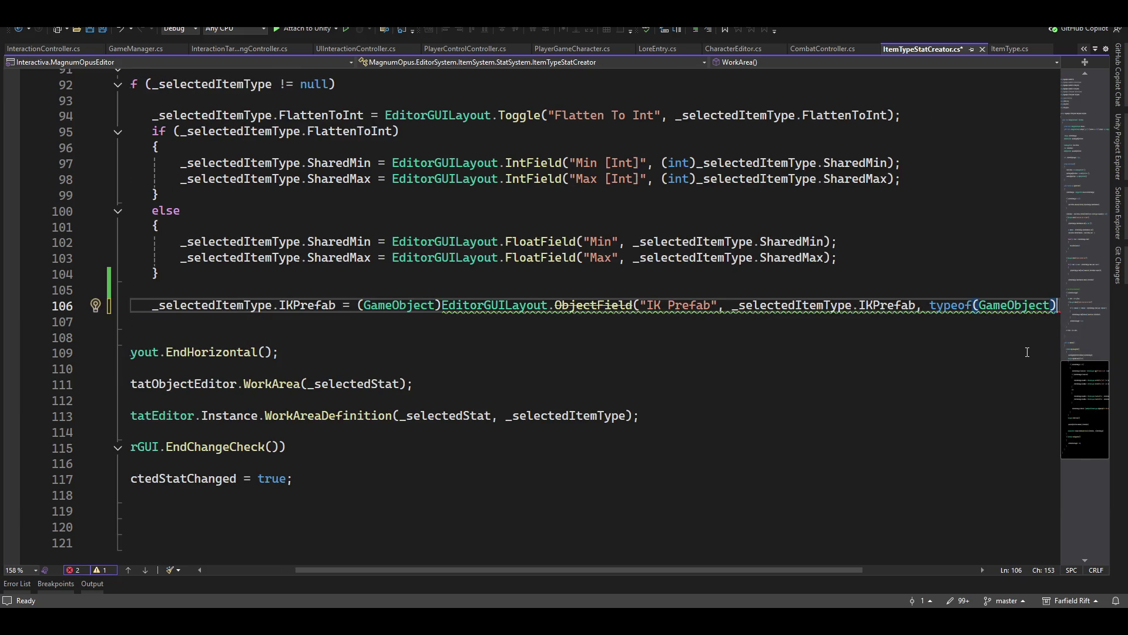
text(, )
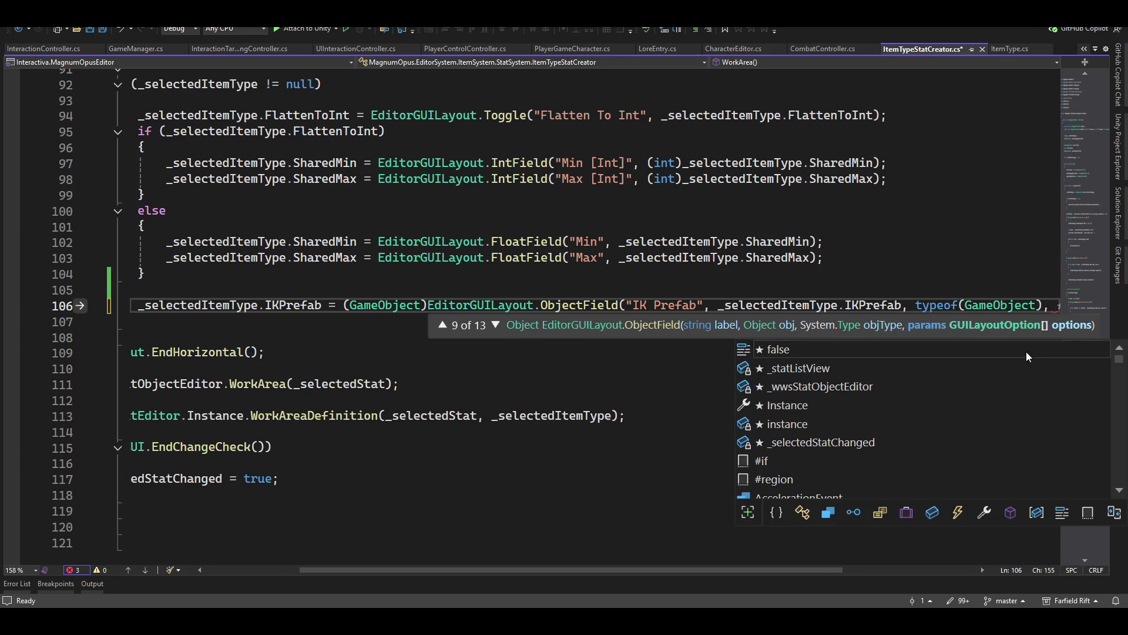
text(true);)
- Wrap the GameObject cast onto line 107, change true to false, and save the script
key(Home)
key(ctrl+Right)
key(ctrl+Right)
key(ctrl+Right)
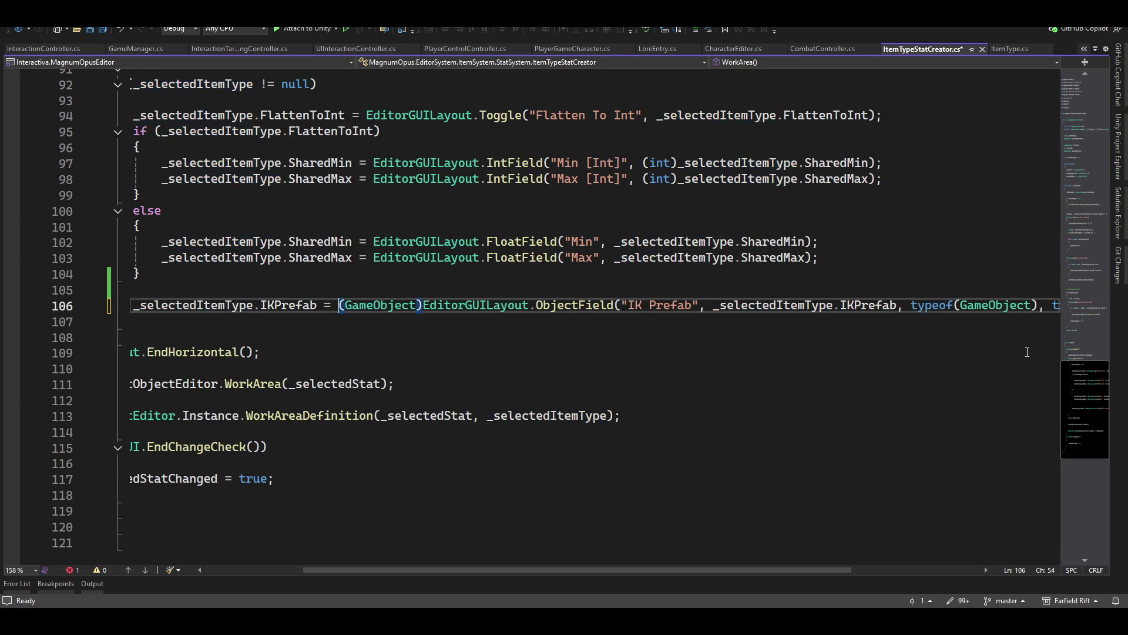
key(Return)
key(End)
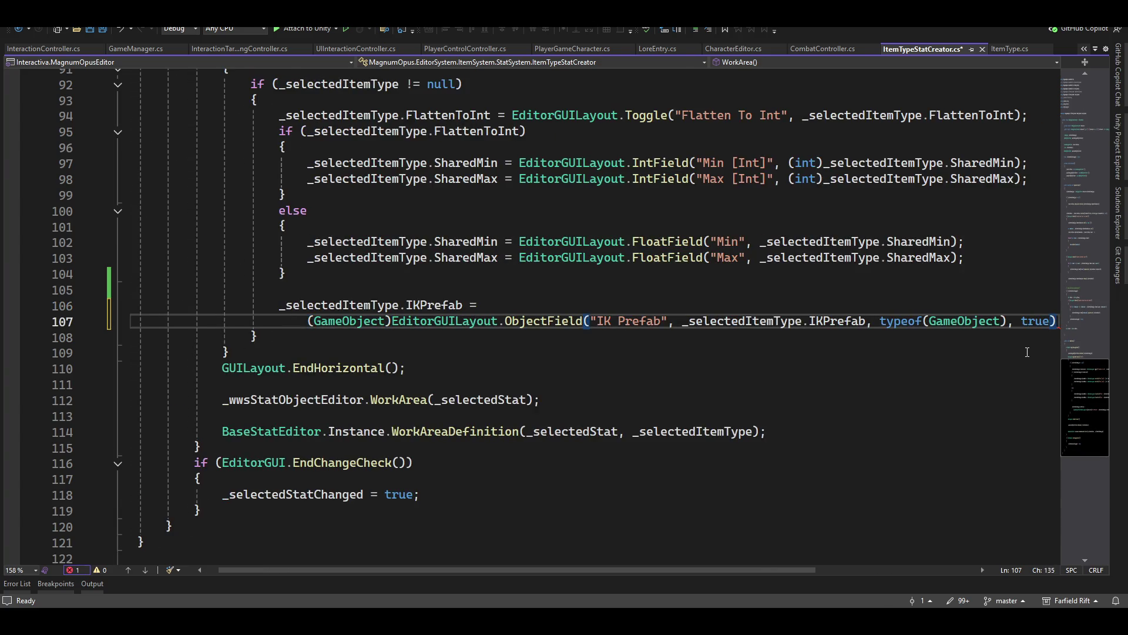
key(Left)
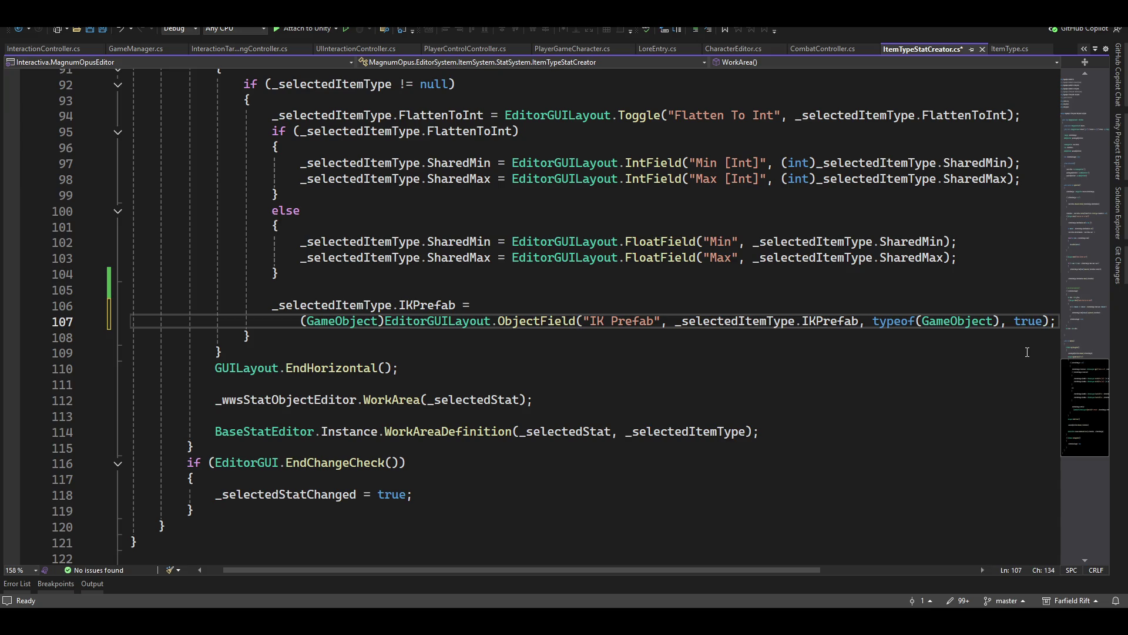
key(ctrl+shift+Left)
text(false)
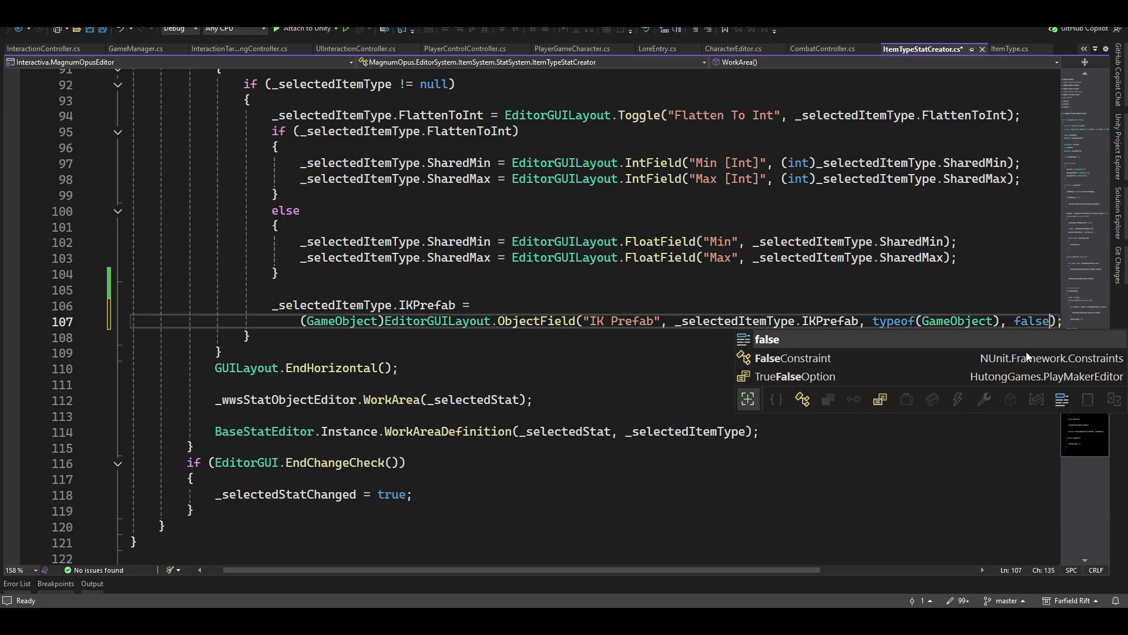
key(Home)
key(ctrl+s)
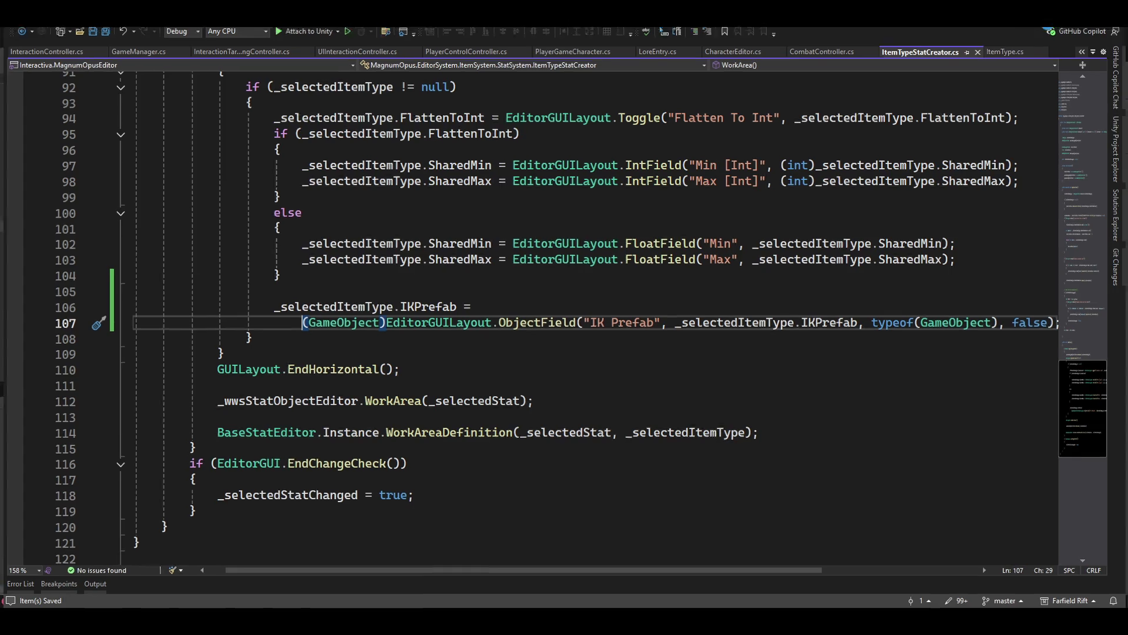
key(alt+Tab)
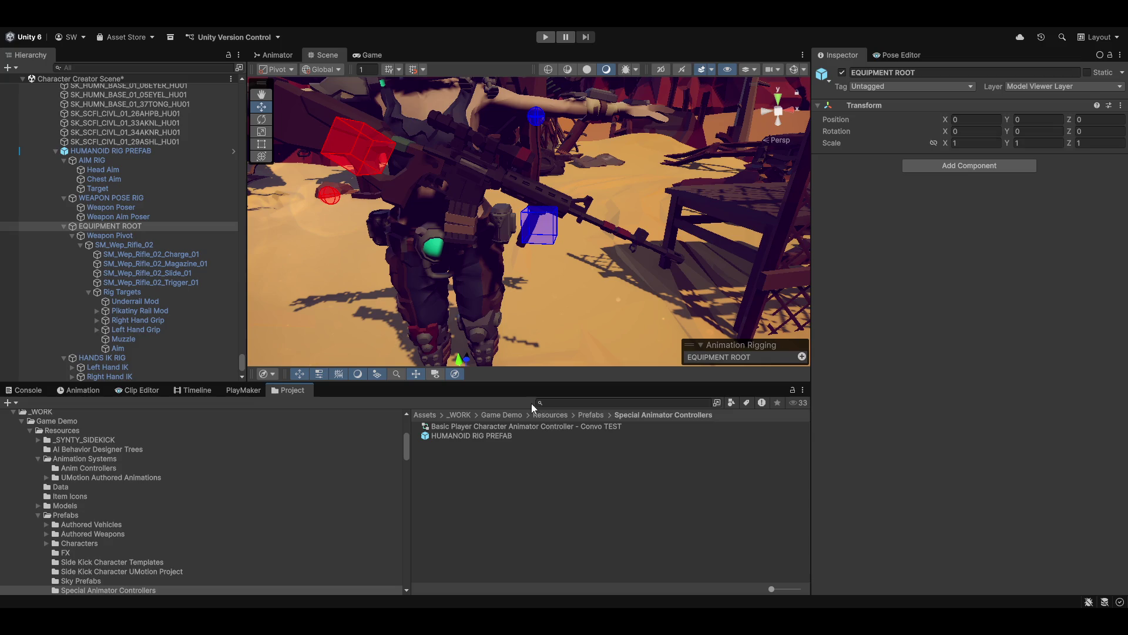
- Orbit the Scene view to face the armed character's front
mouse_move(470, 285)
mouse_down()
mouse_move(344, 290)
mouse_move(433, 270)
mouse_move(482, 277)
mouse_move(403, 275)
mouse_move(484, 274)
mouse_move(411, 284)
mouse_up()
- Rename Rig Targets to Weapon Rig Targets, then change it to Firearm Rig Targets
scroll(115, 284, down, 3)
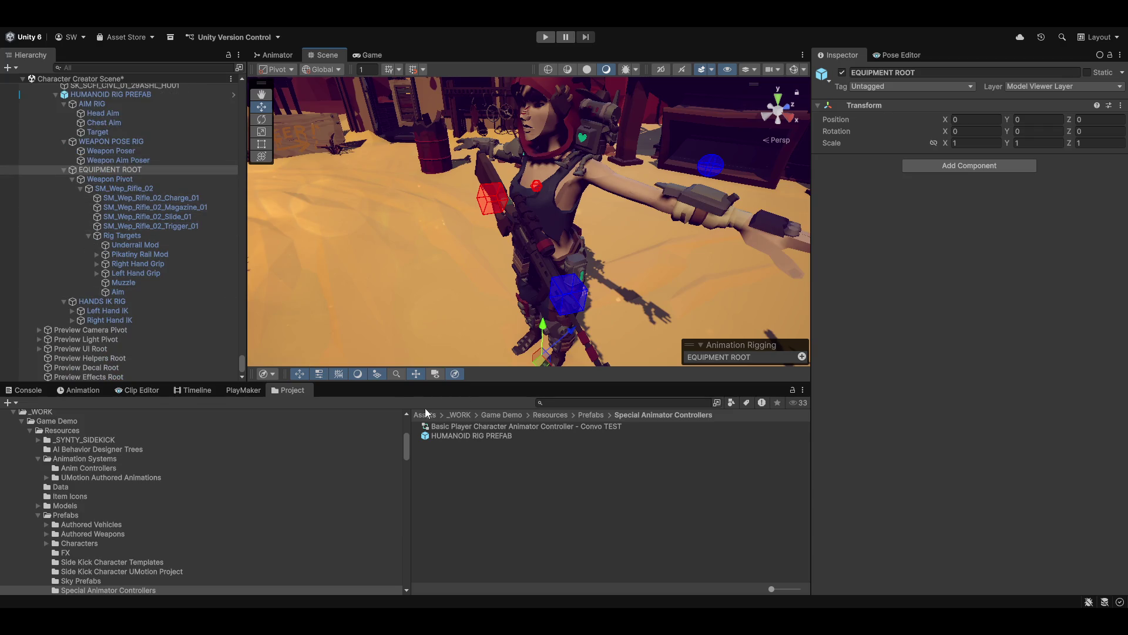
scroll(177, 316, up, 3)
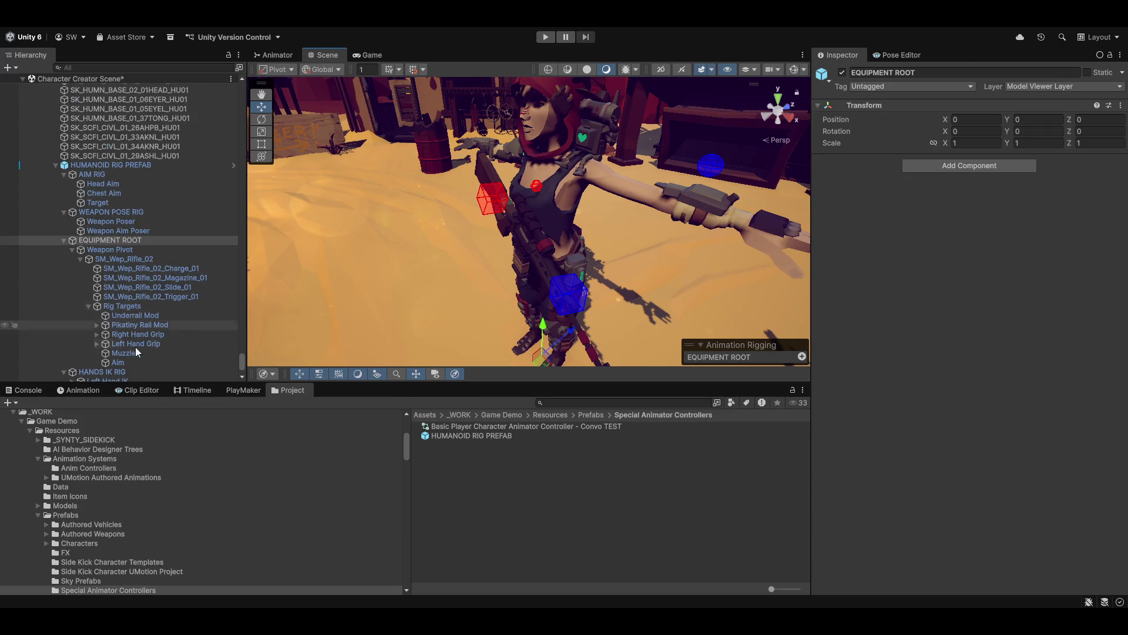
click(125, 306)
key(F2)
text(Weapon)
key(End)
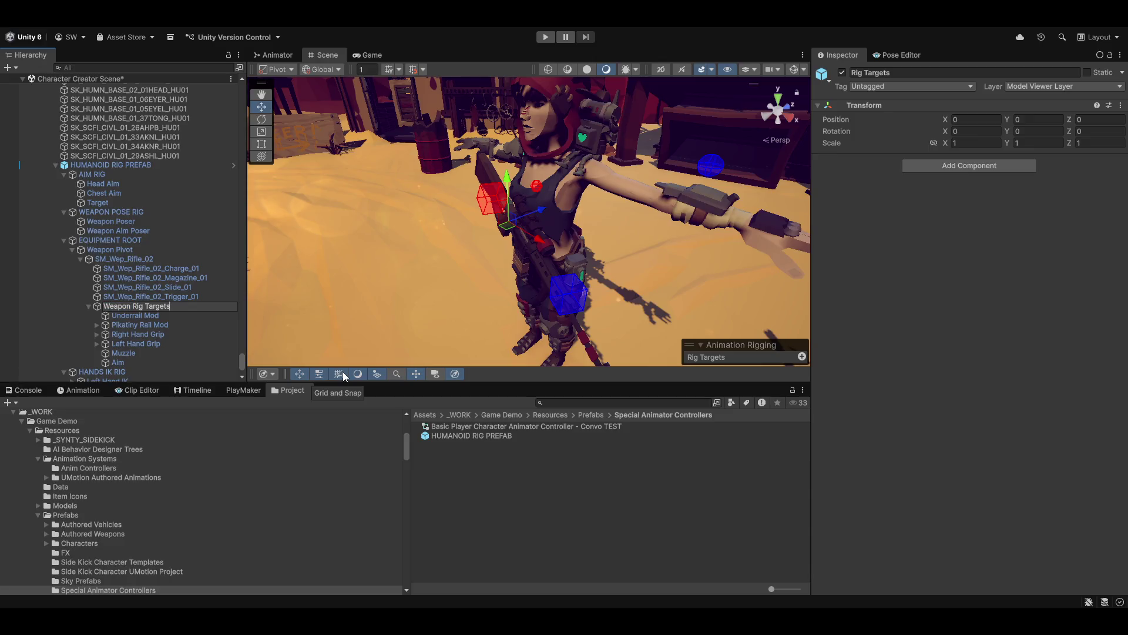
key(Return)
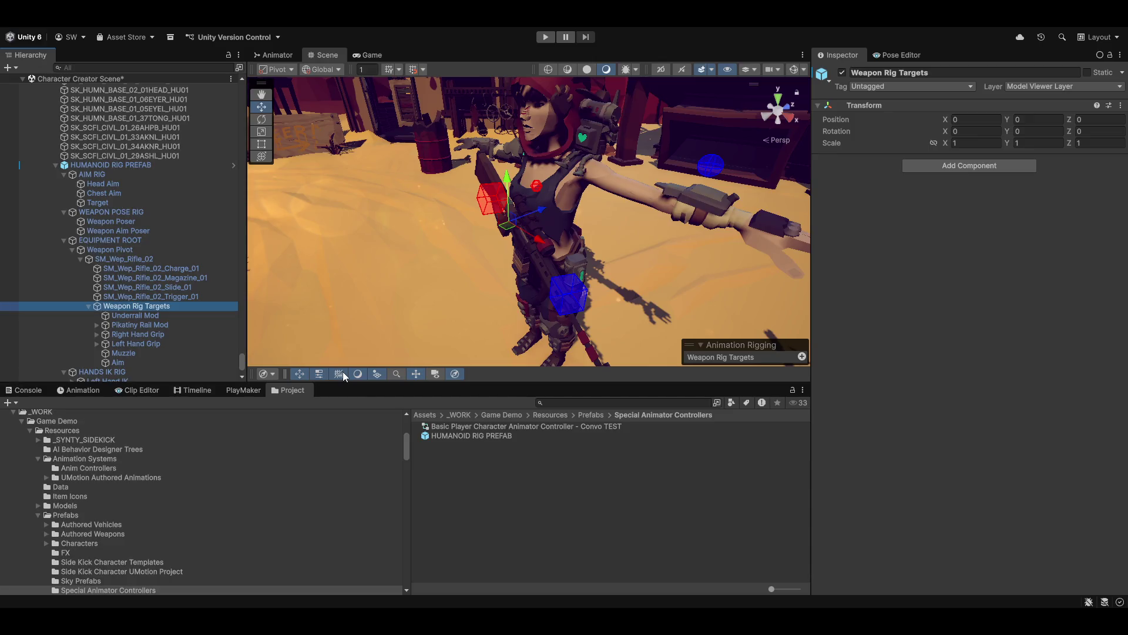
click(118, 308)
key(ctrl+shift+Left)
key(ctrl+shift+Left)
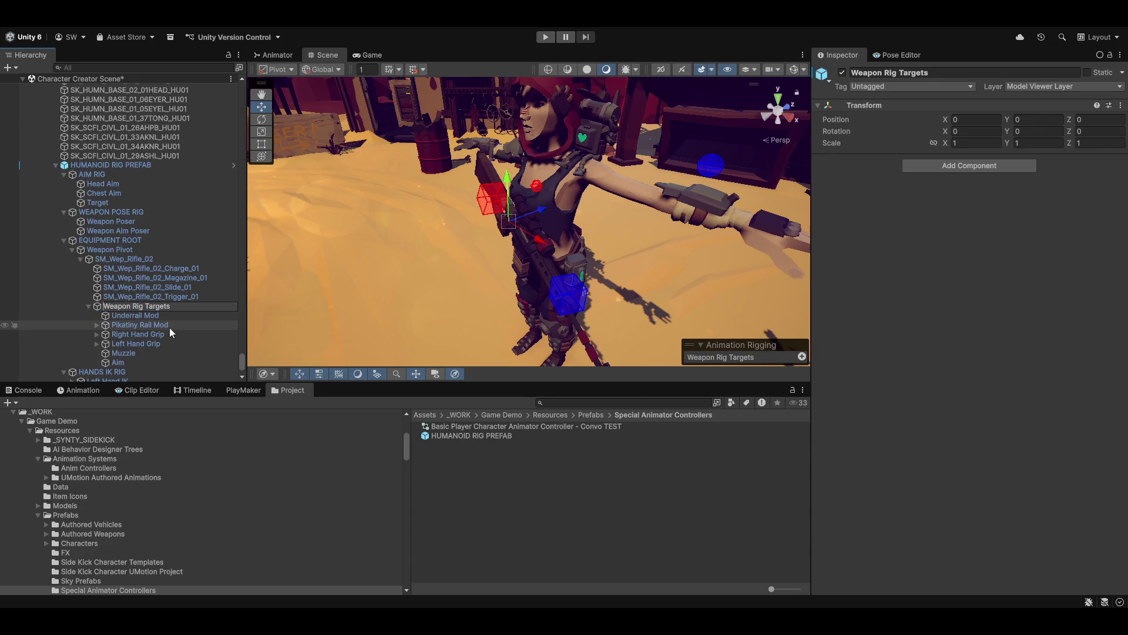
text(Firea)
text(rm)
key(Return)
- Try saving Firearm Rig Targets as a prefab and dismiss the cannot-restructure warning
drag(118, 305, 505, 481)
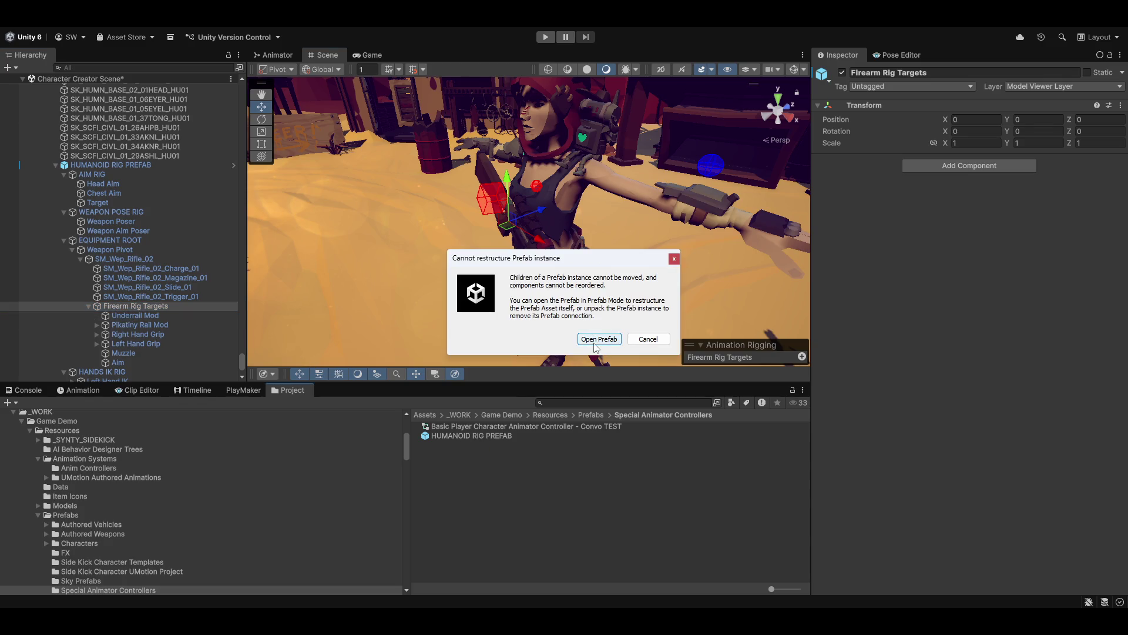
click(649, 339)
right_click(118, 164)
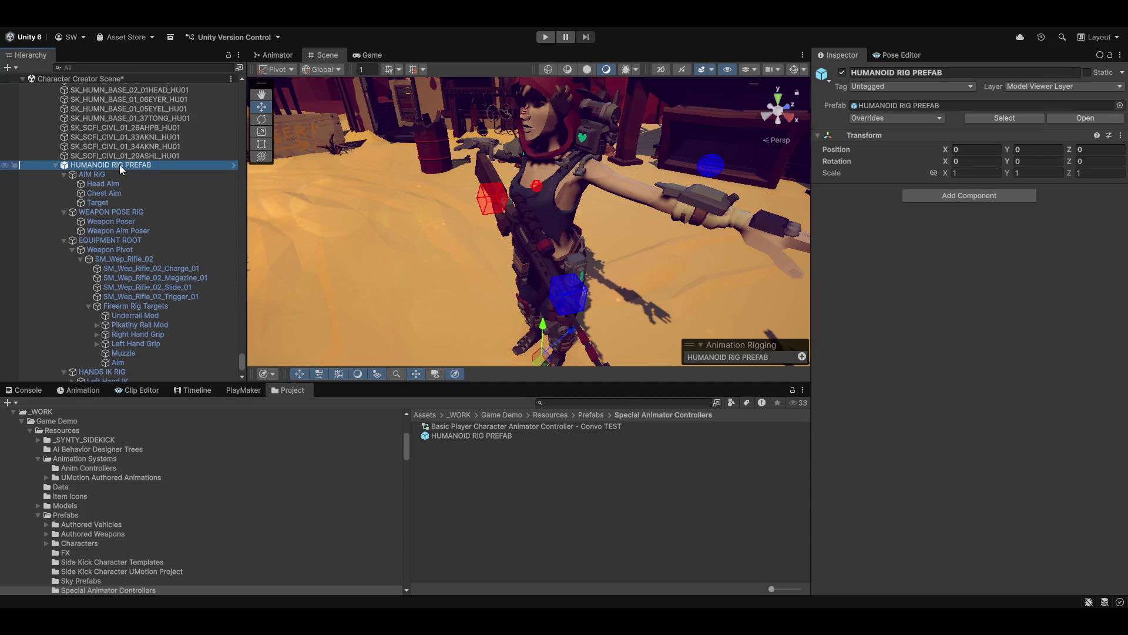
- Unpack the HUMANOID RIG PREFAB instance and drag Firearm Rig Targets into the Project as a prefab
mouse_move(188, 211)
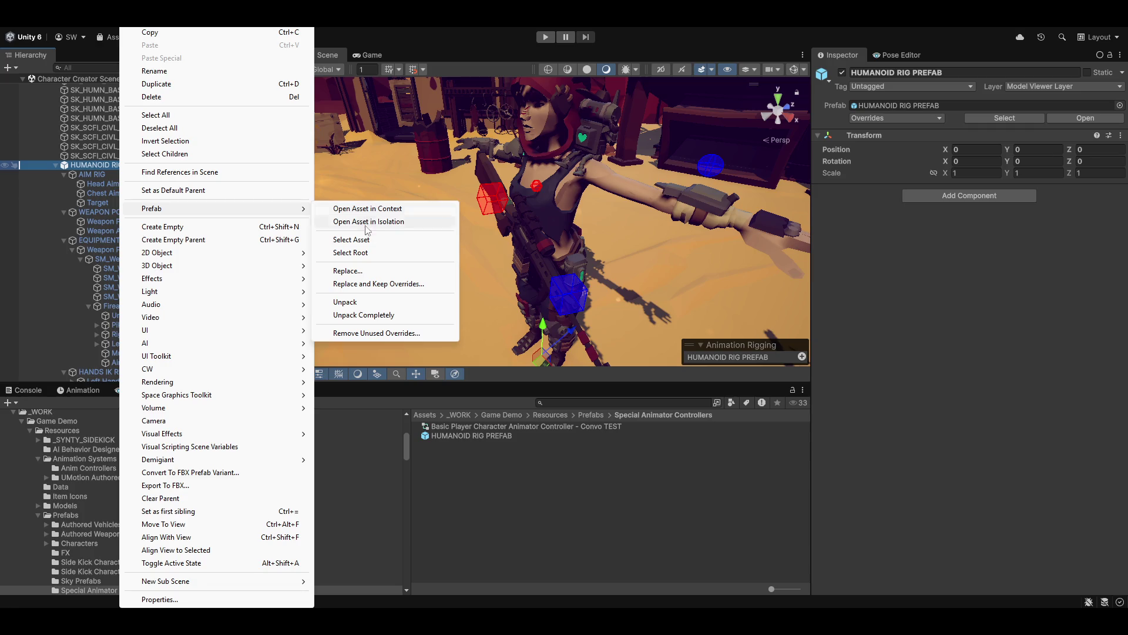
click(382, 303)
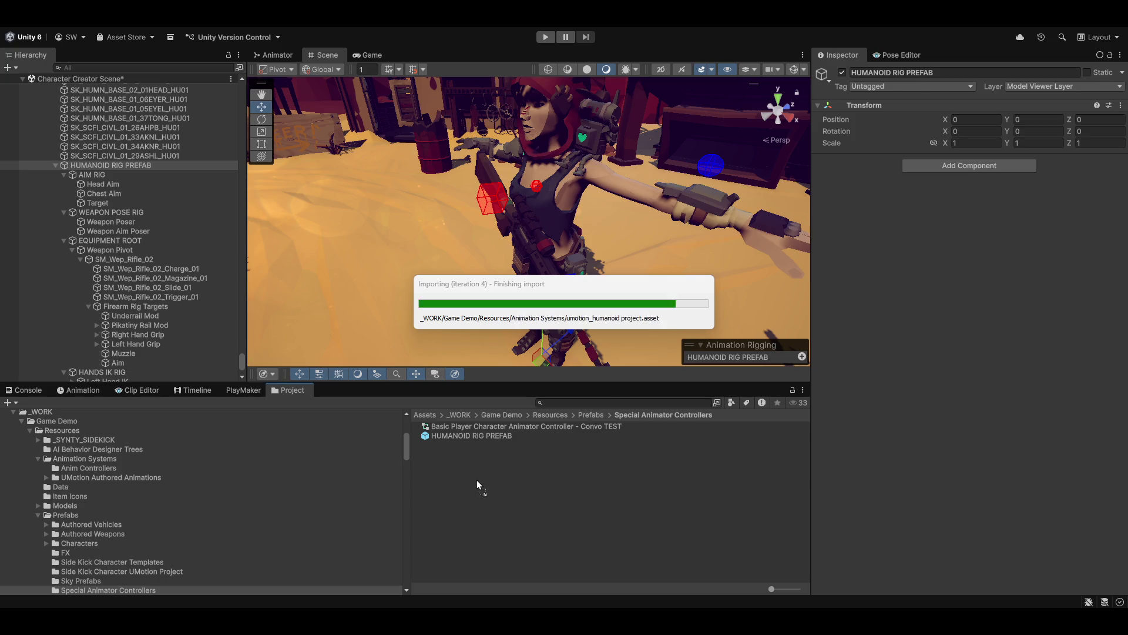
mouse_move(1072, 504)
mouse_down()
mouse_move(862, 499)
mouse_move(1066, 516)
mouse_up()
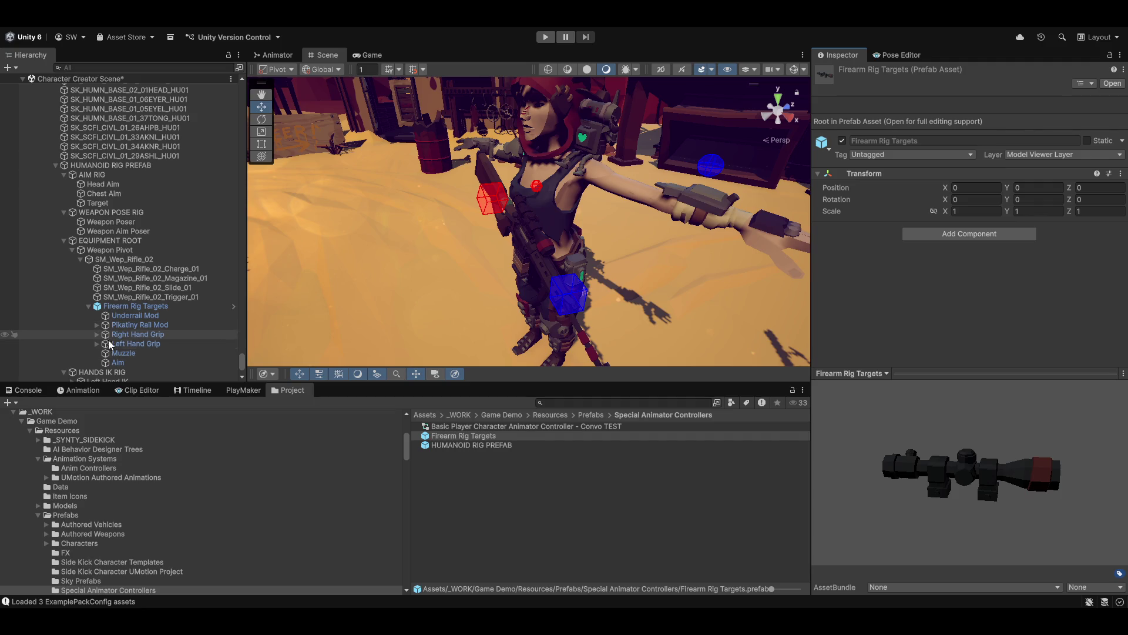
- Deactivate the SM_Wep_Mod_Attach_Scope_07 attachment under Pikatiny Rail Mod
click(97, 325)
click(166, 350)
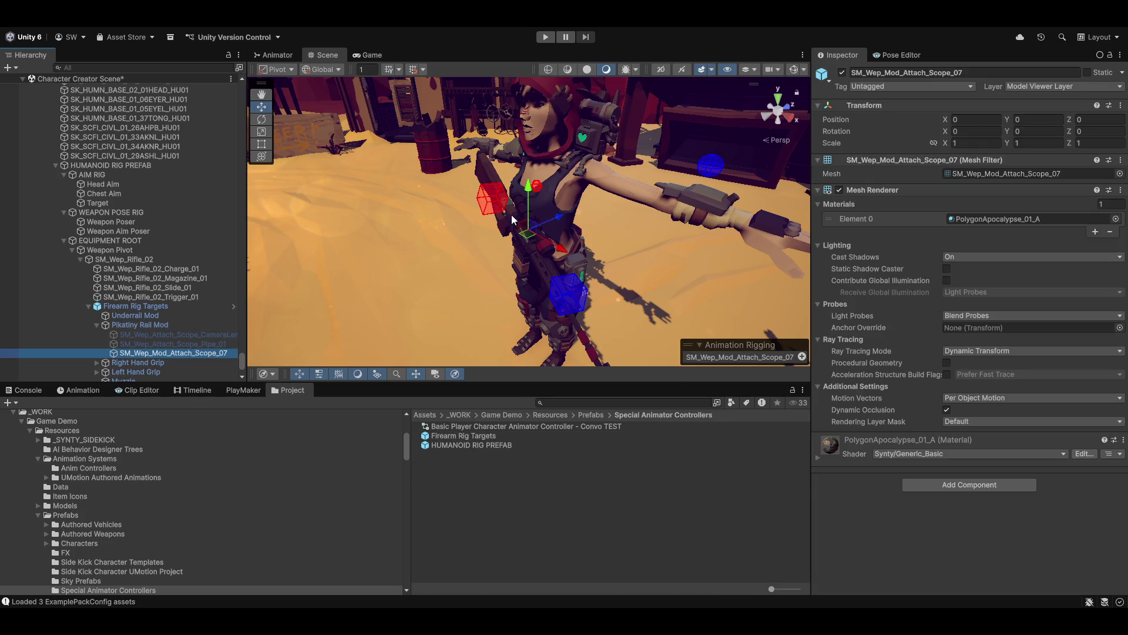
click(842, 72)
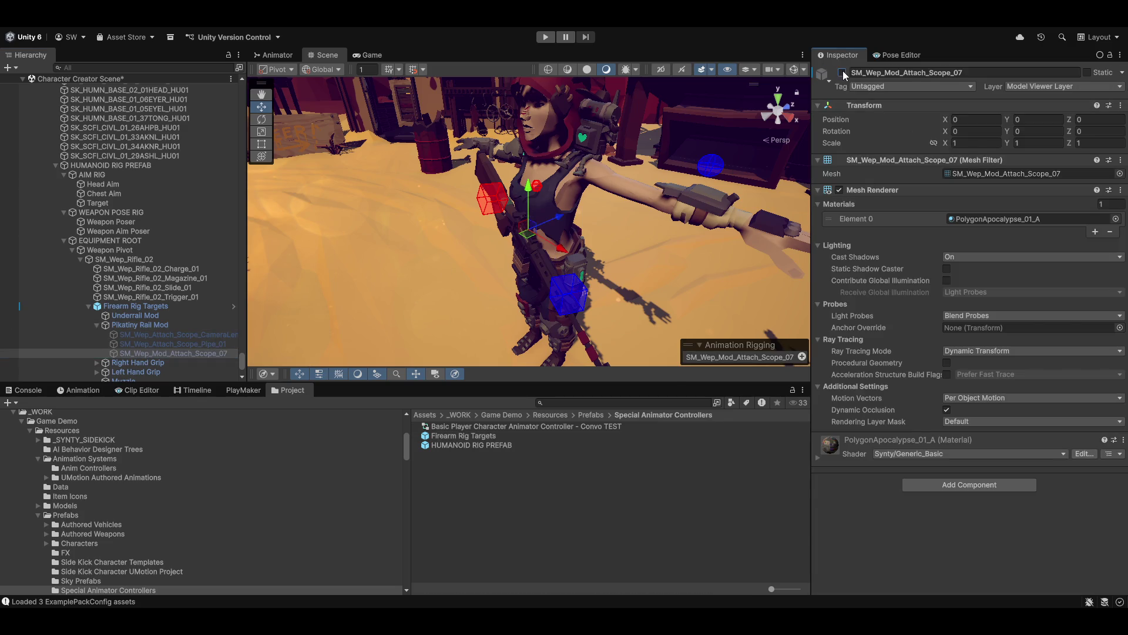
click(842, 72)
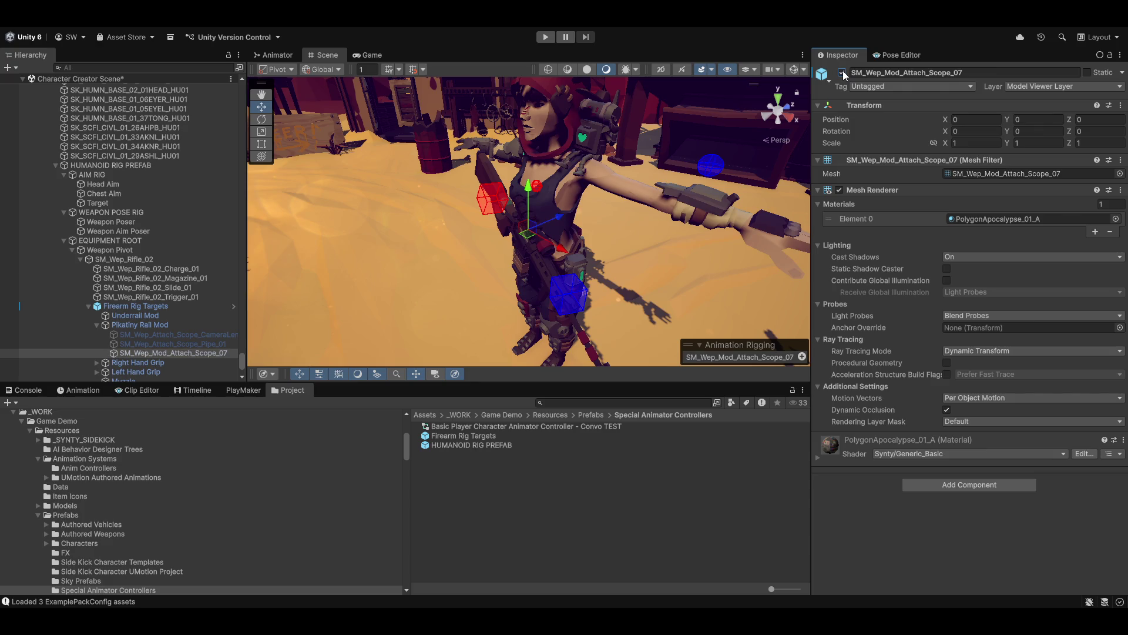
click(842, 73)
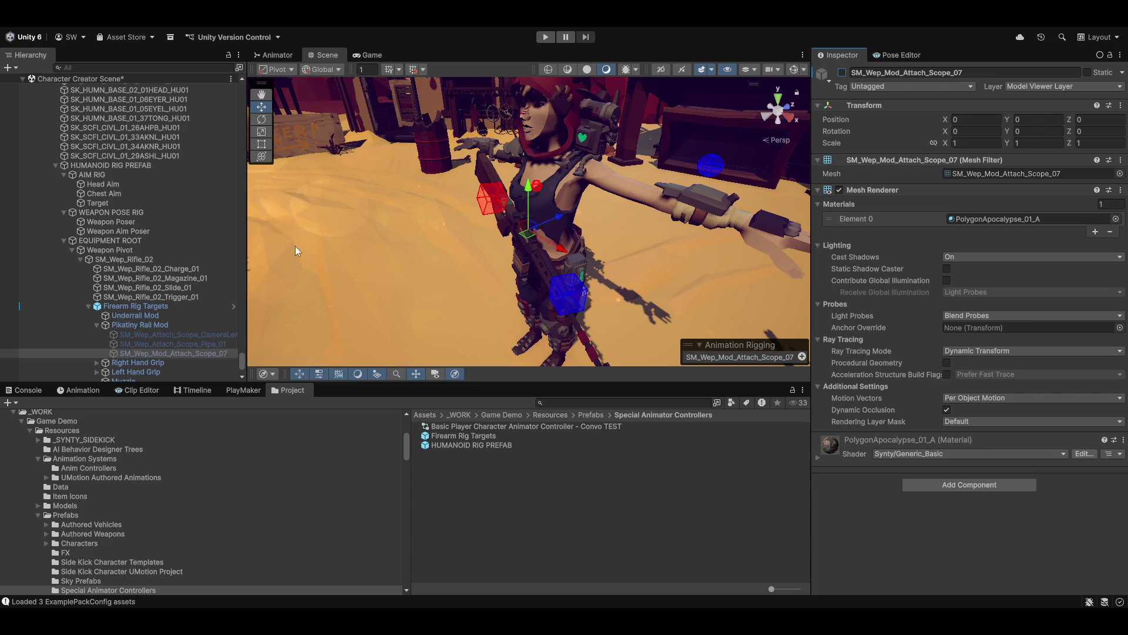
- Update the Firearm Rig Targets prefab, then drag the rig onto the HUMANOID RIG PREFAB asset
click(132, 323)
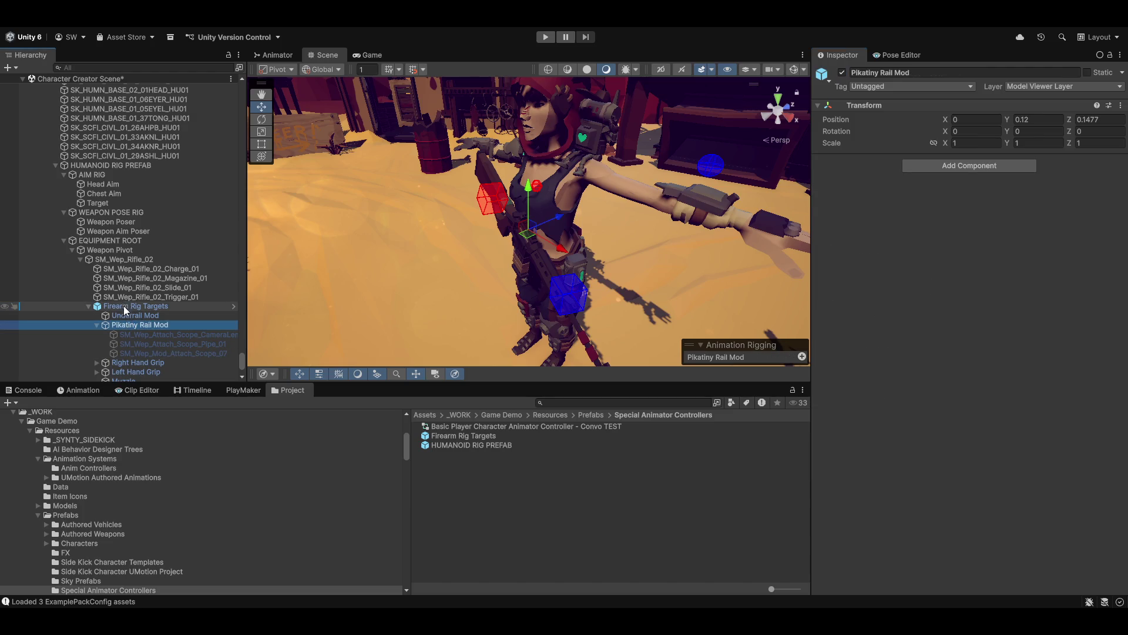
mouse_move(124, 305)
mouse_down()
mouse_move(453, 446)
mouse_move(446, 435)
mouse_up()
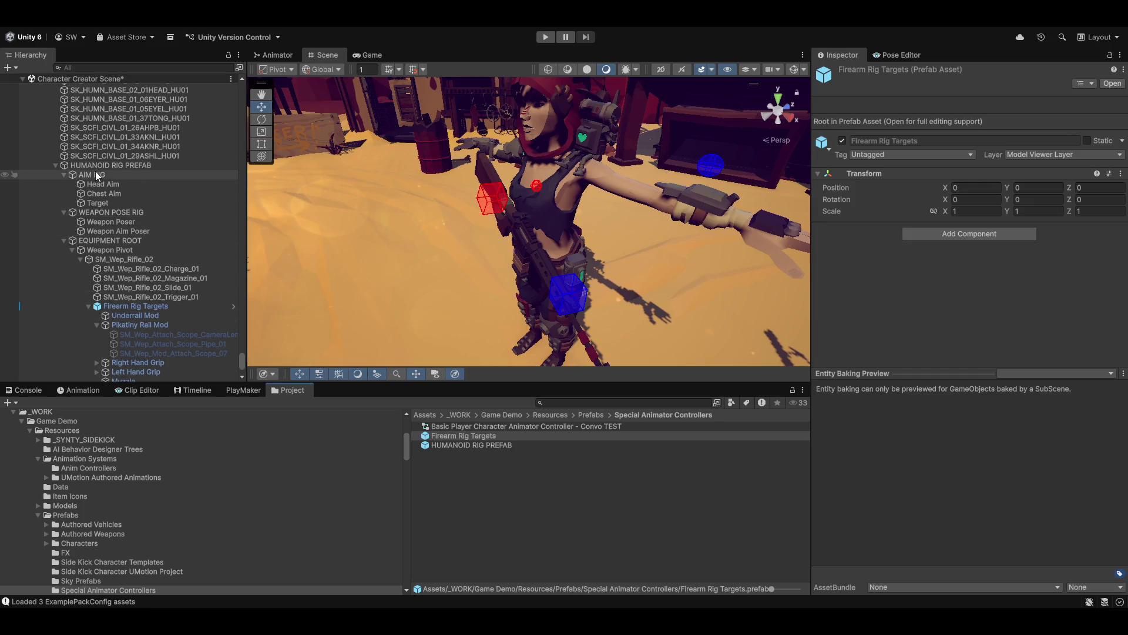
drag(451, 450, 450, 450)
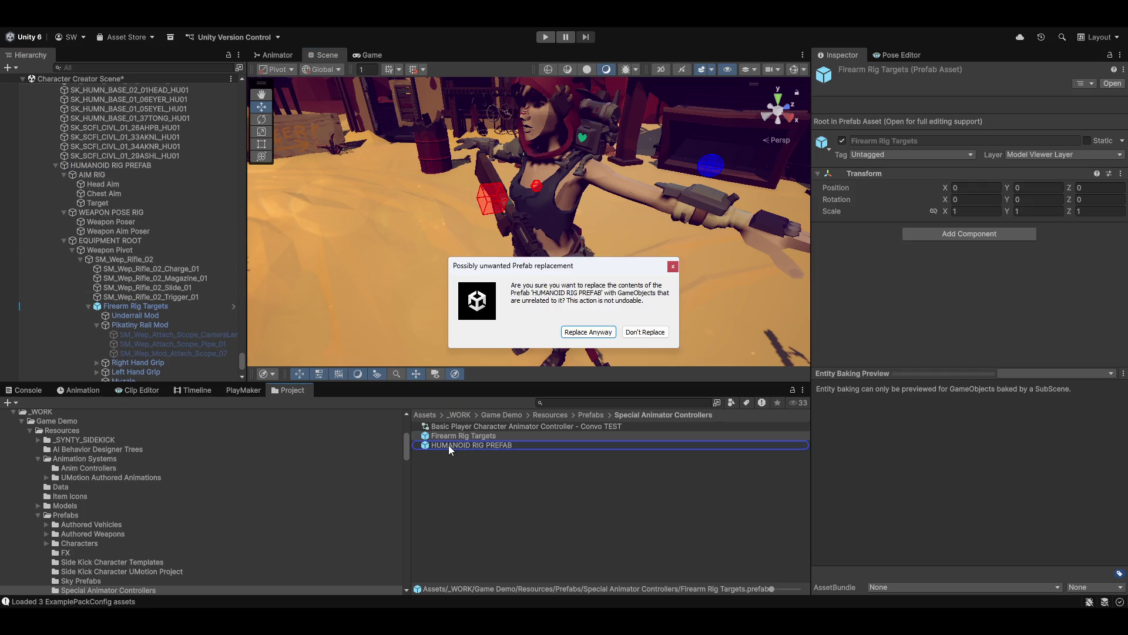
- Confirm replacing HUMANOID RIG PREFAB's contents and orbit to view the character from the front
click(588, 332)
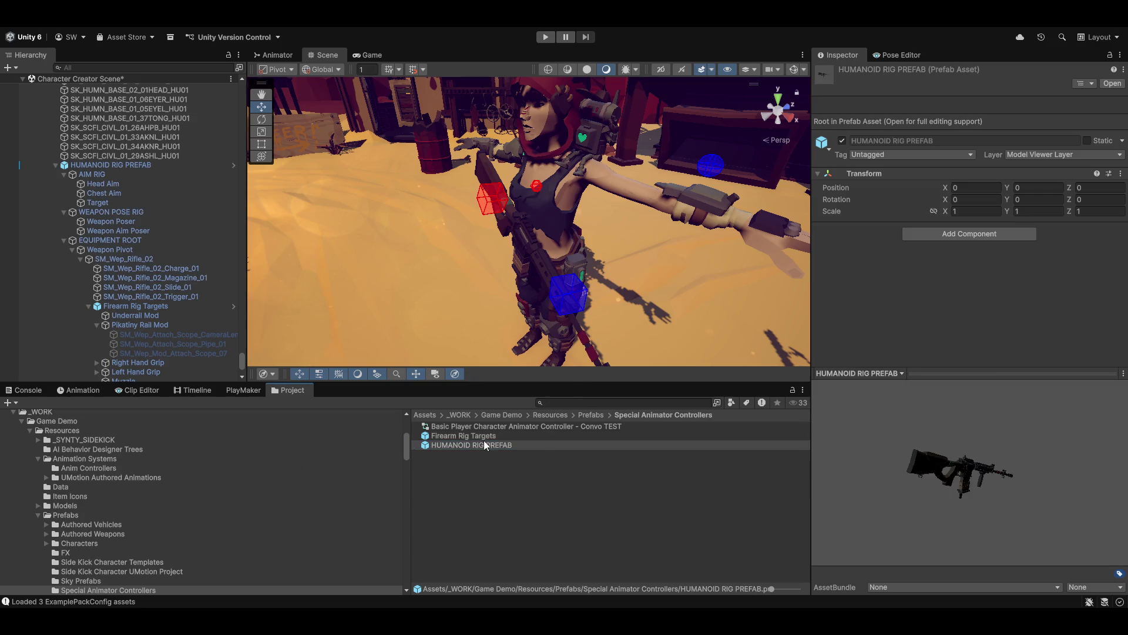
scroll(102, 276, down, 2)
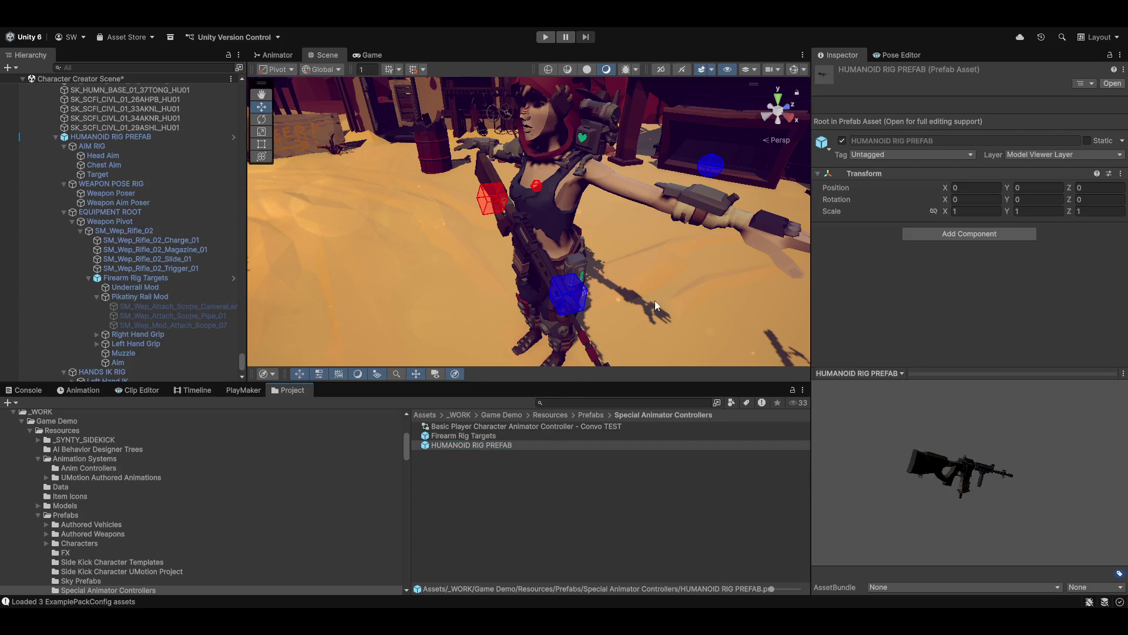
mouse_move(436, 285)
mouse_down()
mouse_move(583, 307)
mouse_move(528, 301)
mouse_up()
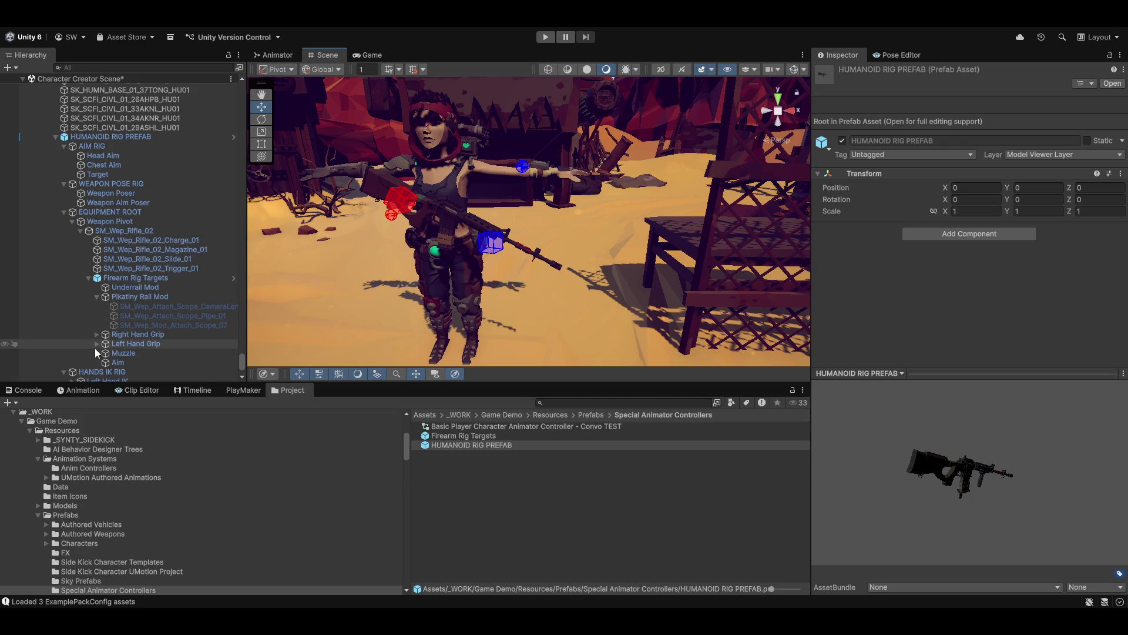
scroll(97, 345, down, 3)
scroll(132, 269, up, 5)
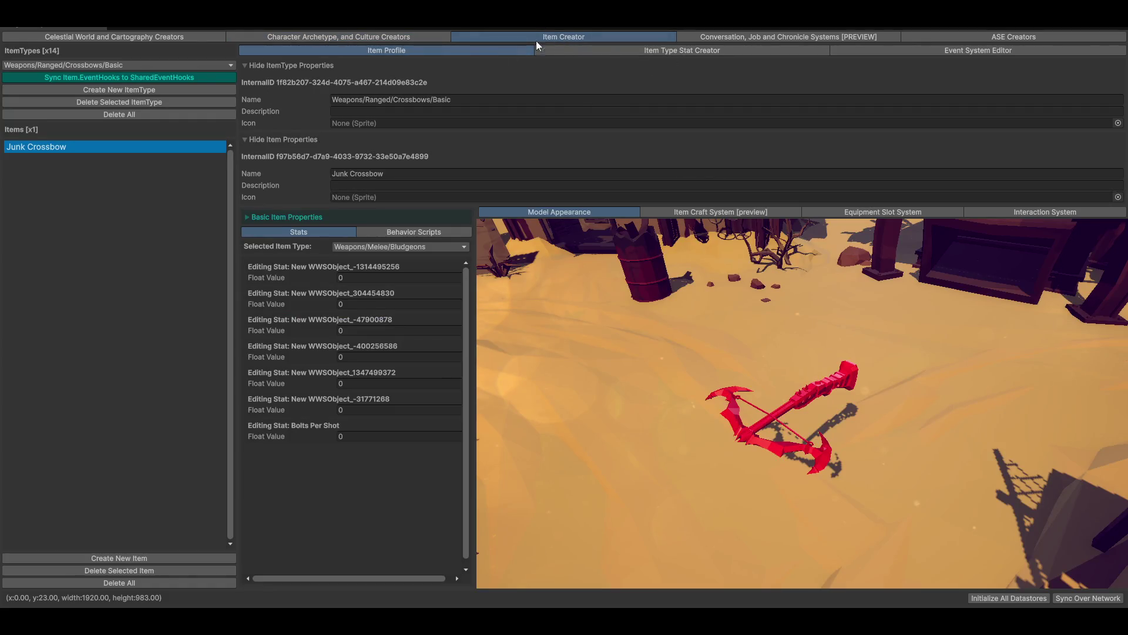
- Glance at the crossbow stat list and expand the Junk Crossbow's Basic Item Properties
click(686, 49)
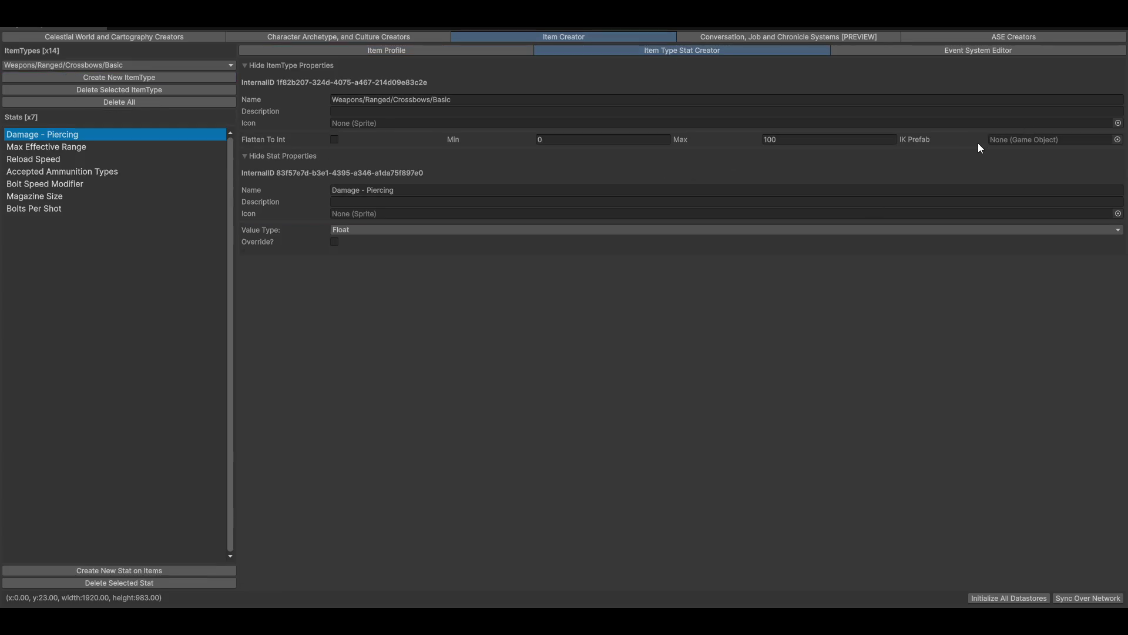
click(422, 49)
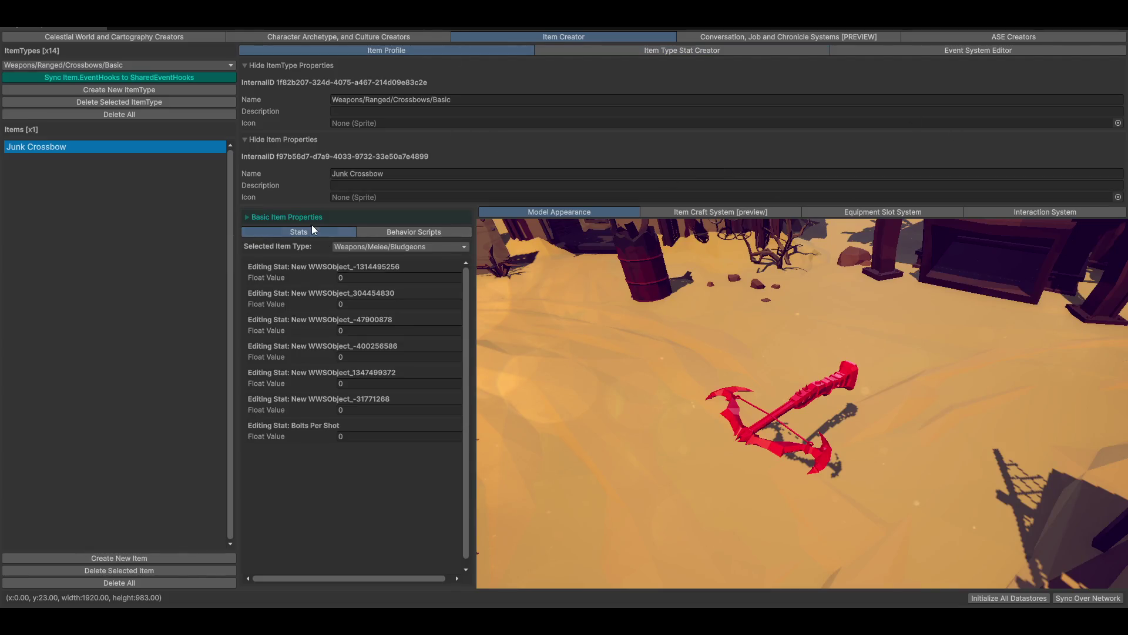
click(299, 217)
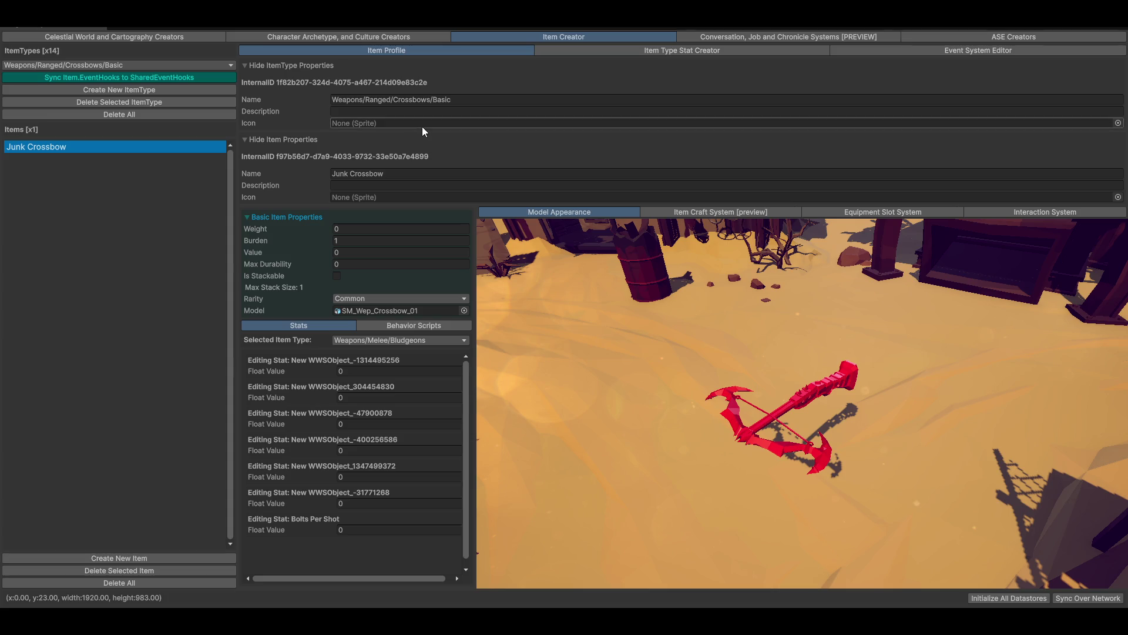
- Inspect the Bolts Per Shot stat definition, then create a new crossbow item
click(635, 51)
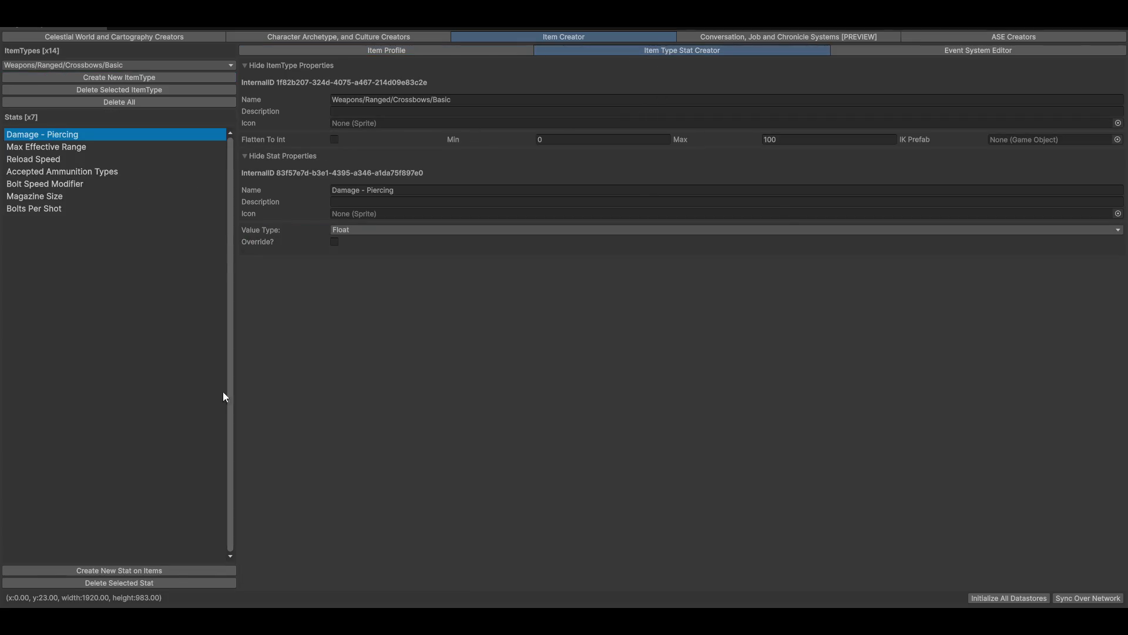
click(83, 209)
click(415, 190)
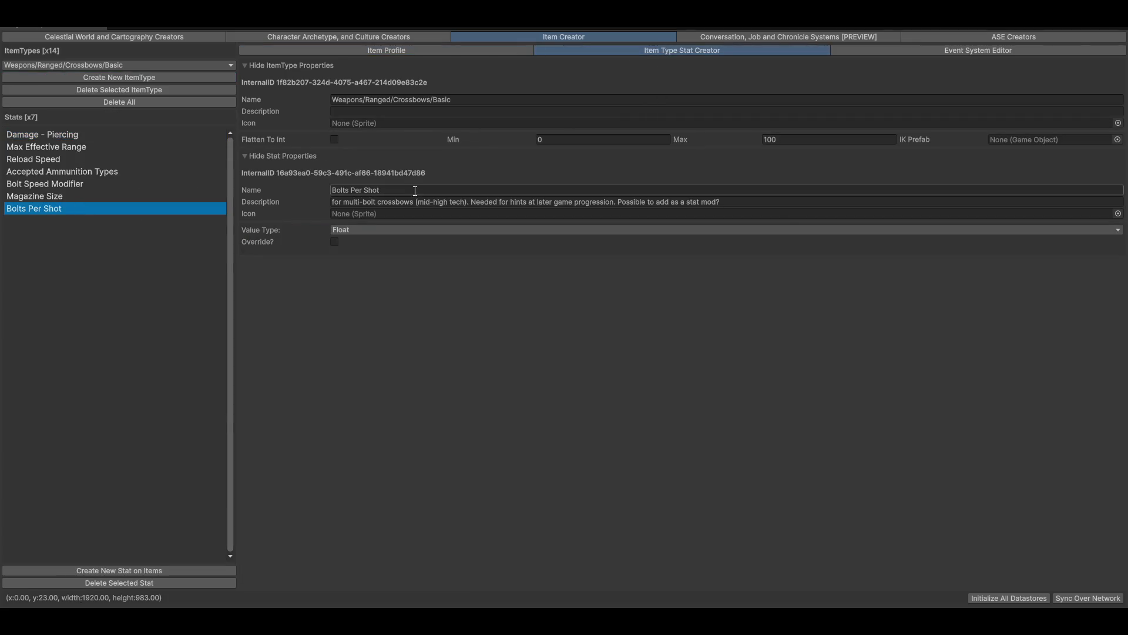
click(429, 195)
click(412, 51)
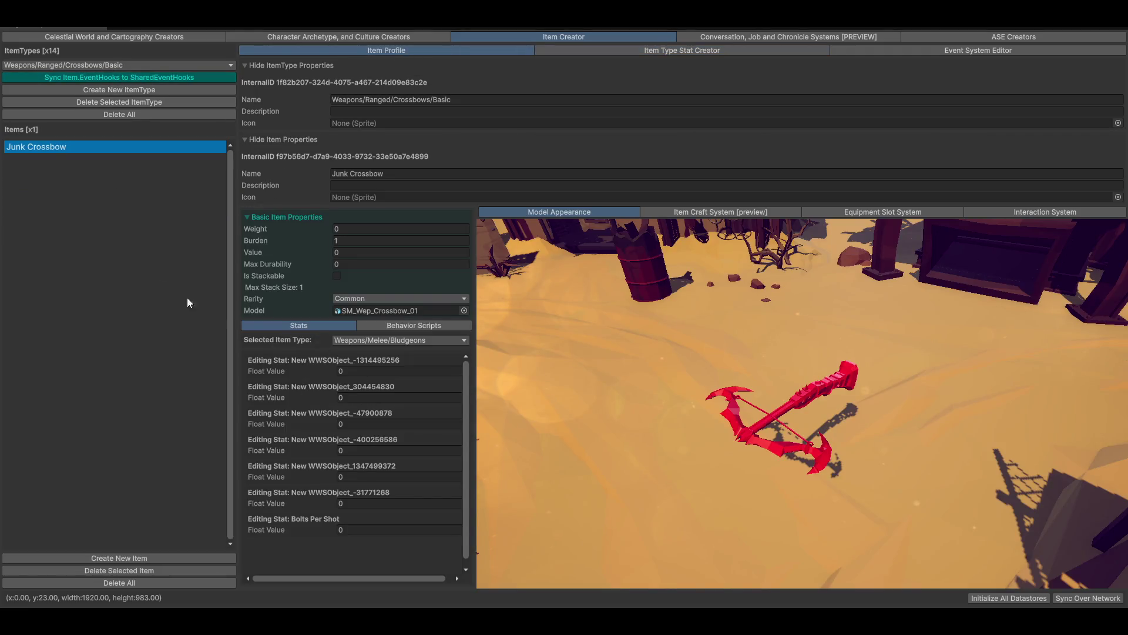
click(71, 560)
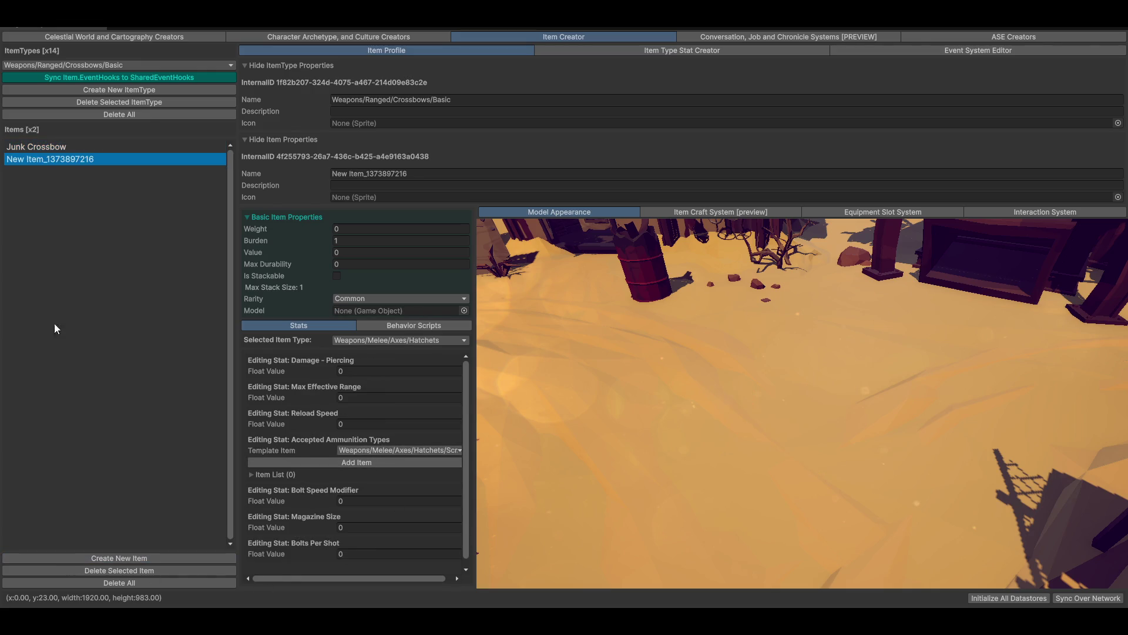
- Select and delete the Junk Crossbow item
click(91, 146)
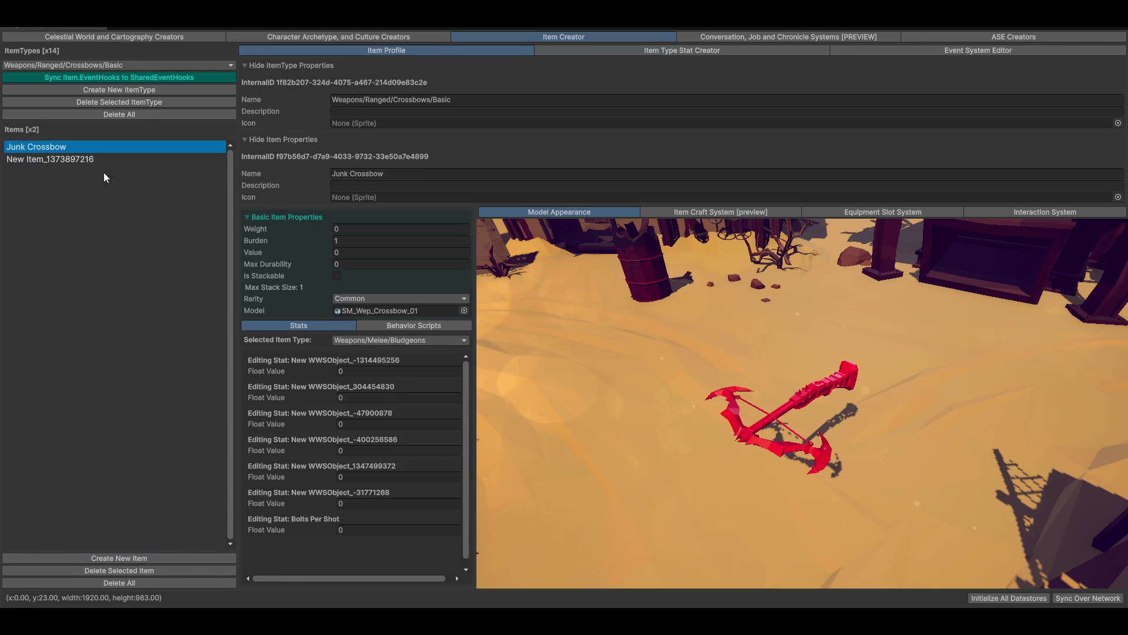
click(80, 570)
scroll(328, 478, down, 1)
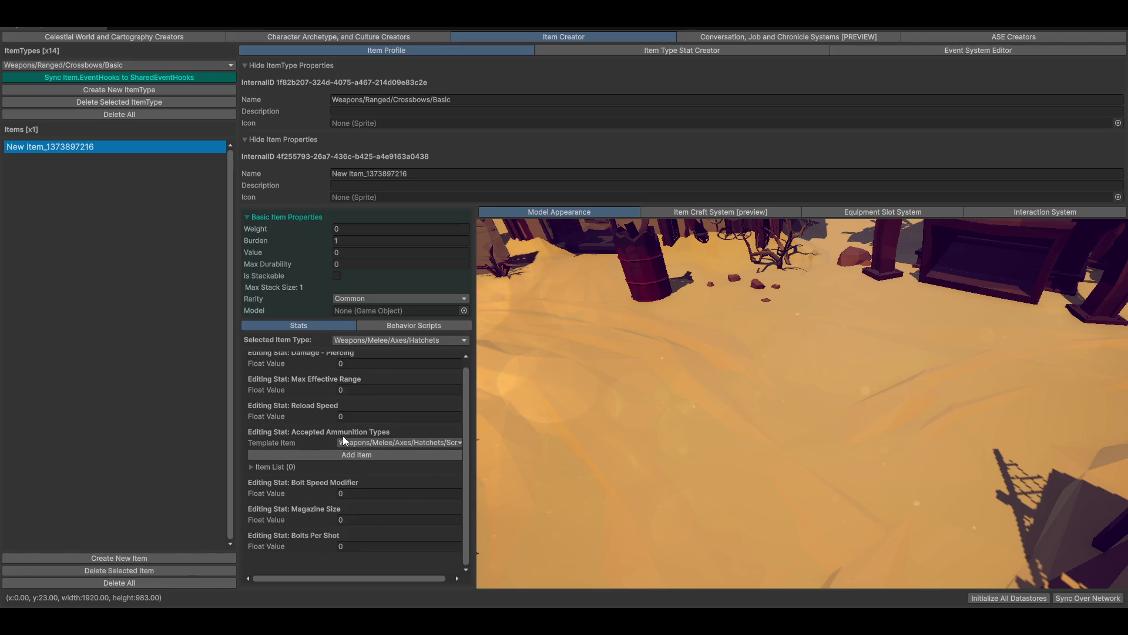
- Browse the Template Item choices for accepted ammunition and close them without picking one
click(363, 443)
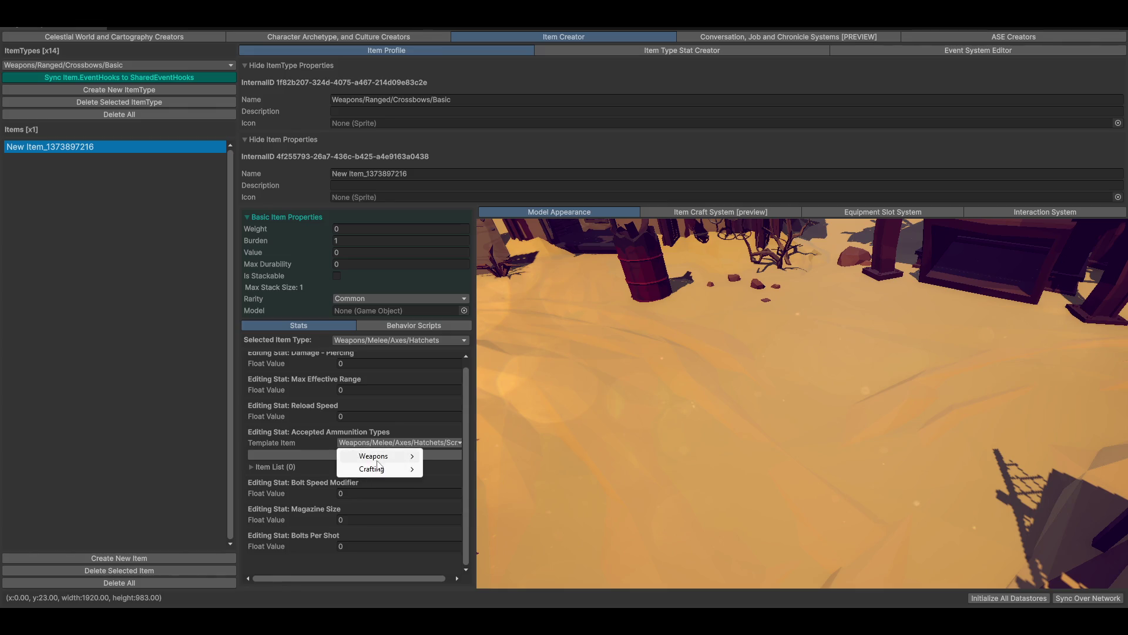
mouse_move(381, 458)
mouse_move(465, 469)
mouse_move(537, 469)
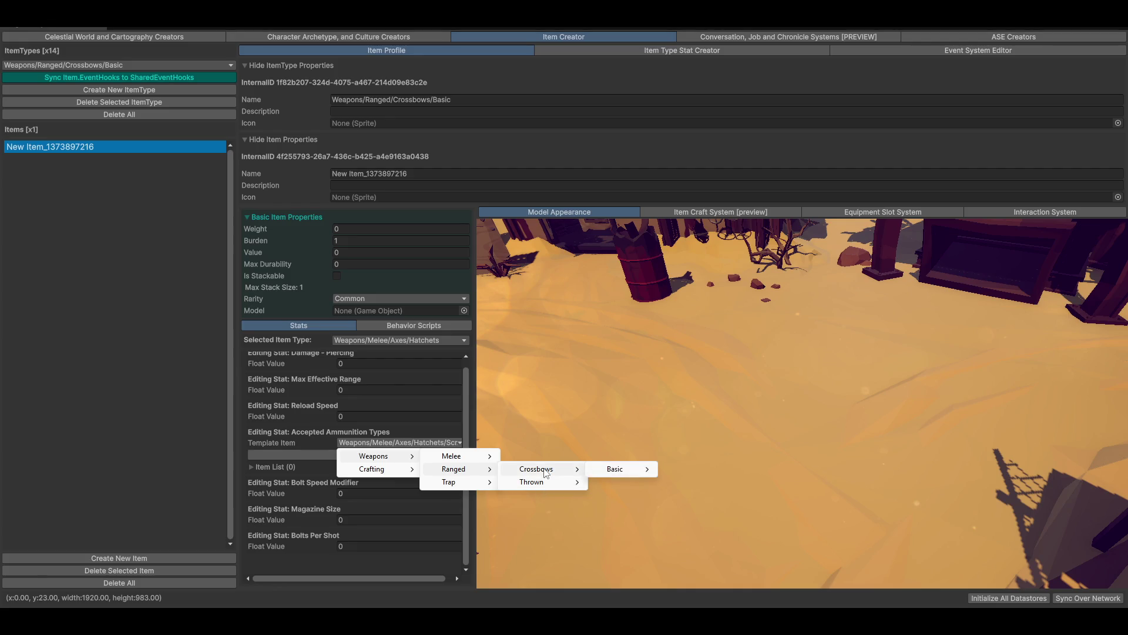
mouse_move(618, 474)
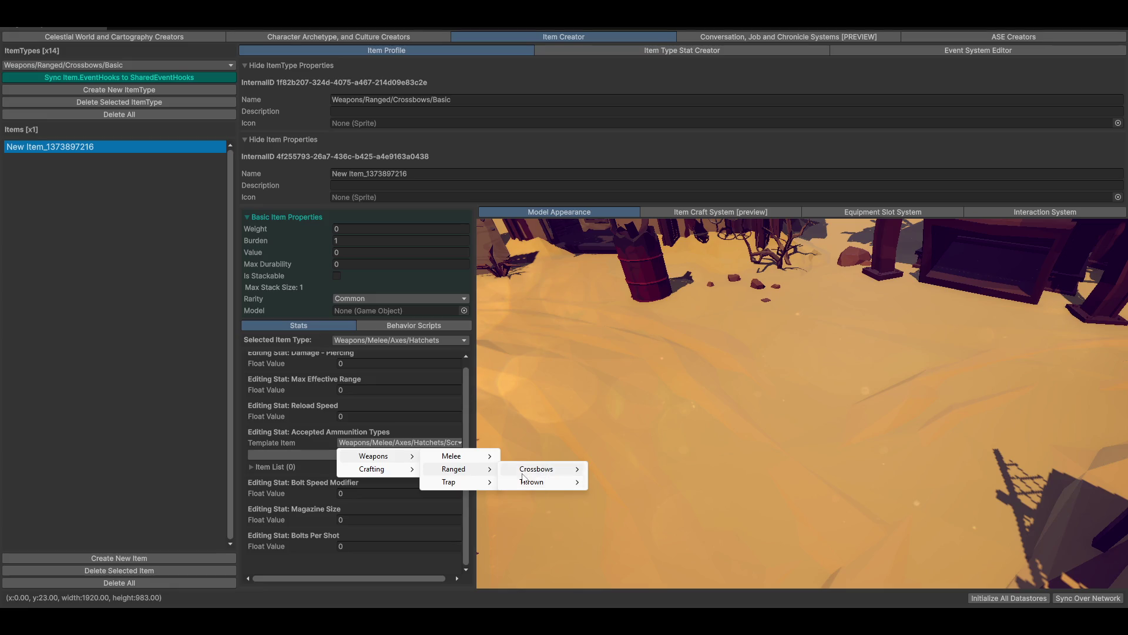
click(76, 329)
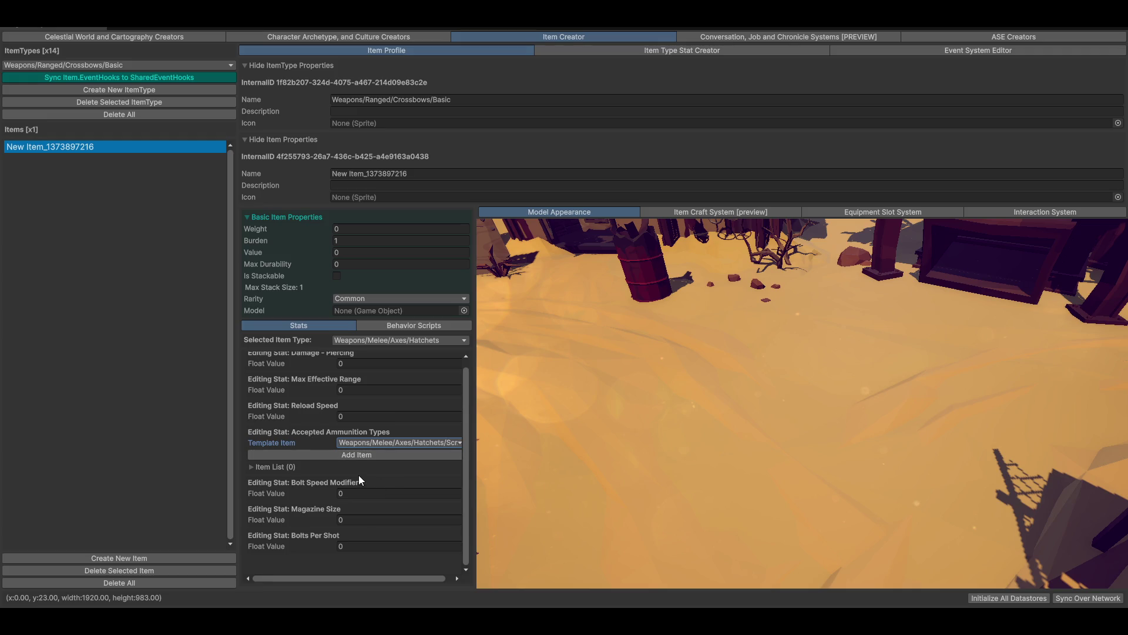
- Open the new item's behaviour scripts and its helper script list
click(301, 466)
scroll(295, 529, up, 1)
scroll(309, 525, down, 1)
scroll(326, 453, up, 1)
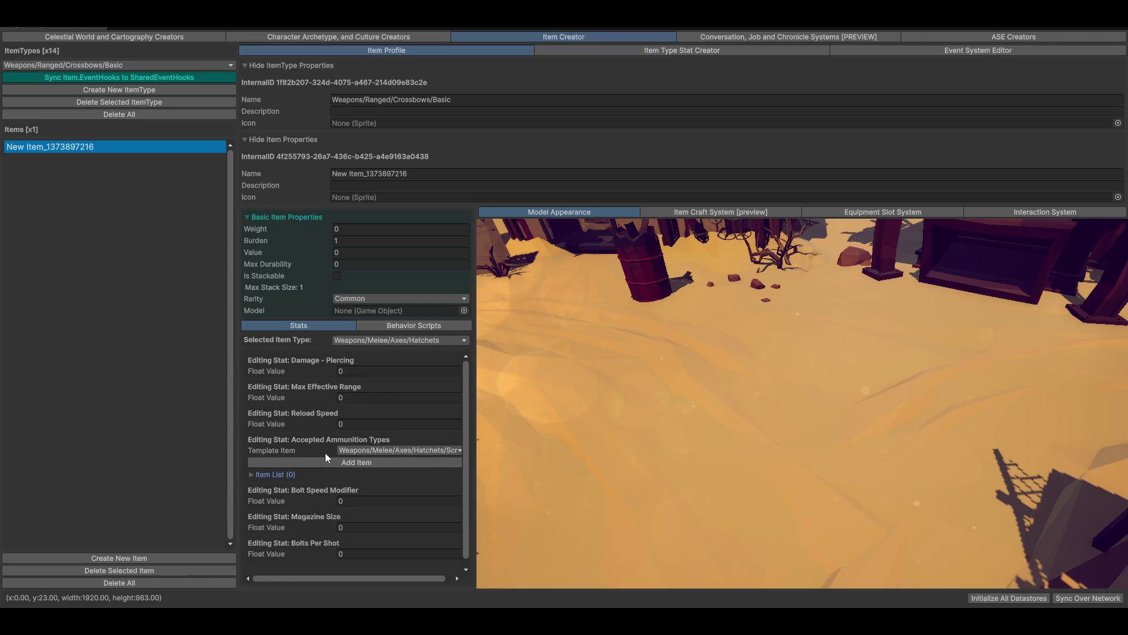
click(386, 325)
click(365, 337)
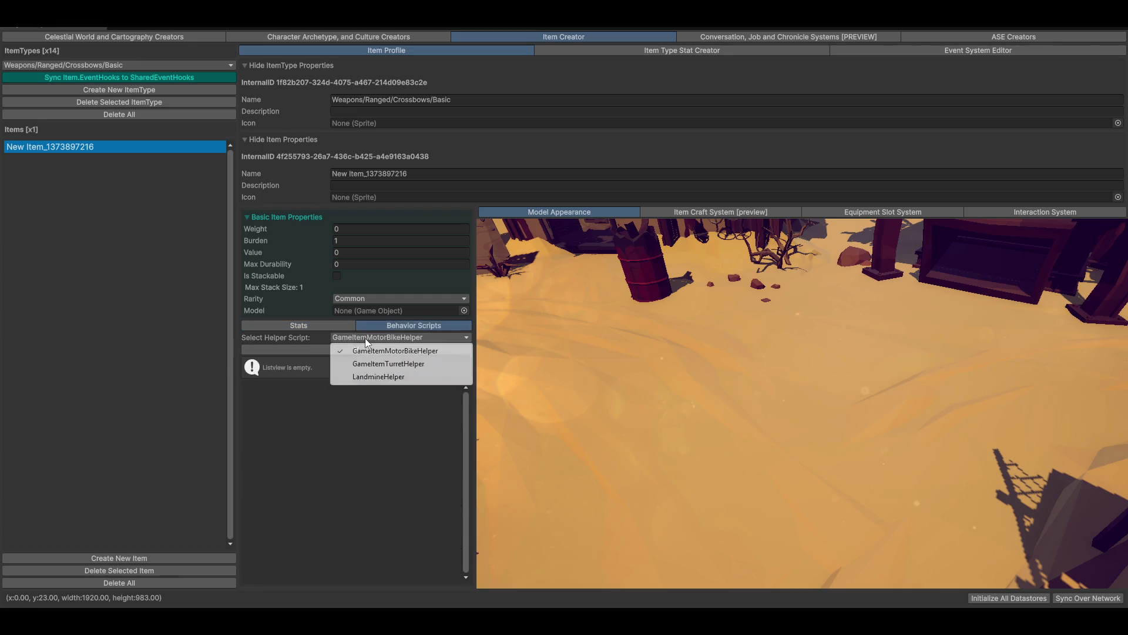
- Leave the helper script unchanged and check the Interaction System and Item Craft System panels
click(371, 423)
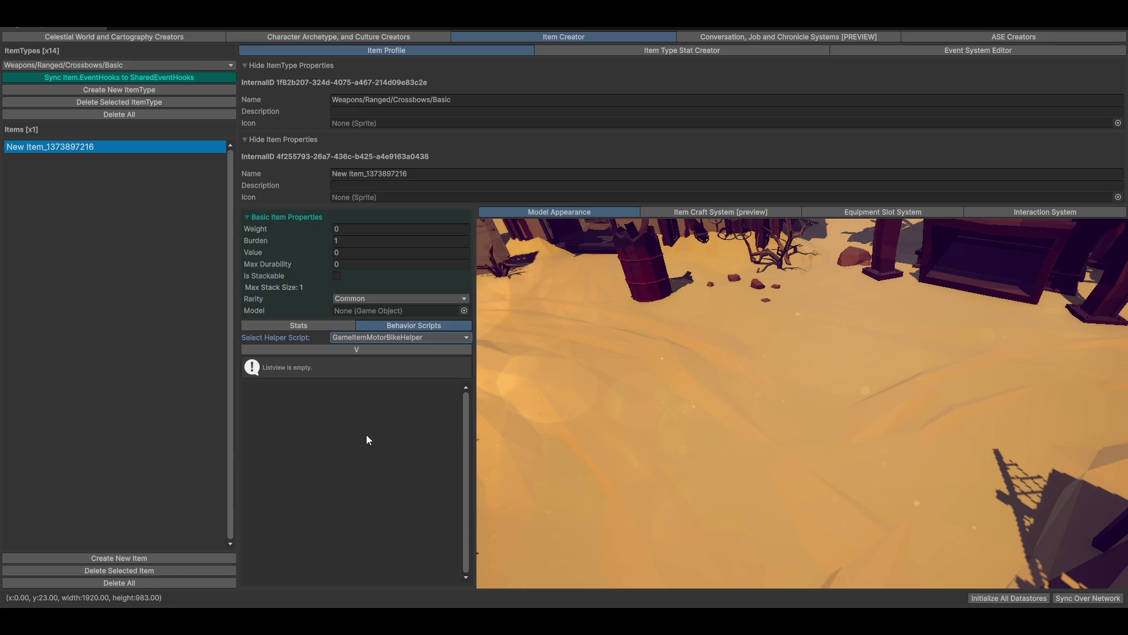
click(1014, 213)
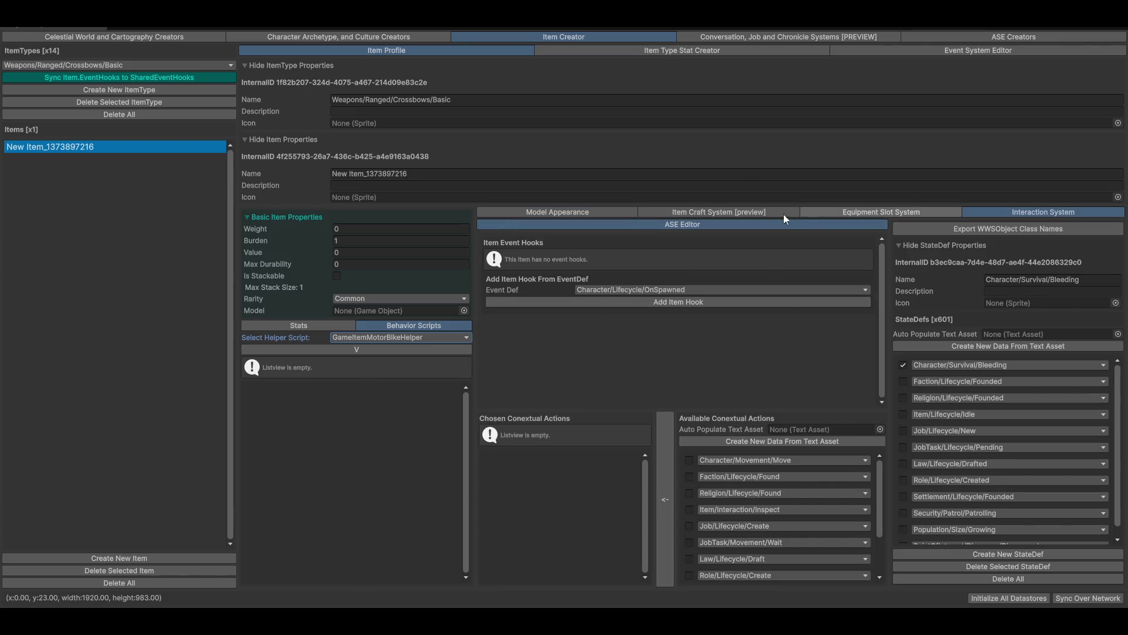
click(763, 210)
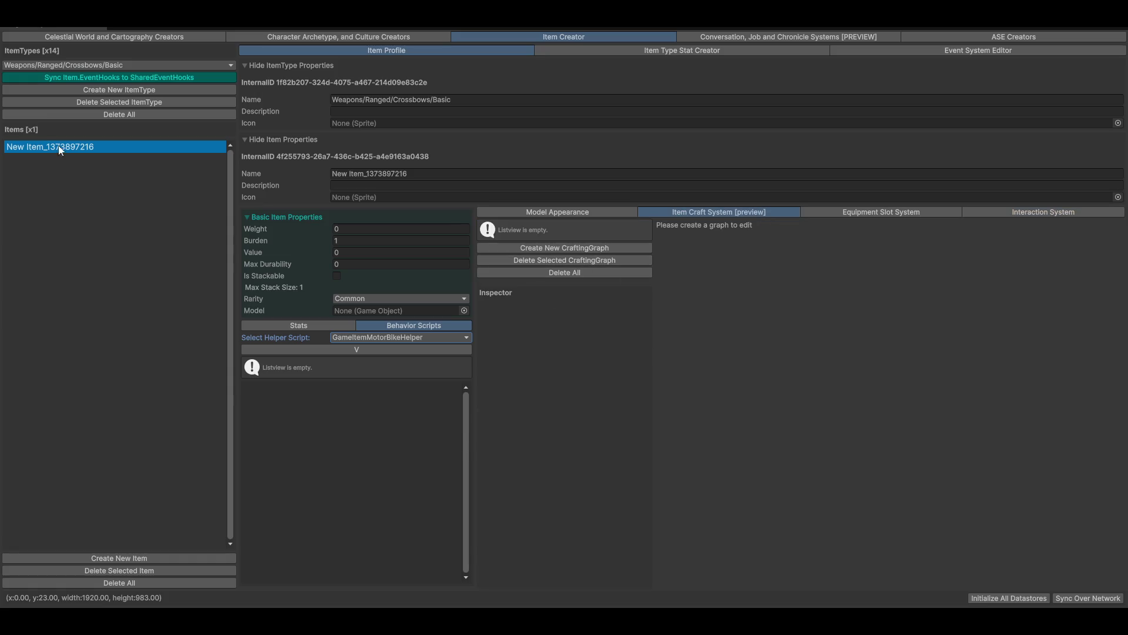
click(74, 65)
- Switch to the Weapons/Melee/Axes/Hatchets item type and reset and pan the crafting canvas
mouse_move(71, 79)
mouse_move(147, 79)
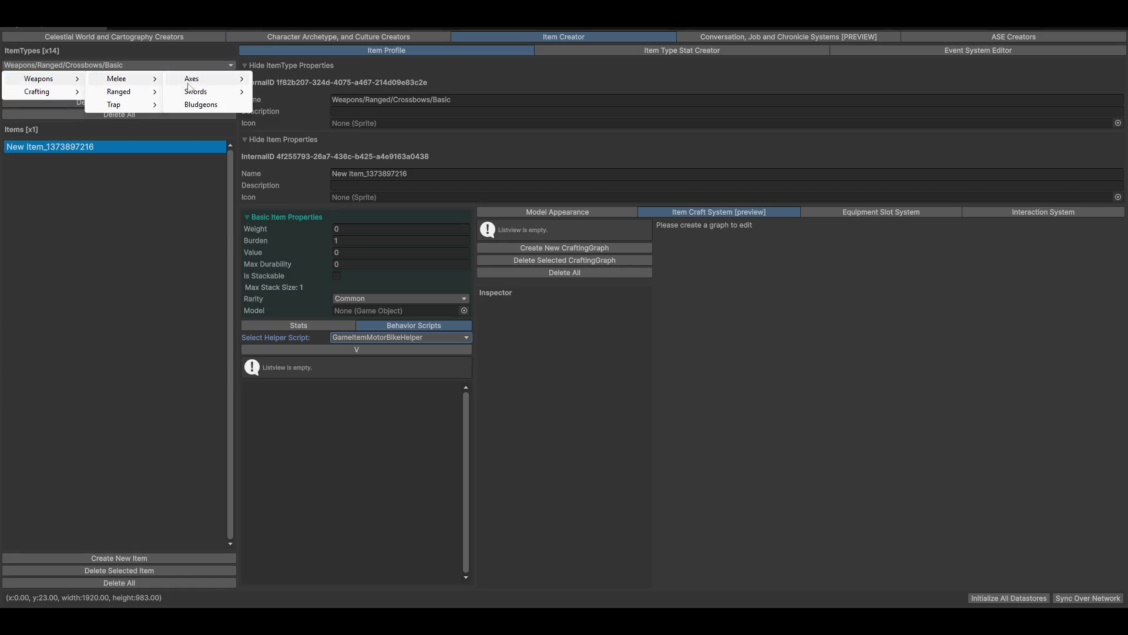
mouse_move(193, 83)
click(309, 82)
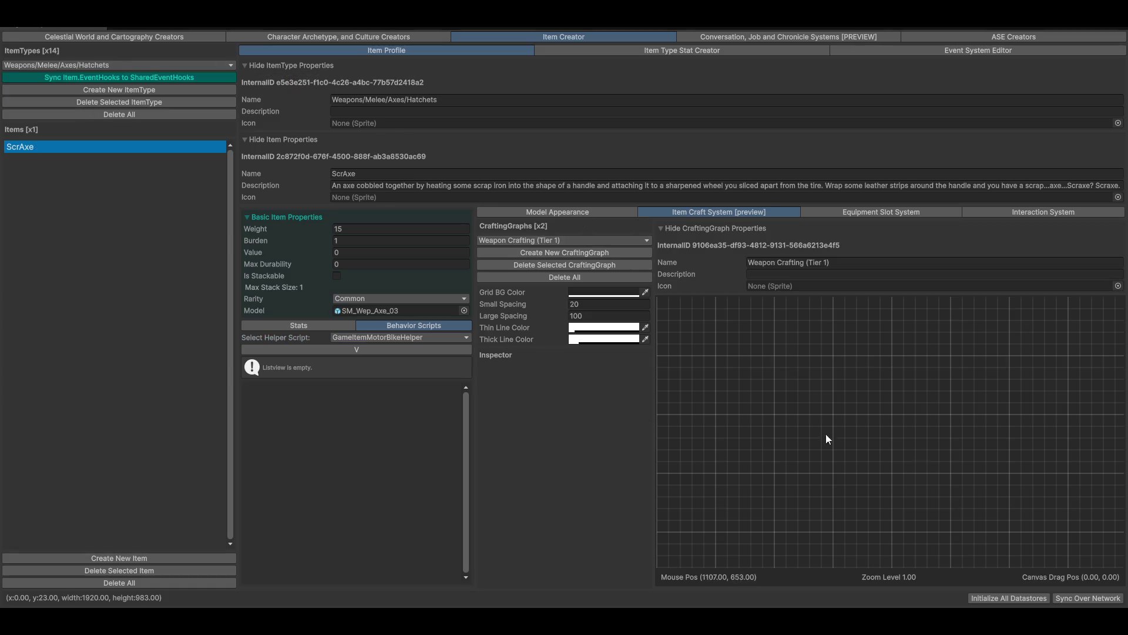
scroll(807, 470, down, 2)
right_click(776, 433)
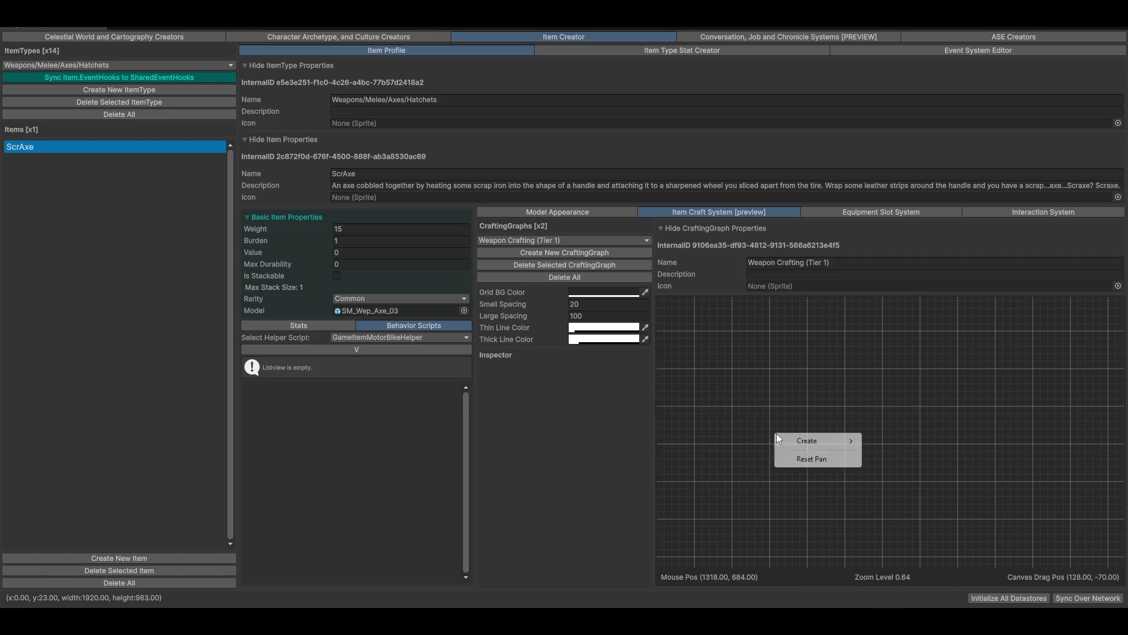
click(793, 460)
mouse_move(779, 453)
mouse_down()
mouse_move(677, 372)
mouse_move(929, 449)
mouse_move(796, 433)
mouse_move(874, 489)
mouse_move(763, 422)
mouse_move(800, 431)
mouse_up()
scroll(799, 432, down, 1)
- Compare the Axe Disassemble and Weapon Crafting (Tier 1) graphs, centering the Axe Disassemble nodes
click(603, 242)
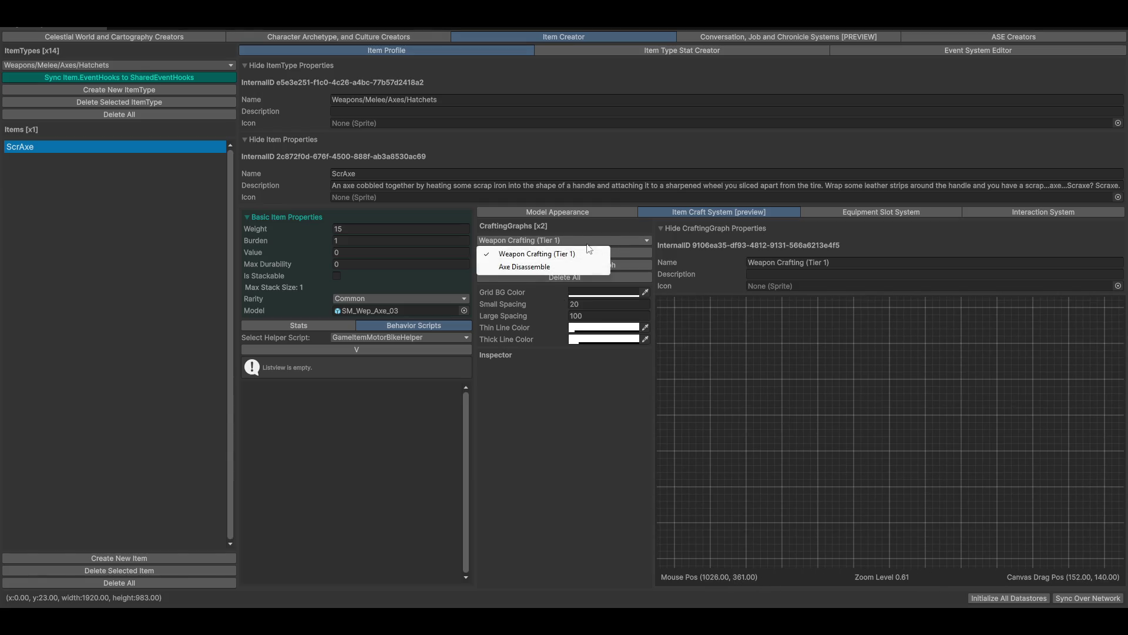
click(531, 265)
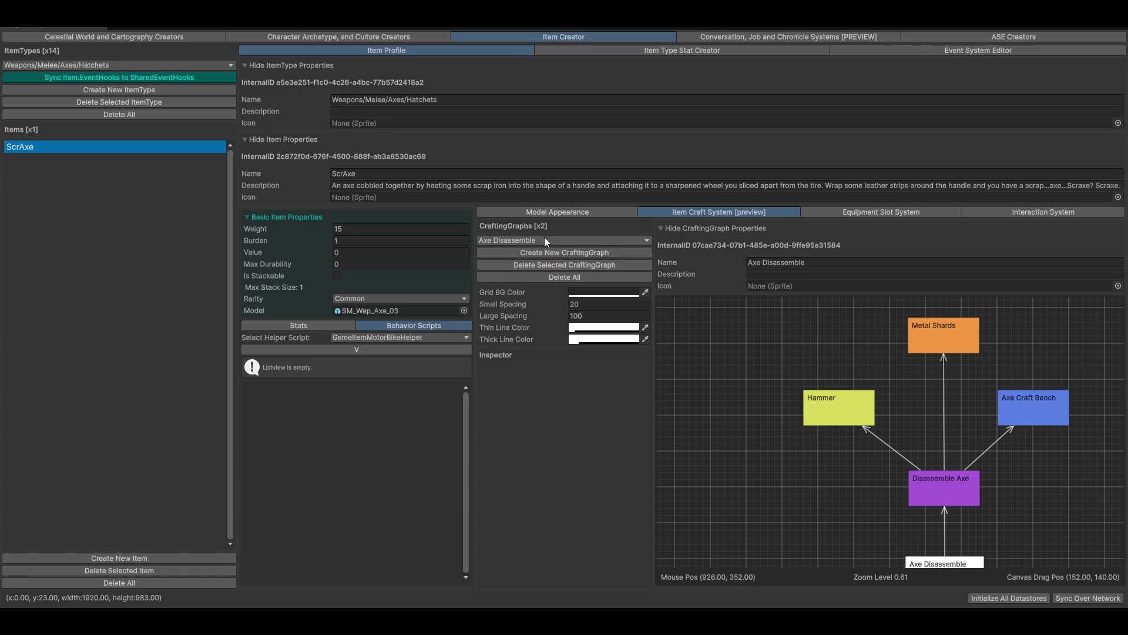
click(546, 241)
click(512, 256)
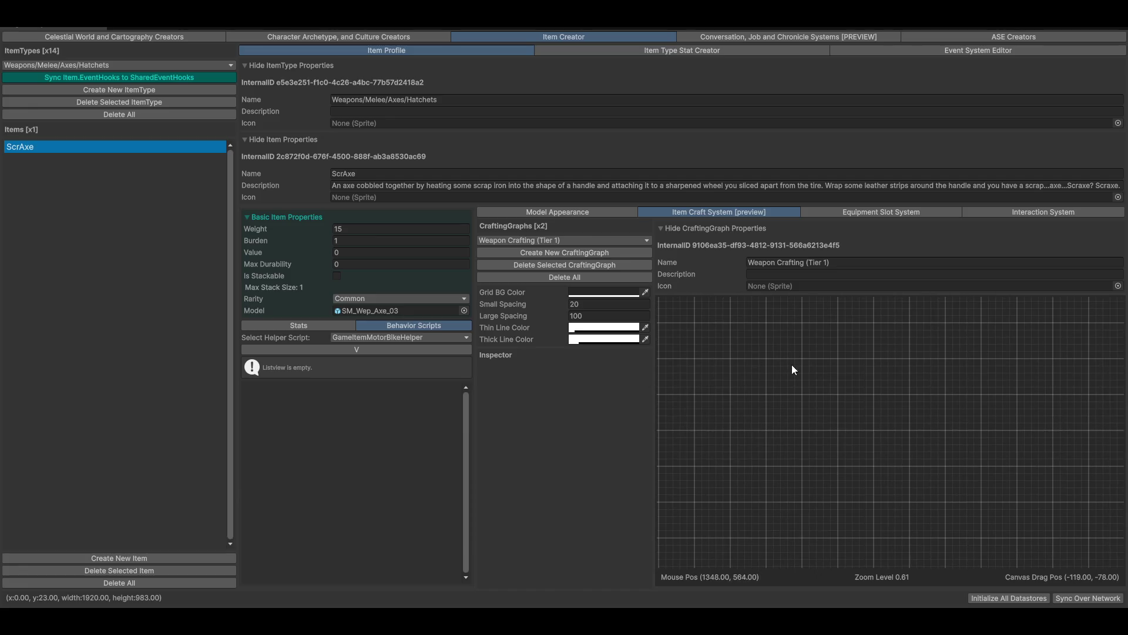
click(555, 241)
click(523, 266)
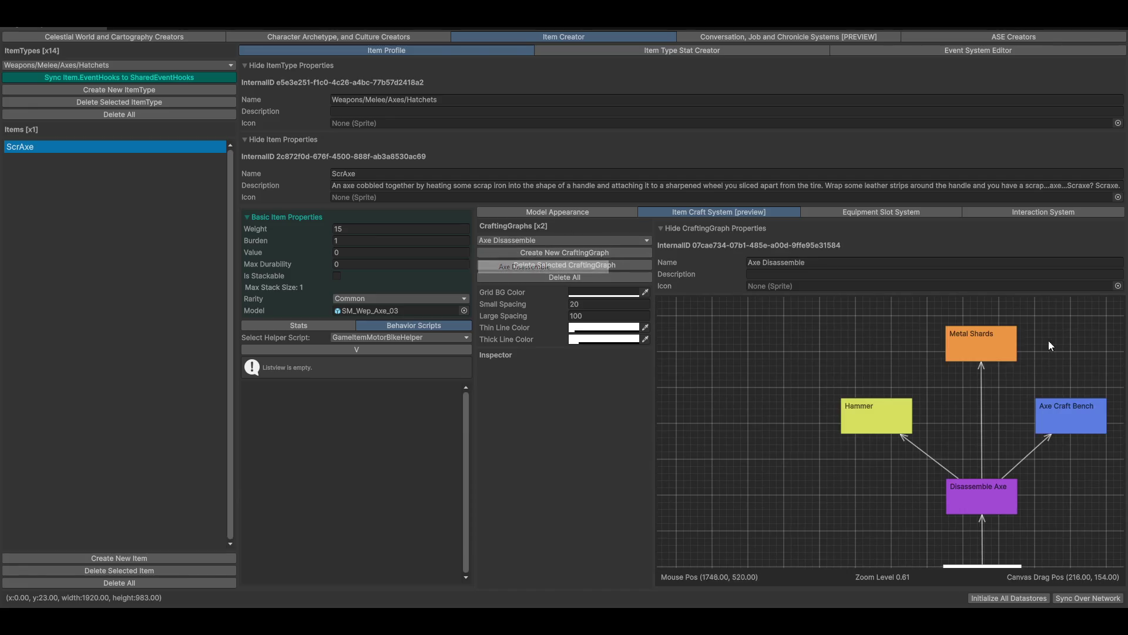
drag(898, 443, 986, 453)
scroll(955, 510, down, 2)
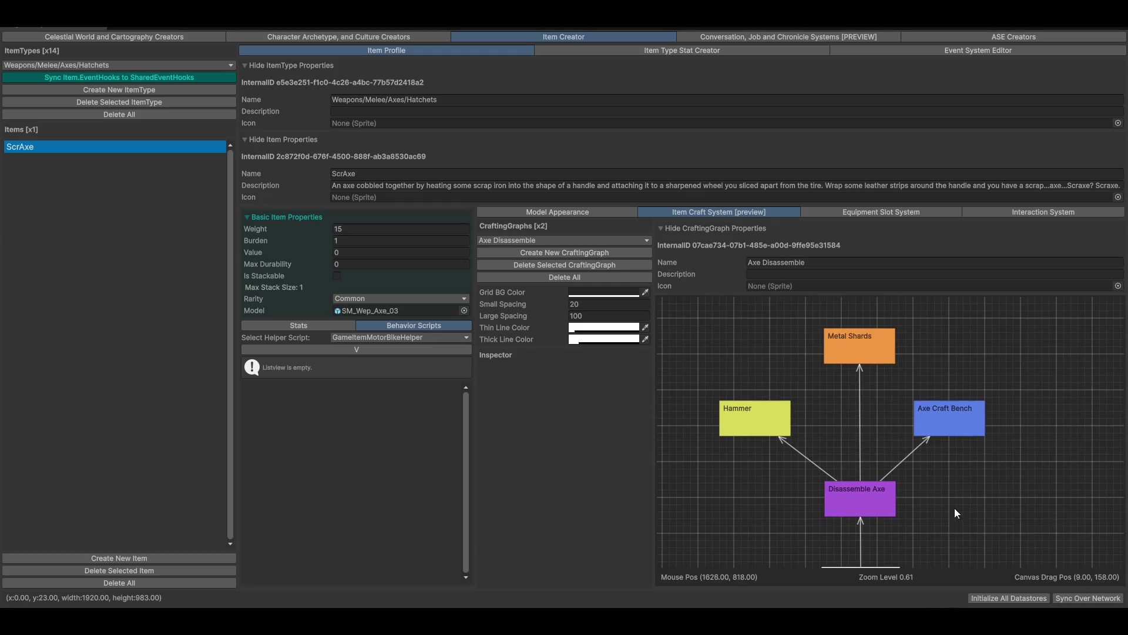
drag(936, 505, 694, 464)
scroll(821, 469, up, 1)
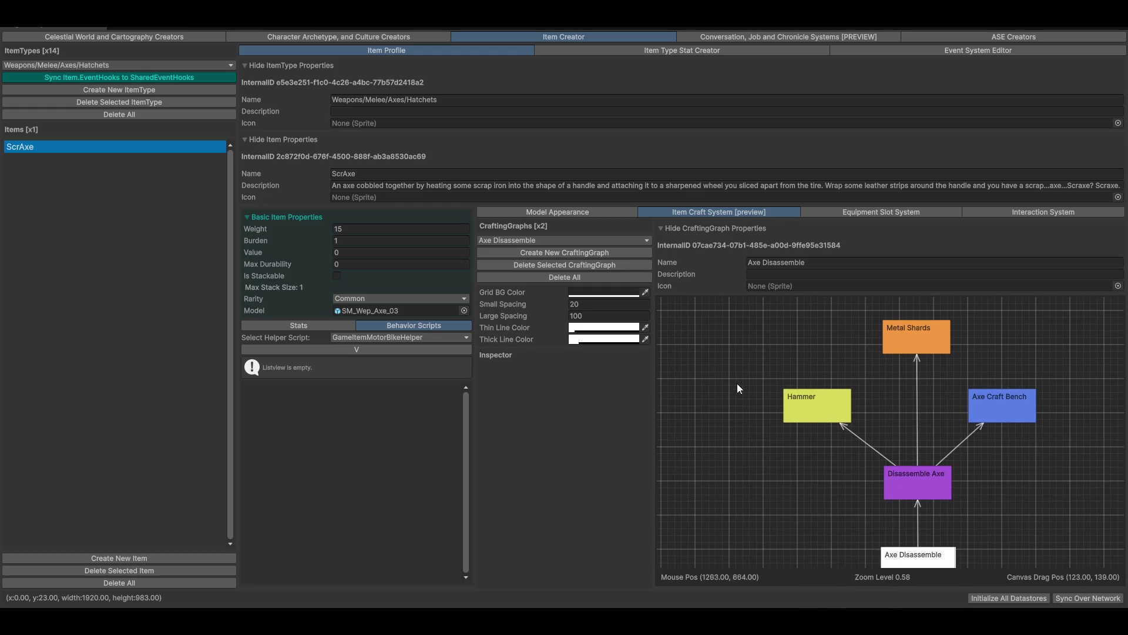
click(894, 210)
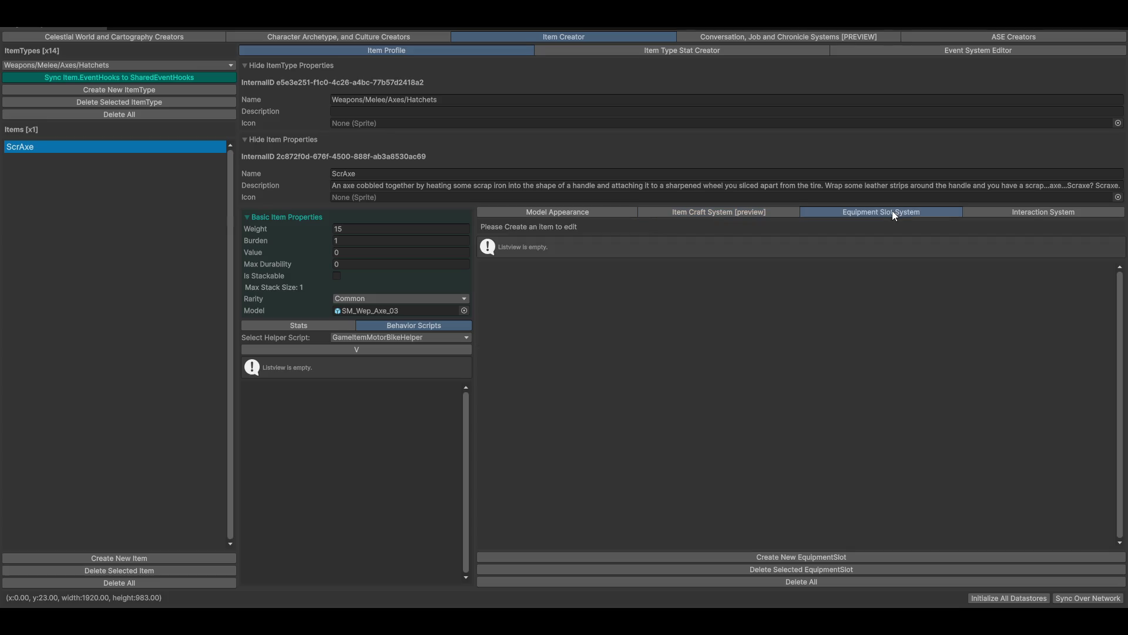
- Preview the ScrAxe item's model appearance, then switch to the archetype and culture editors
click(563, 215)
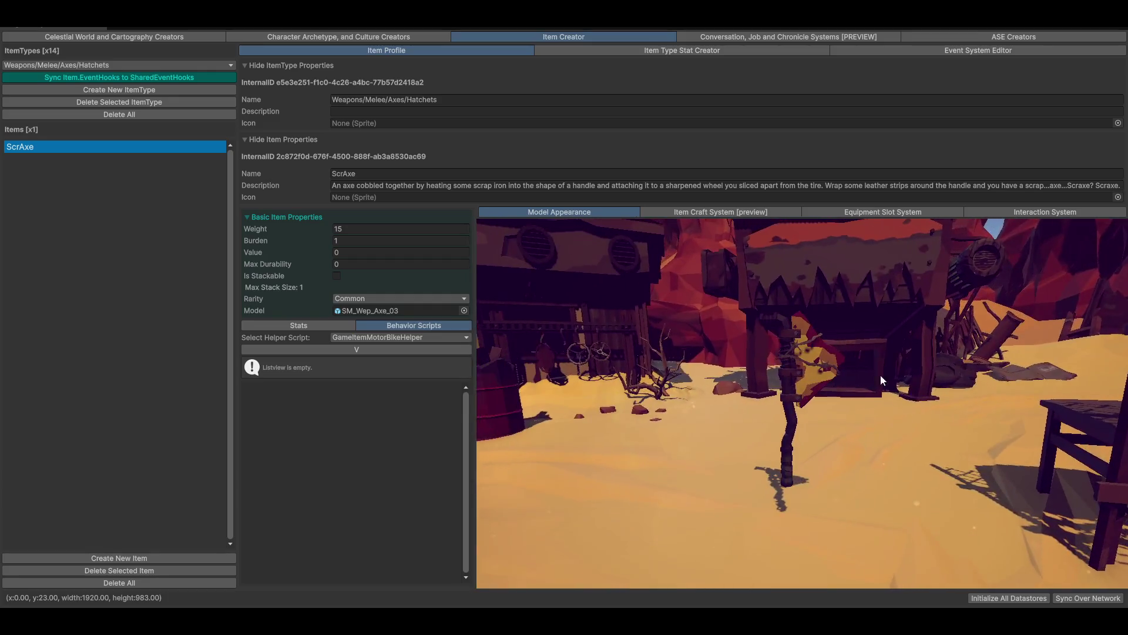
click(441, 387)
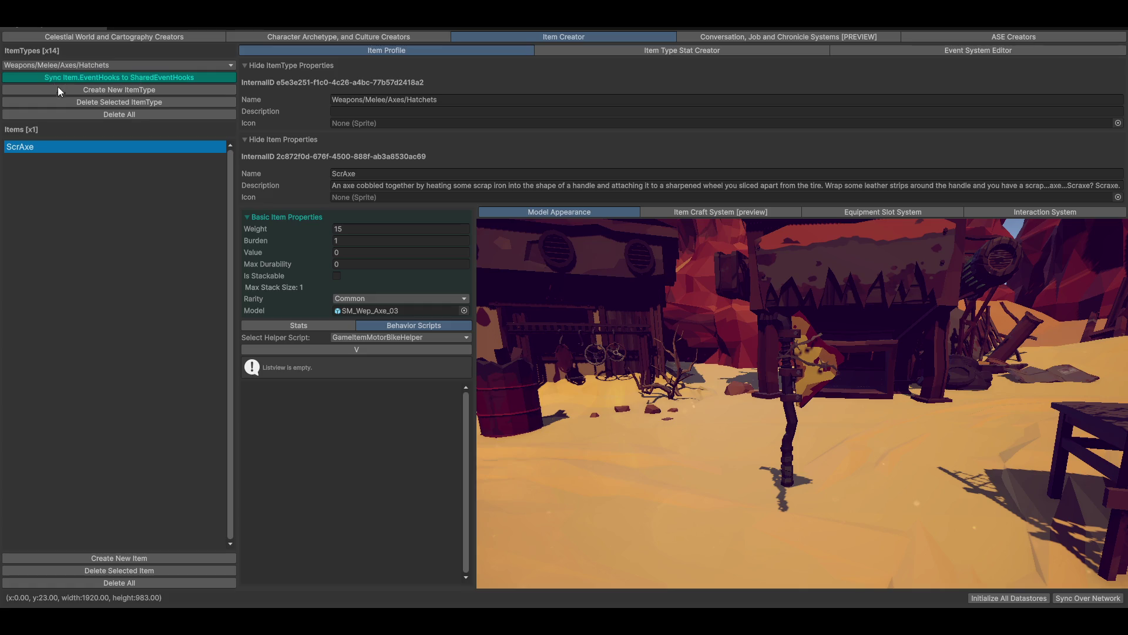
click(340, 36)
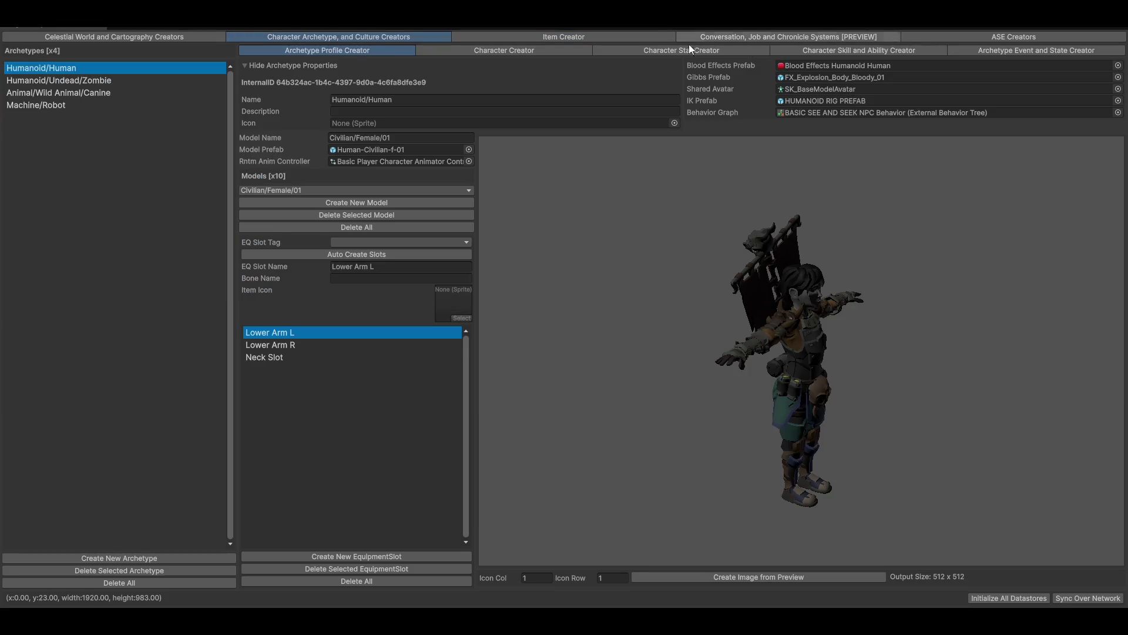
- Bring up the Character Skill and Ability Creator and pan the ability-tree canvas
click(821, 50)
scroll(549, 391, up, 2)
mouse_move(495, 389)
mouse_down()
mouse_move(595, 480)
mouse_move(636, 544)
mouse_up()
- Browse the Greatsword, Big Heavy Bois, Dual Weapon, Shield and Single Sword Technique ability trees
click(70, 348)
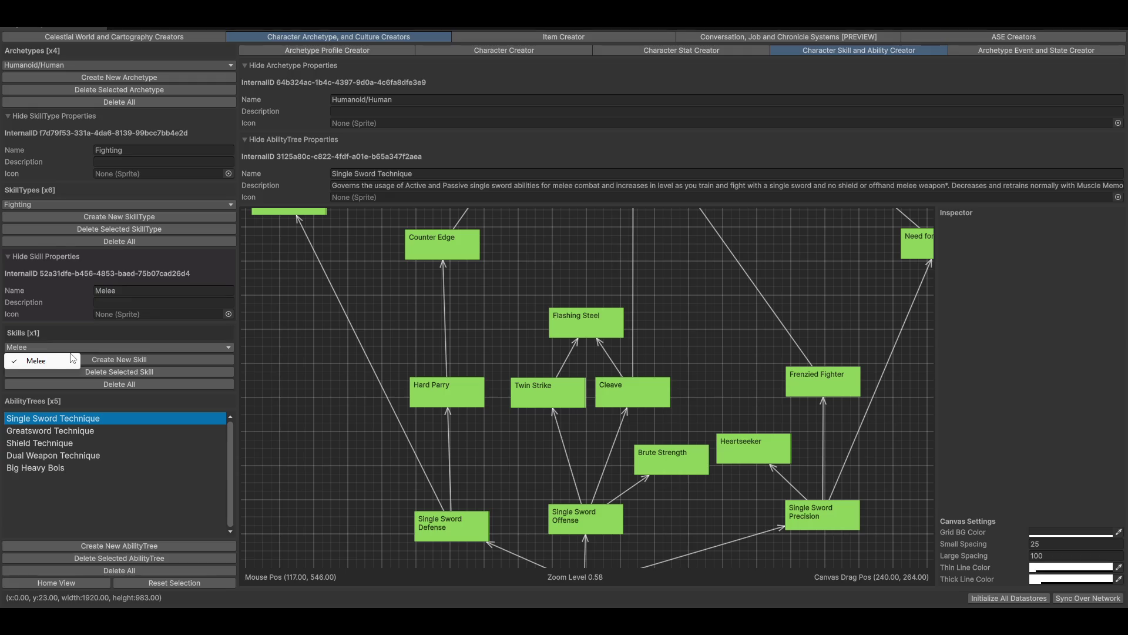
click(57, 430)
scroll(284, 414, down, 1)
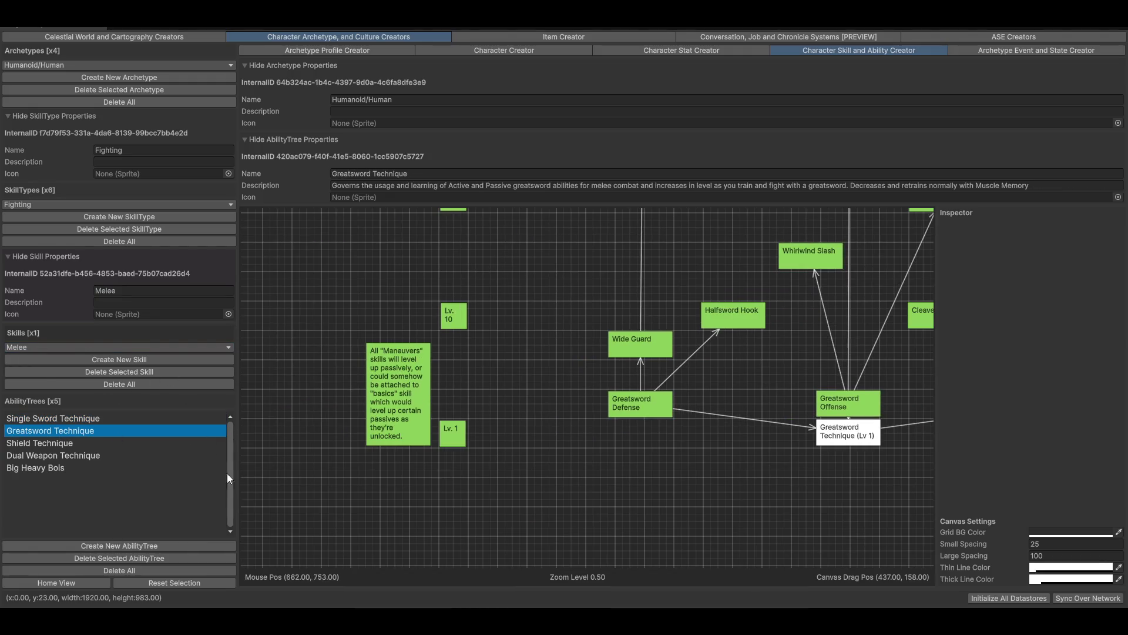
click(28, 468)
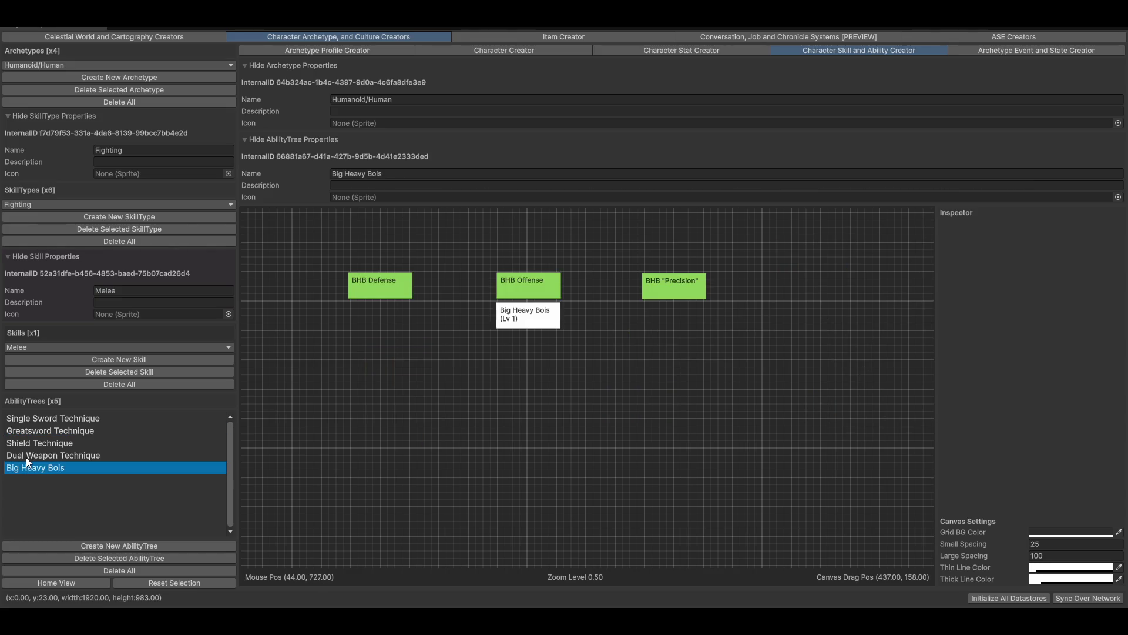
click(26, 456)
click(31, 443)
click(41, 429)
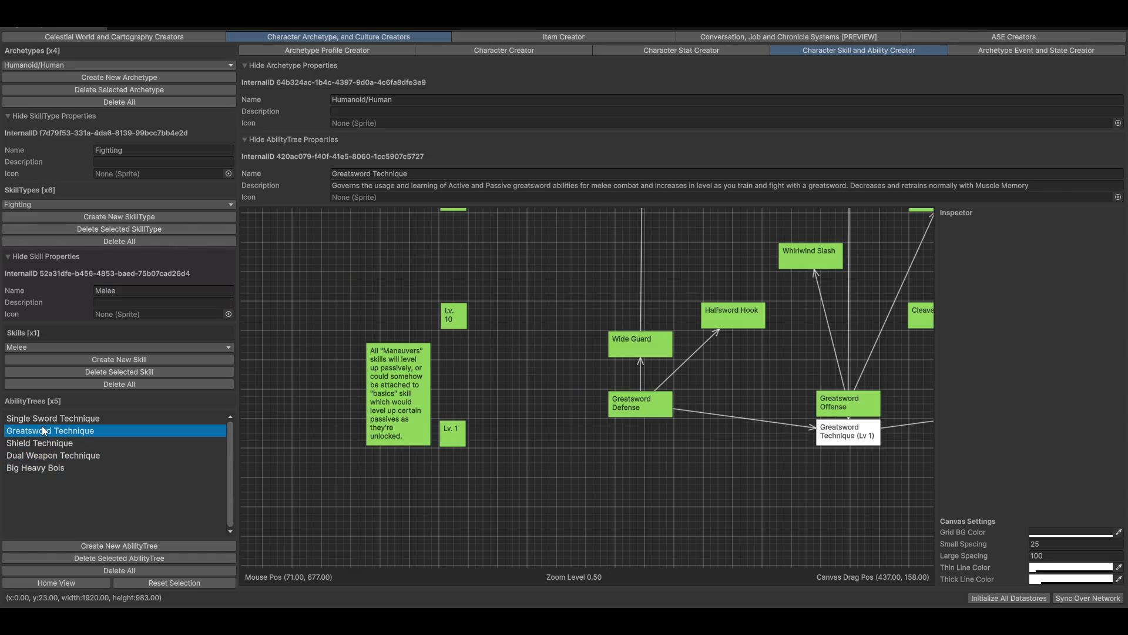
click(32, 421)
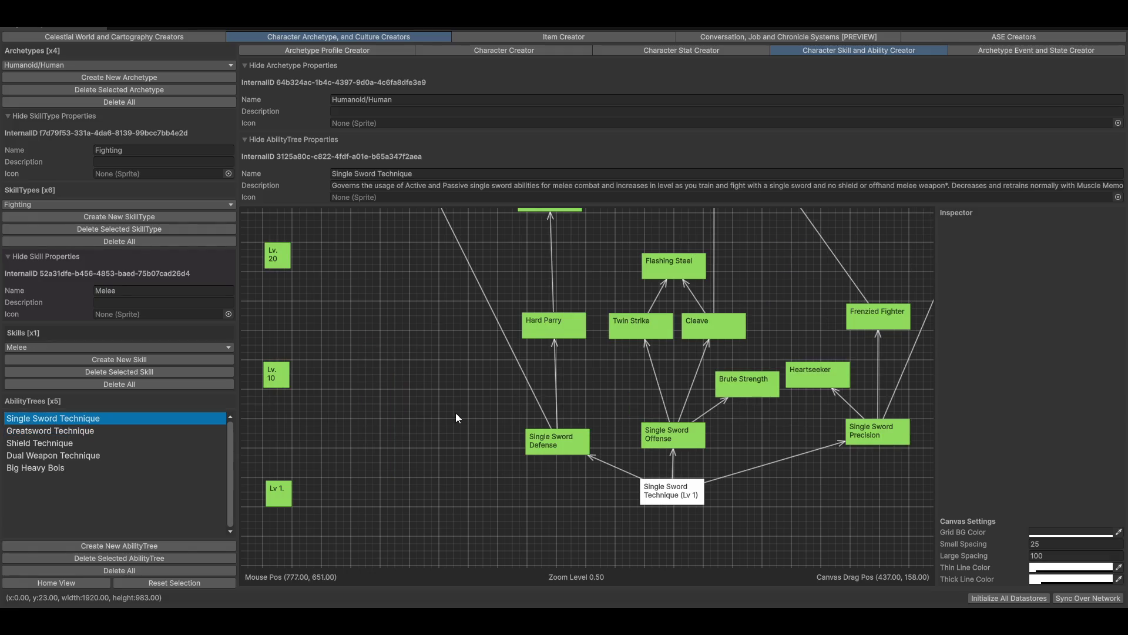
- Add and delete a skill type, restore Fighting with Melee, then bring up the Character Stat Creator
click(87, 216)
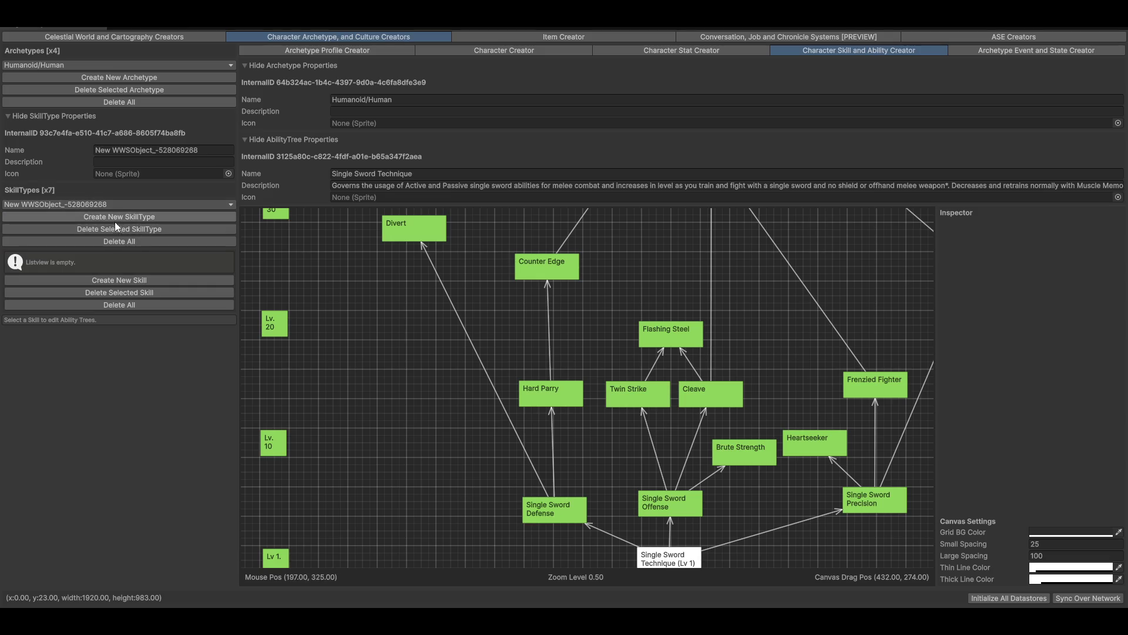
click(114, 231)
click(65, 204)
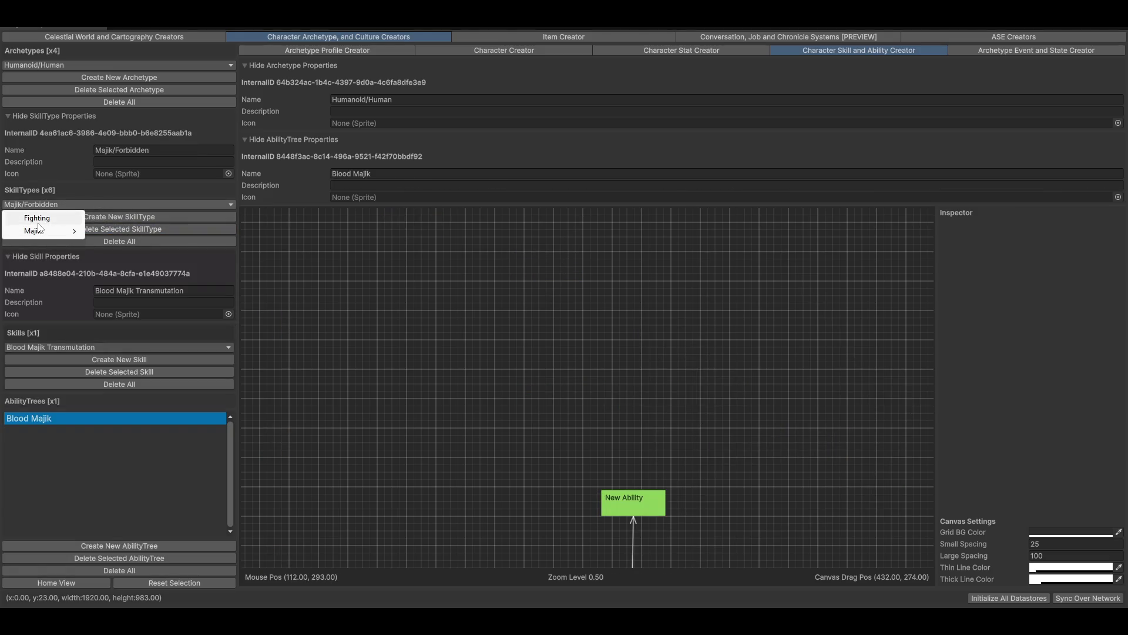
click(44, 219)
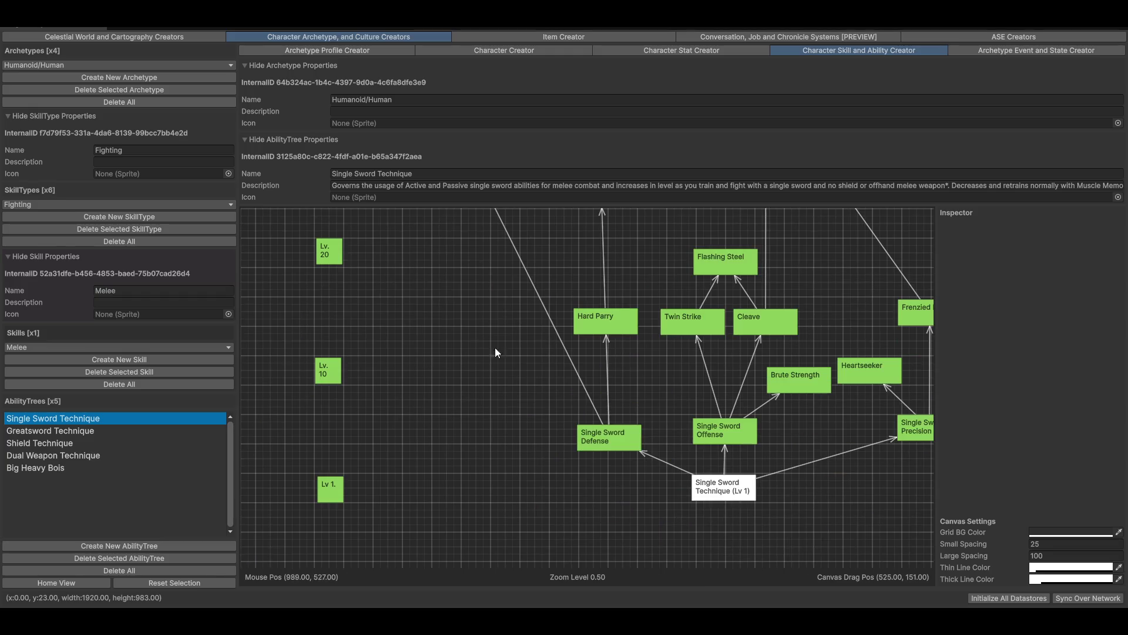
click(24, 345)
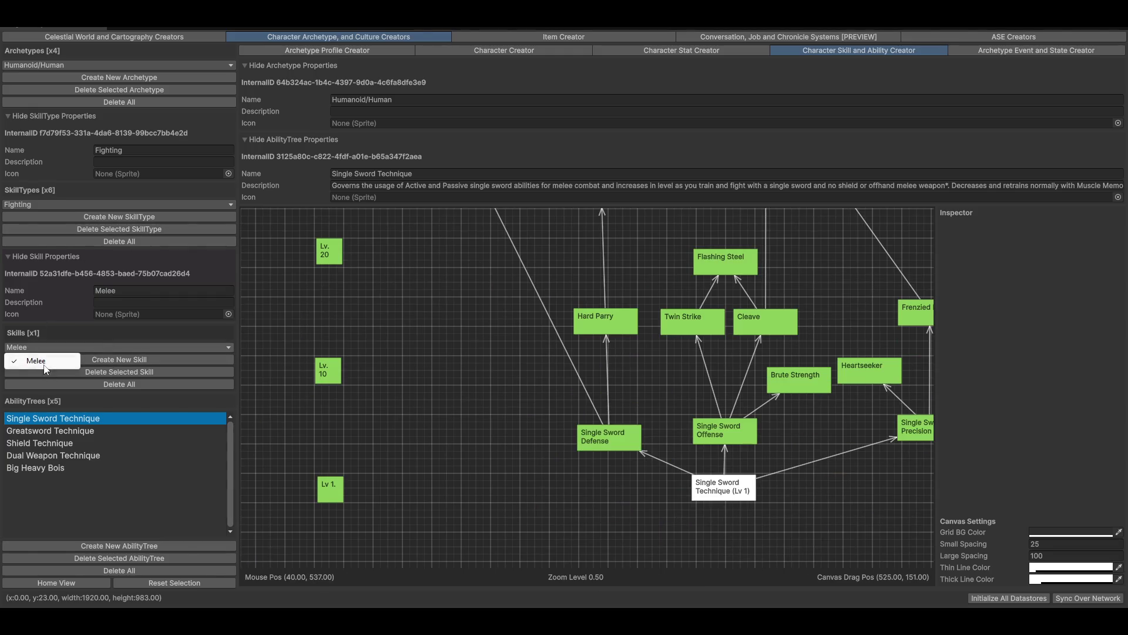
click(36, 360)
mouse_move(756, 316)
mouse_down()
mouse_move(643, 415)
mouse_move(560, 455)
mouse_up()
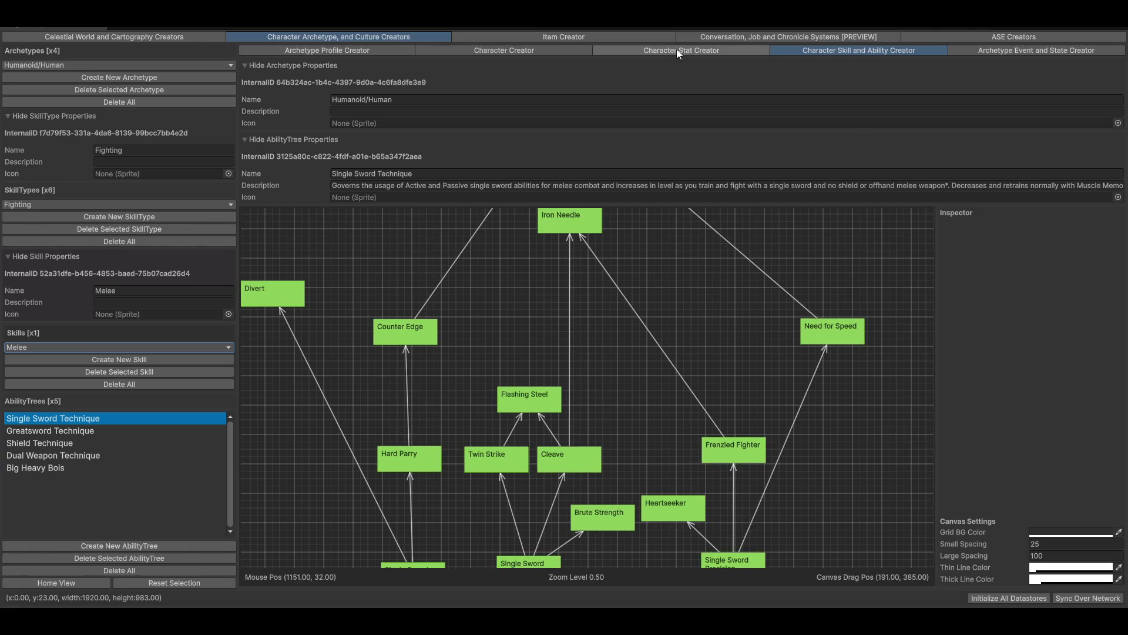
click(682, 50)
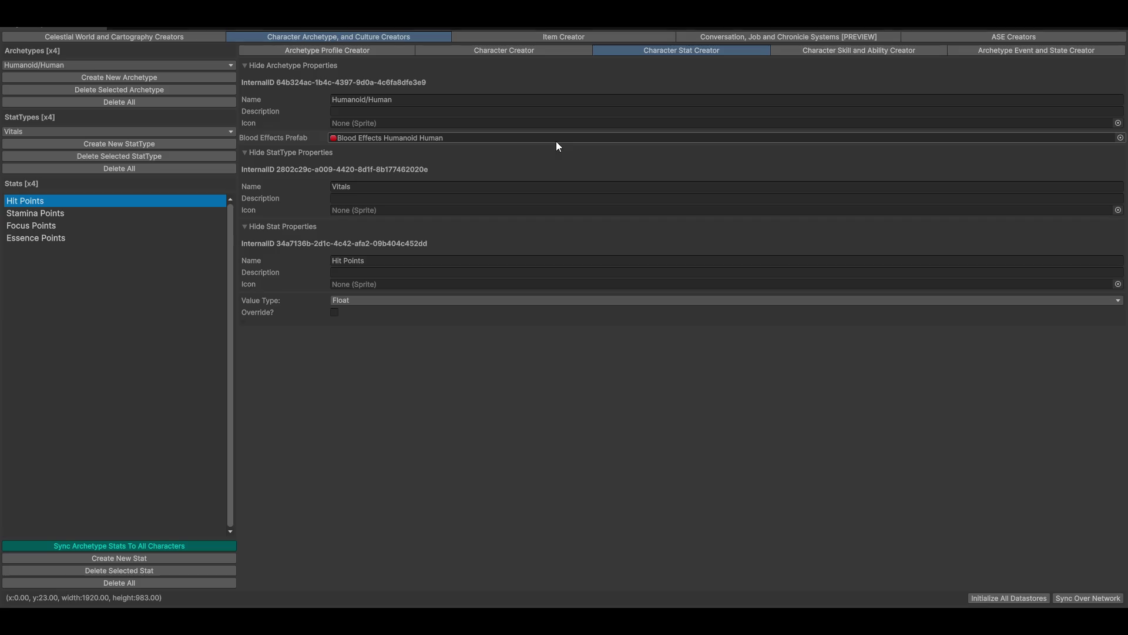
- Show the Civilian/Female/02 character profile, orbit its 3D preview, and expand Camera Settings
click(510, 50)
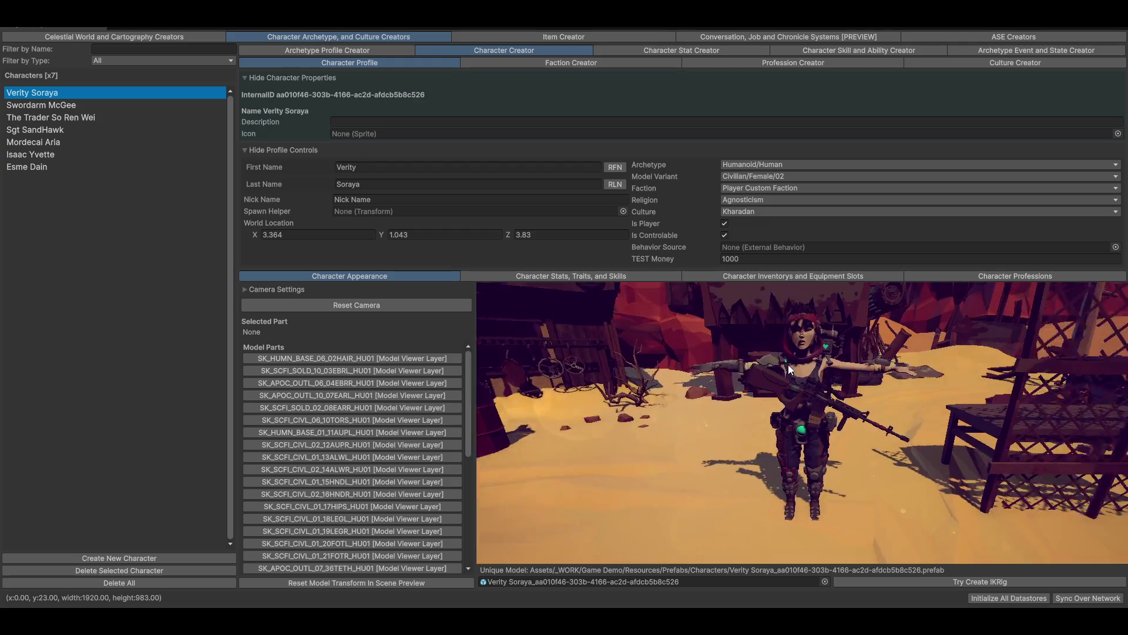
mouse_move(806, 368)
mouse_down()
mouse_move(774, 404)
mouse_move(743, 408)
mouse_move(754, 389)
mouse_move(559, 351)
mouse_up()
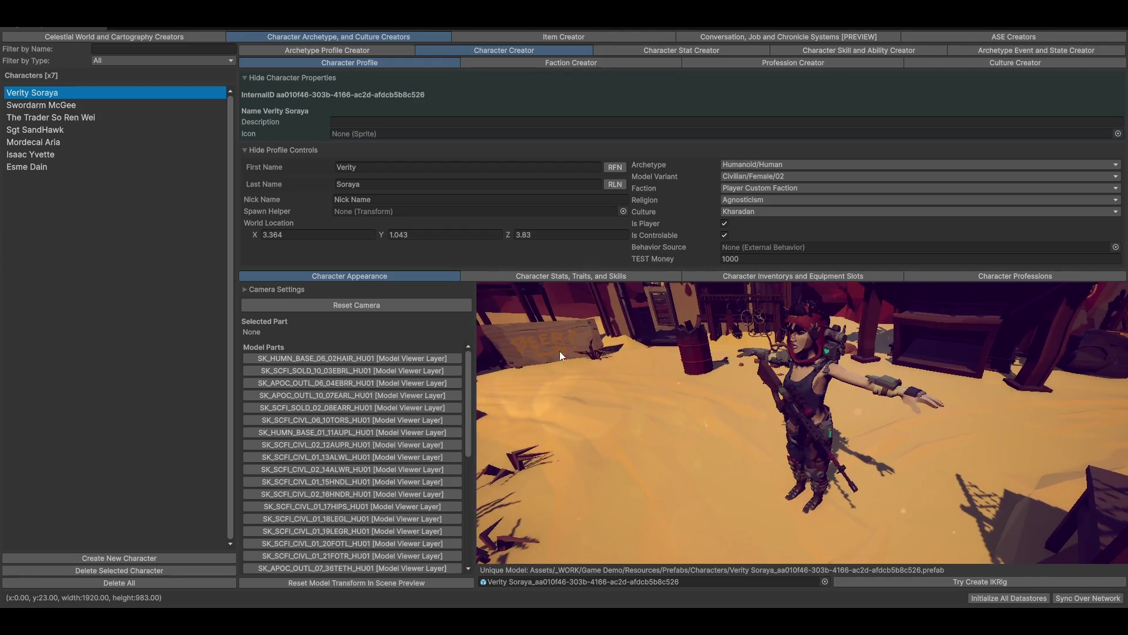
click(262, 289)
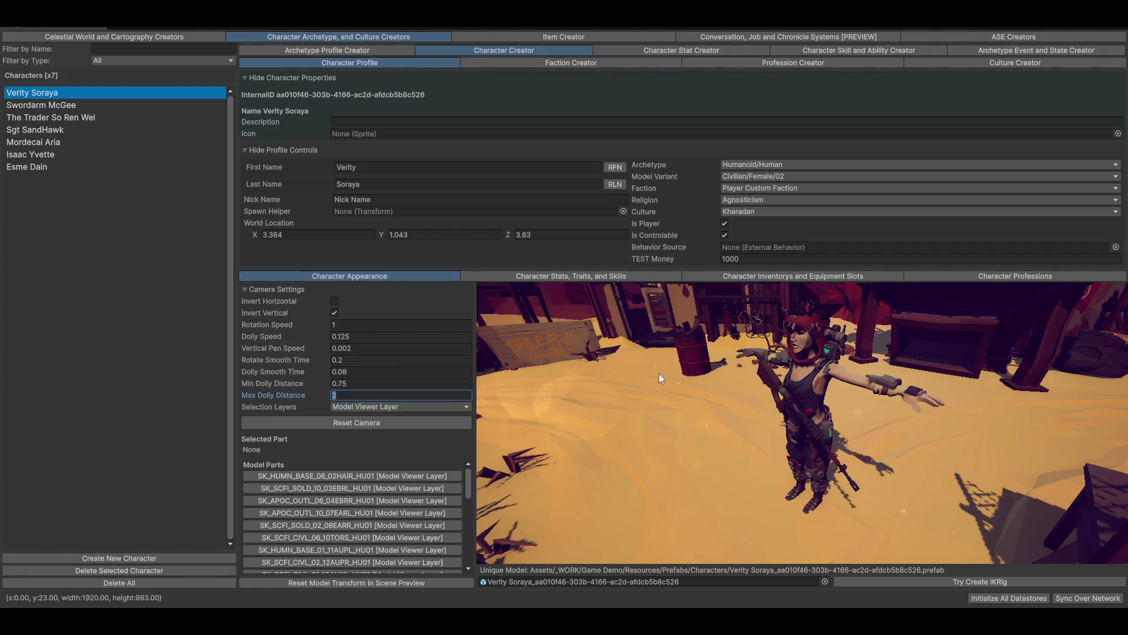
- Dolly and orbit the preview to see the rifle-carrying character from behind at ground level and raised side
scroll(658, 372, up, 3)
scroll(602, 384, up, 3)
scroll(609, 405, down, 5)
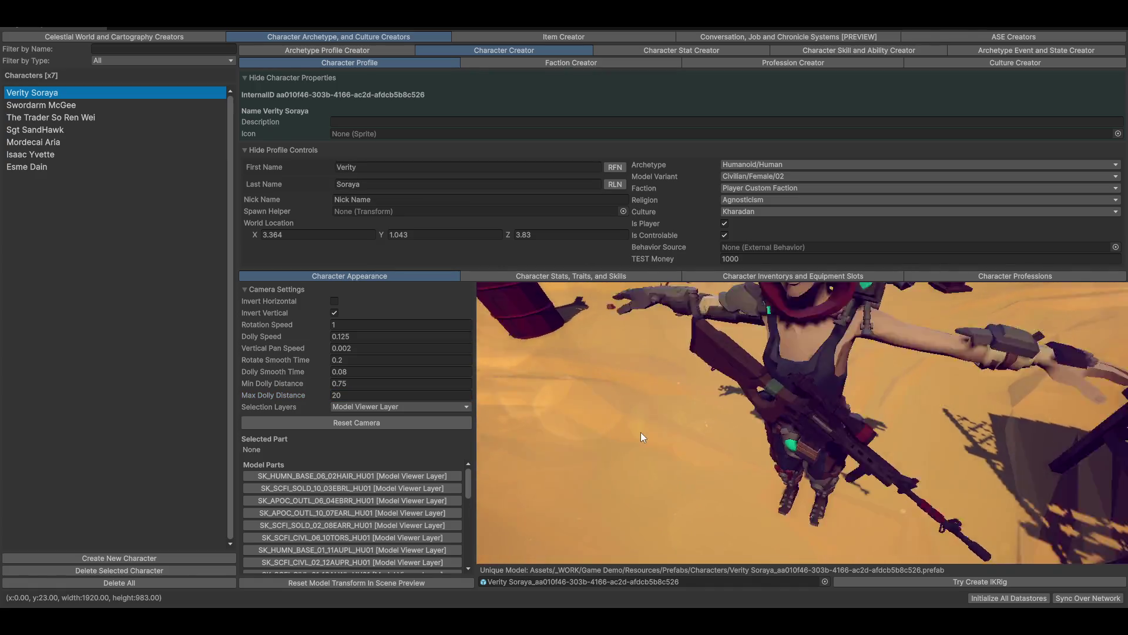
drag(692, 419, 1056, 415)
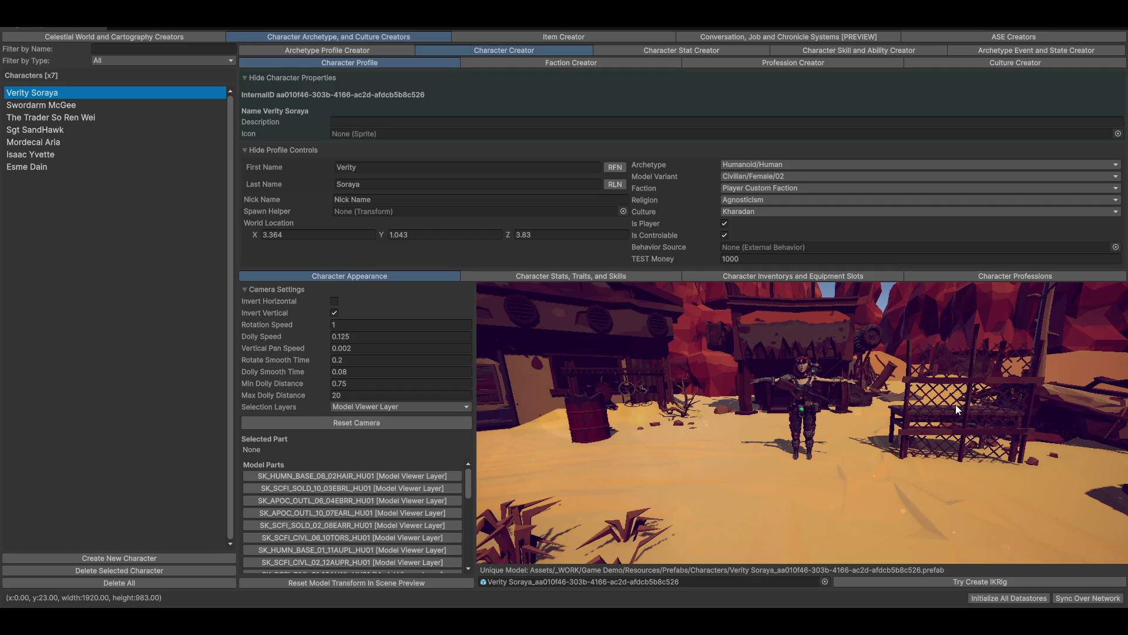
mouse_move(836, 447)
mouse_down()
mouse_move(782, 420)
mouse_move(820, 425)
mouse_move(745, 449)
mouse_move(742, 436)
mouse_move(821, 416)
mouse_move(646, 325)
mouse_up()
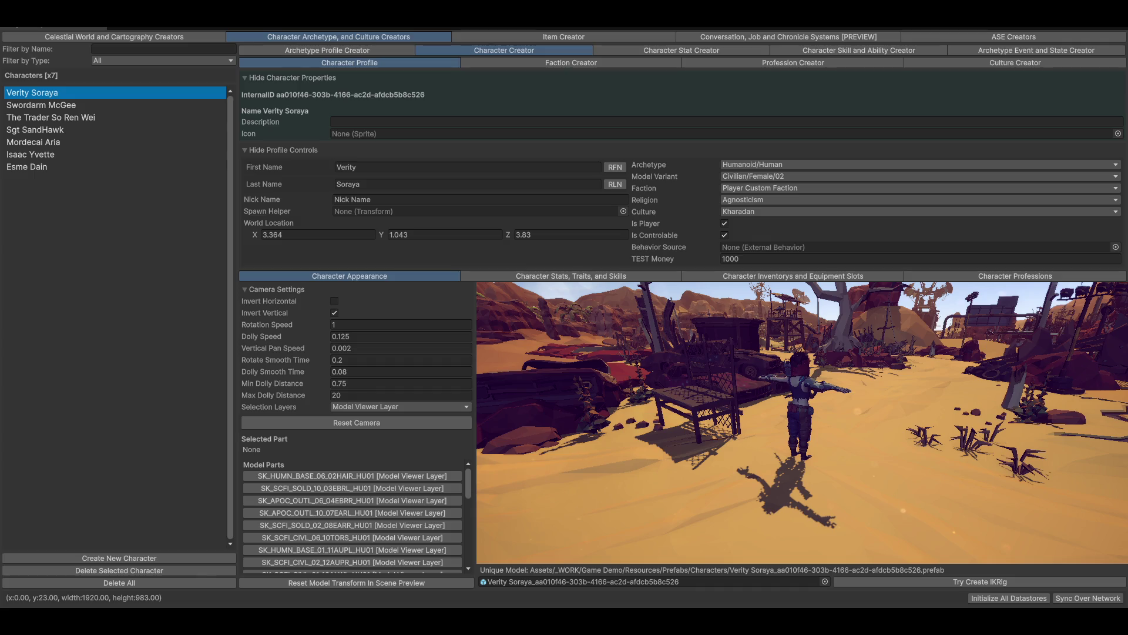
mouse_move(760, 622)
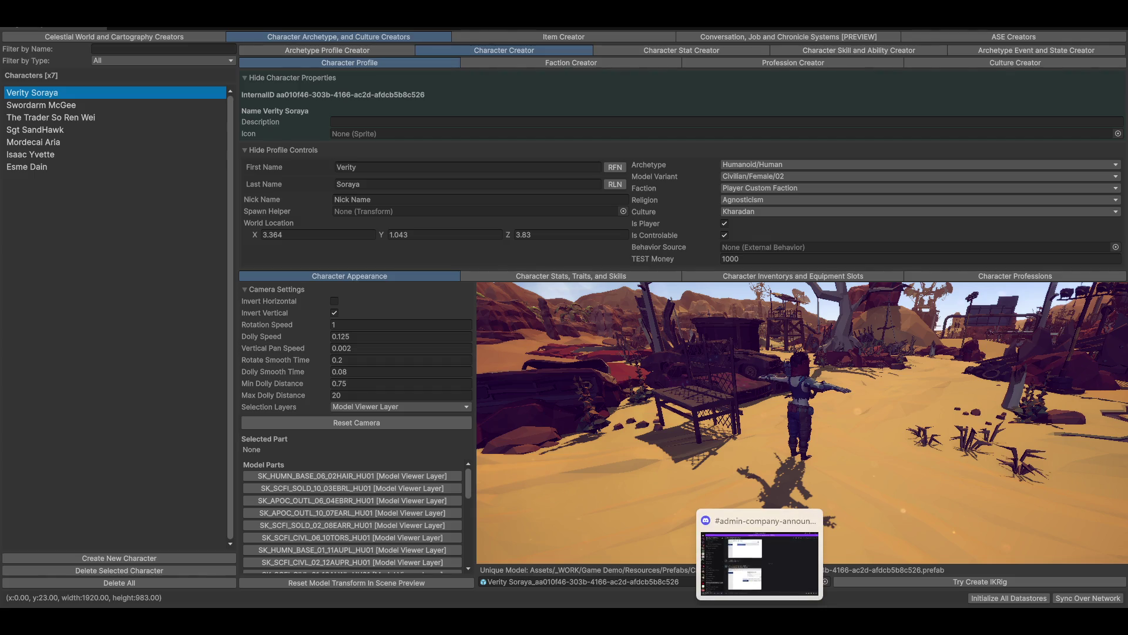
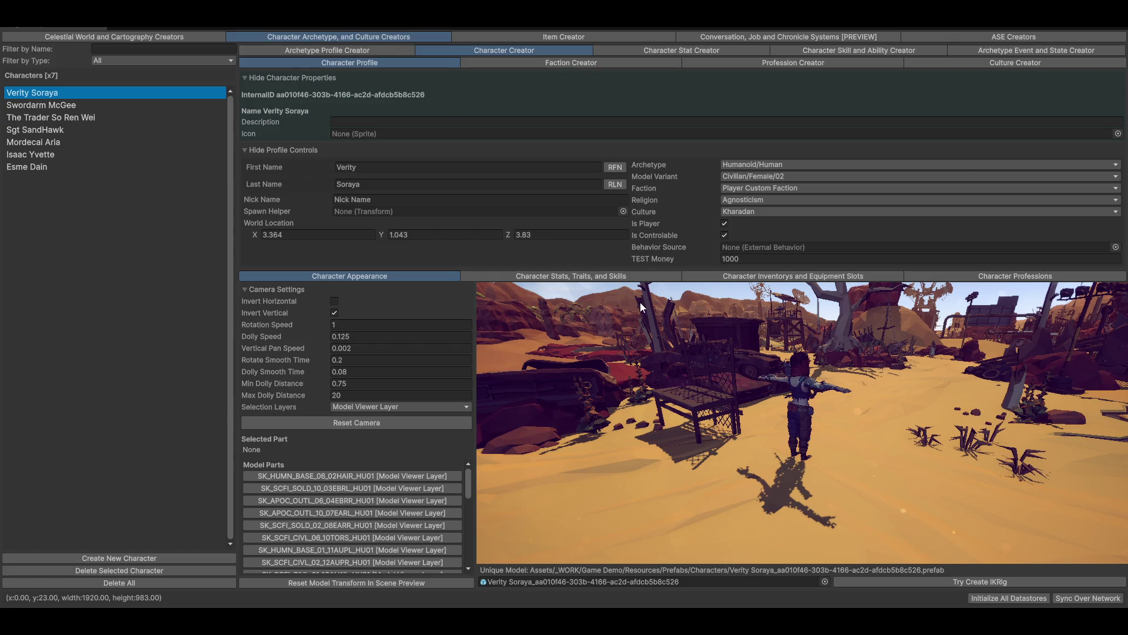
- Zoom and tilt the character preview, then bring up the Item Creator showing ScrAxe
scroll(765, 358, up, 5)
mouse_move(794, 377)
mouse_down()
mouse_move(872, 417)
mouse_move(789, 424)
mouse_move(819, 397)
mouse_move(813, 378)
mouse_up()
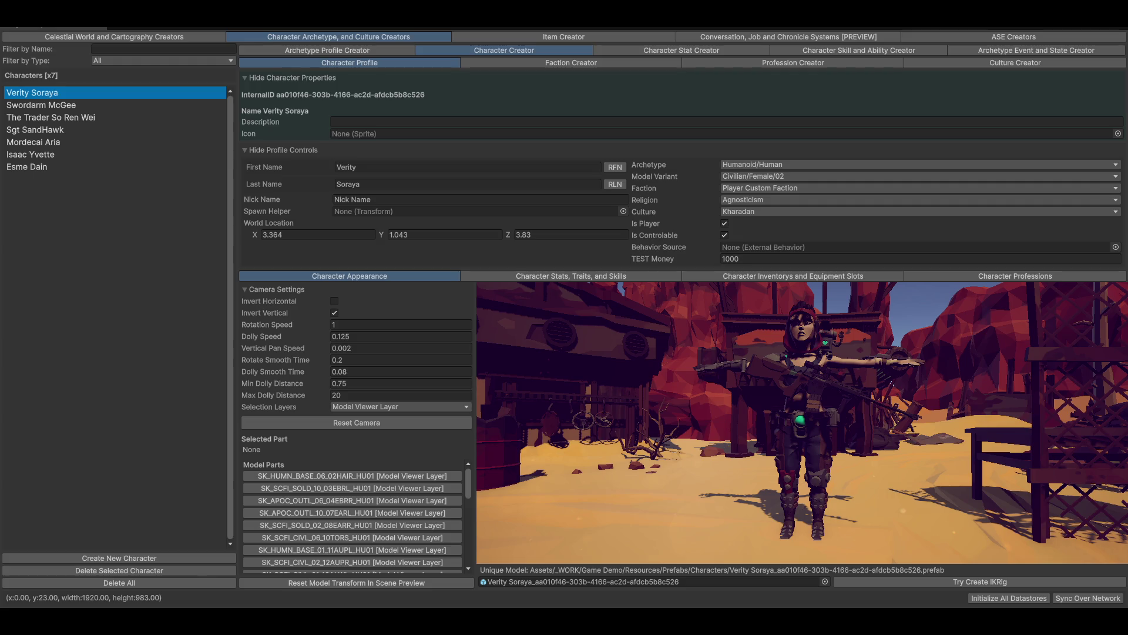
mouse_move(832, 387)
mouse_down()
mouse_move(820, 394)
mouse_move(717, 279)
mouse_up()
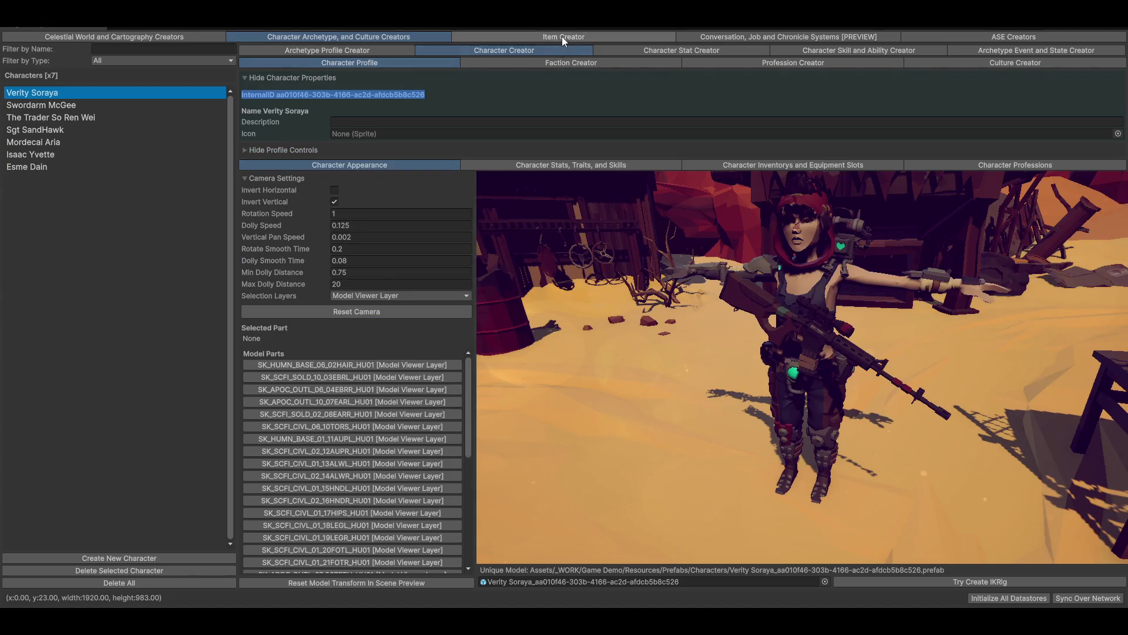
click(562, 36)
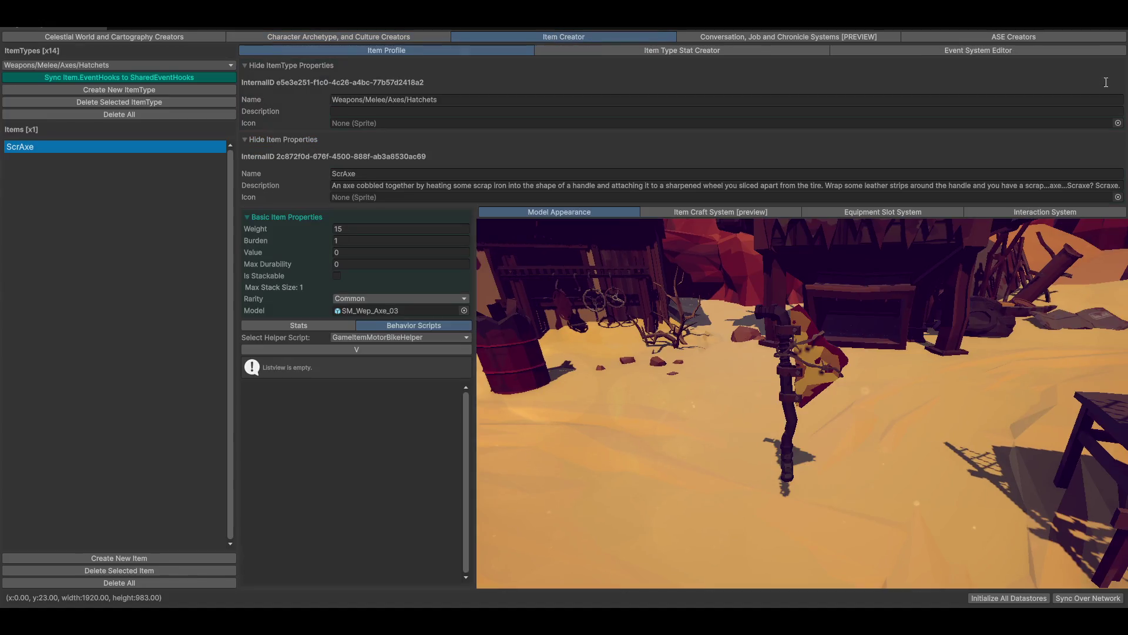
- Review the Hatchets item type's shared stats and profile, then switch to ItemTypeStatCreator.cs
click(654, 53)
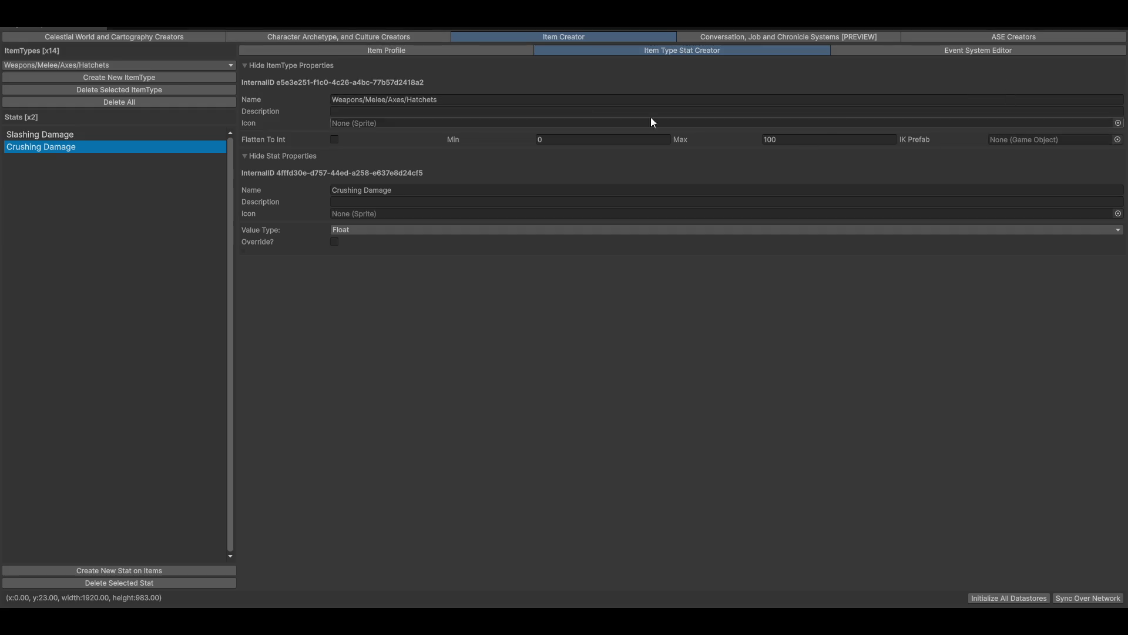
click(429, 54)
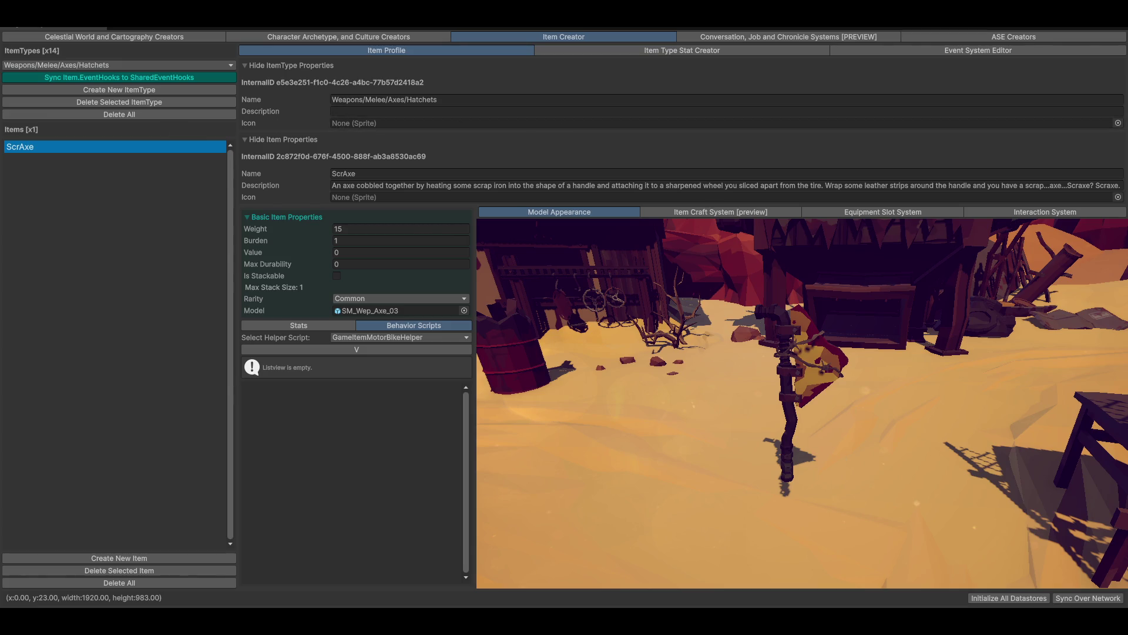
key(alt+Tab)
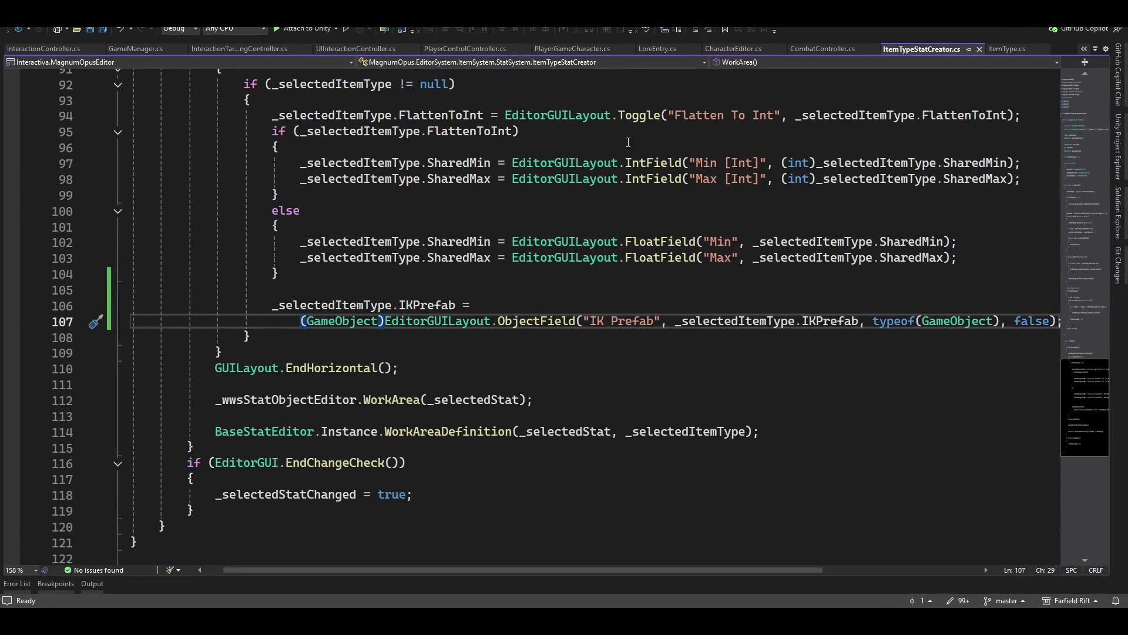
- Cut the IKPrefab ObjectField code out of ItemTypeStatCreator.cs
drag(263, 309, 328, 320)
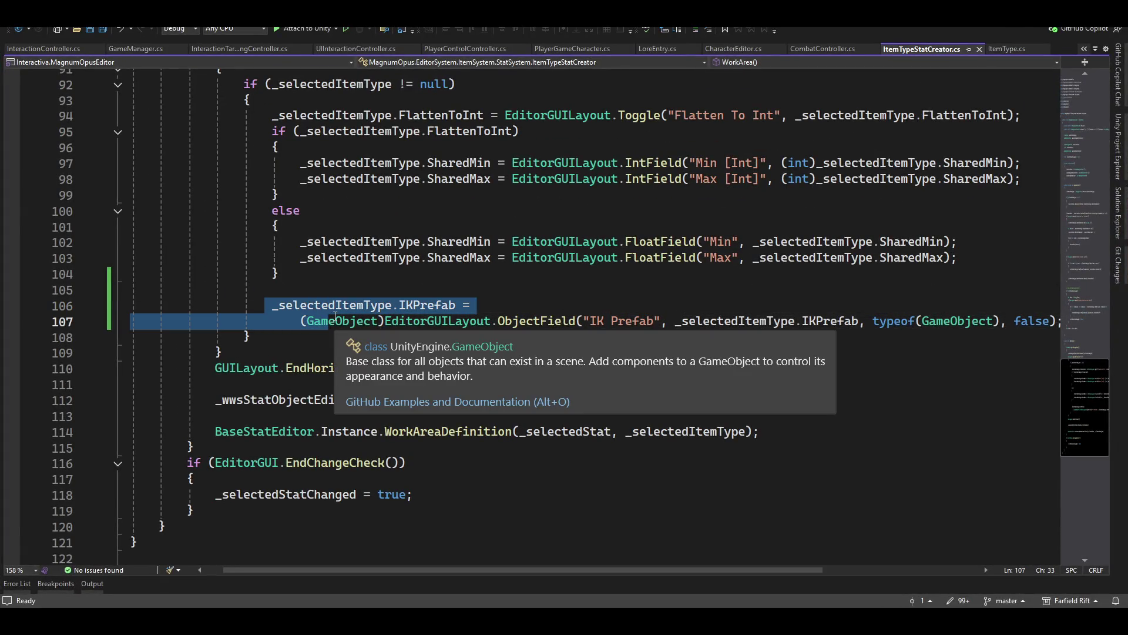
key(shift+End)
key(ctrl+c)
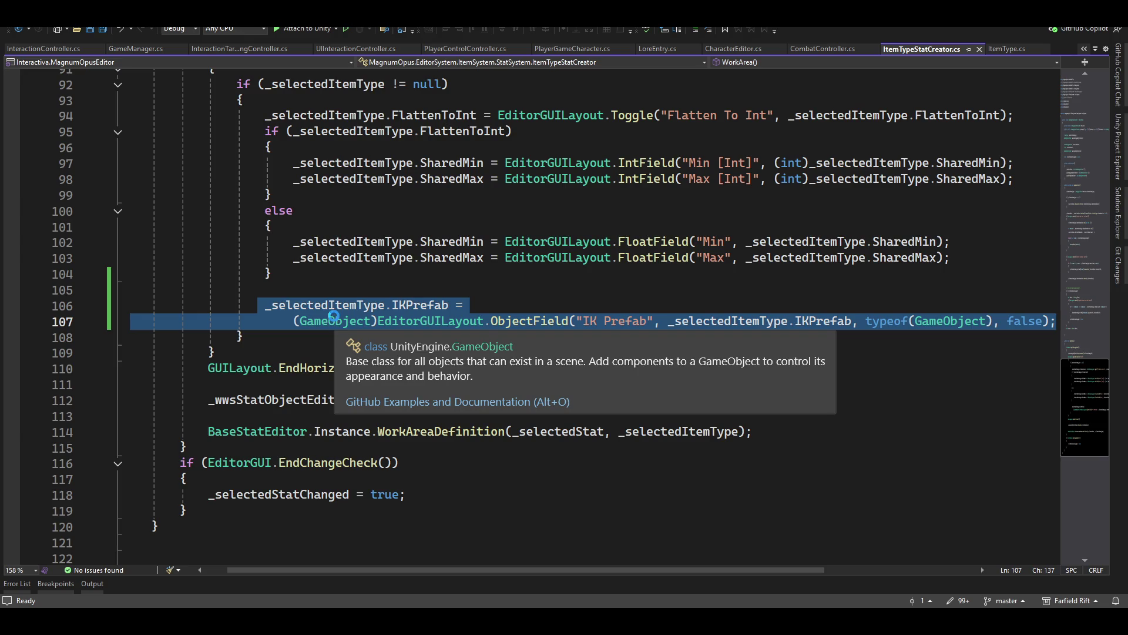
key(Delete)
key(BackSpace)
key(BackSpace)
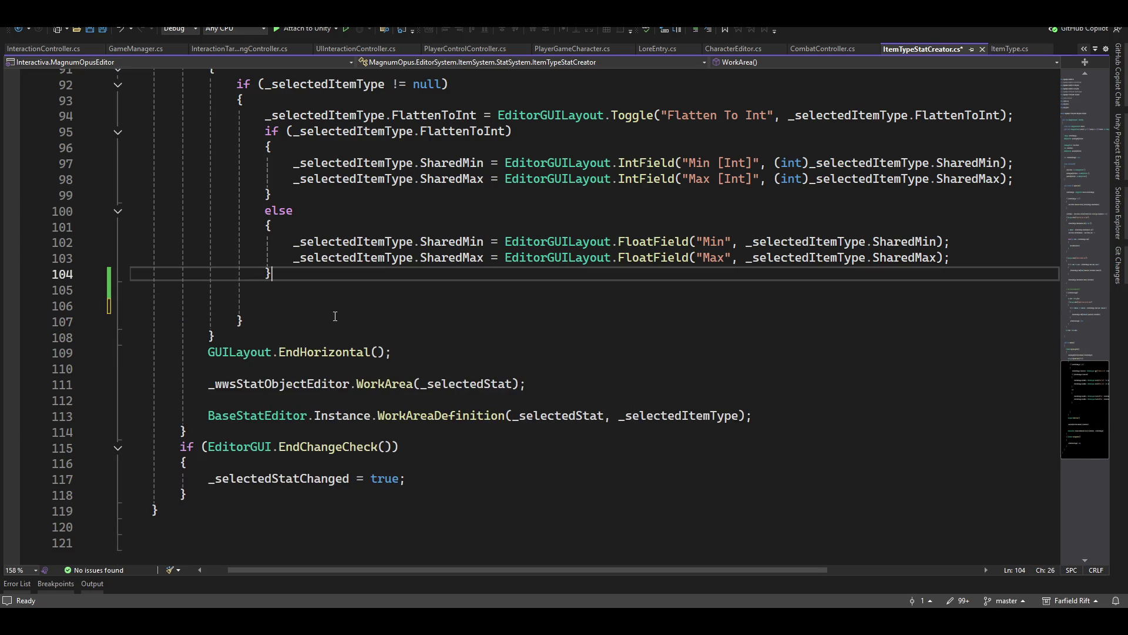
scroll(337, 310, up, 20)
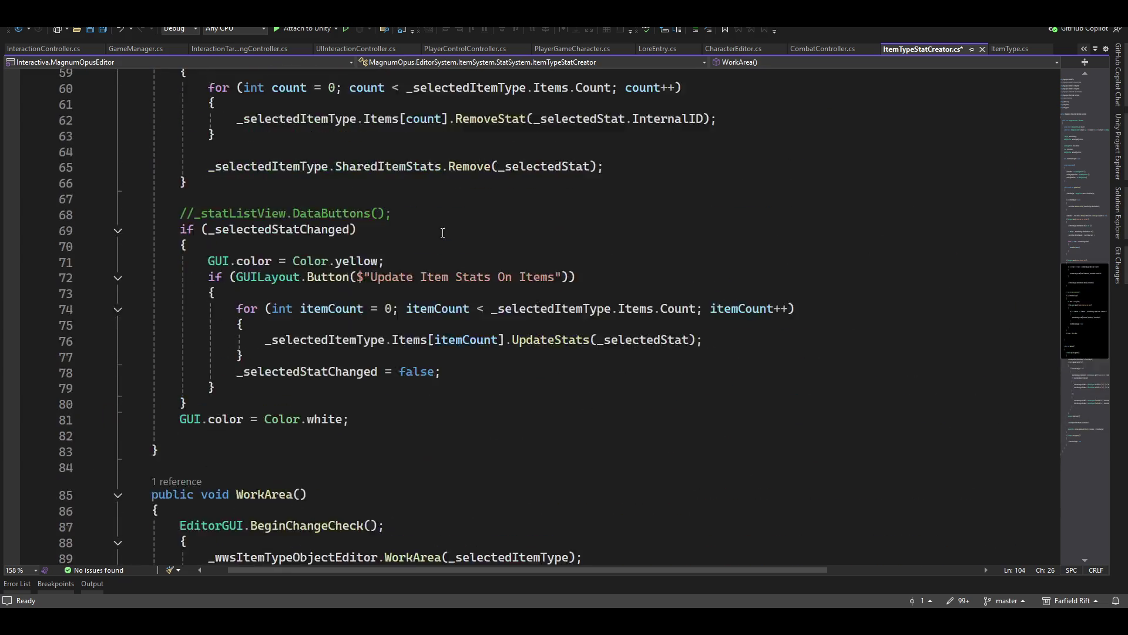
scroll(335, 230, down, 8)
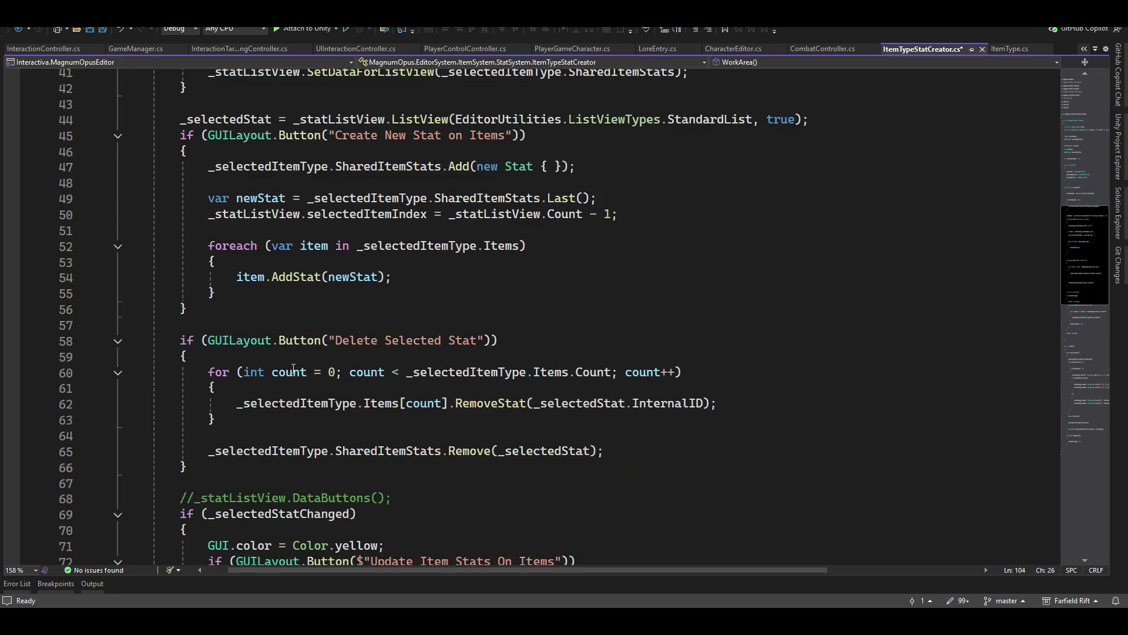
scroll(642, 516, down, 9)
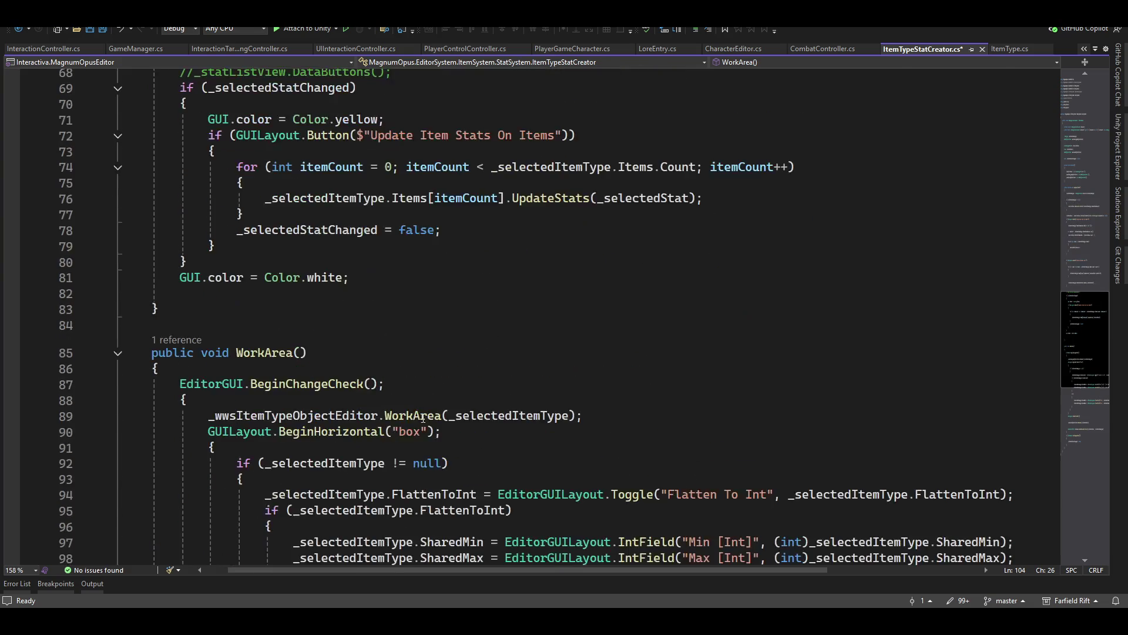
- Follow the WorkArea reference into ItemTypeEditor.cs and paste the IK Prefab field after line 93
click(176, 340)
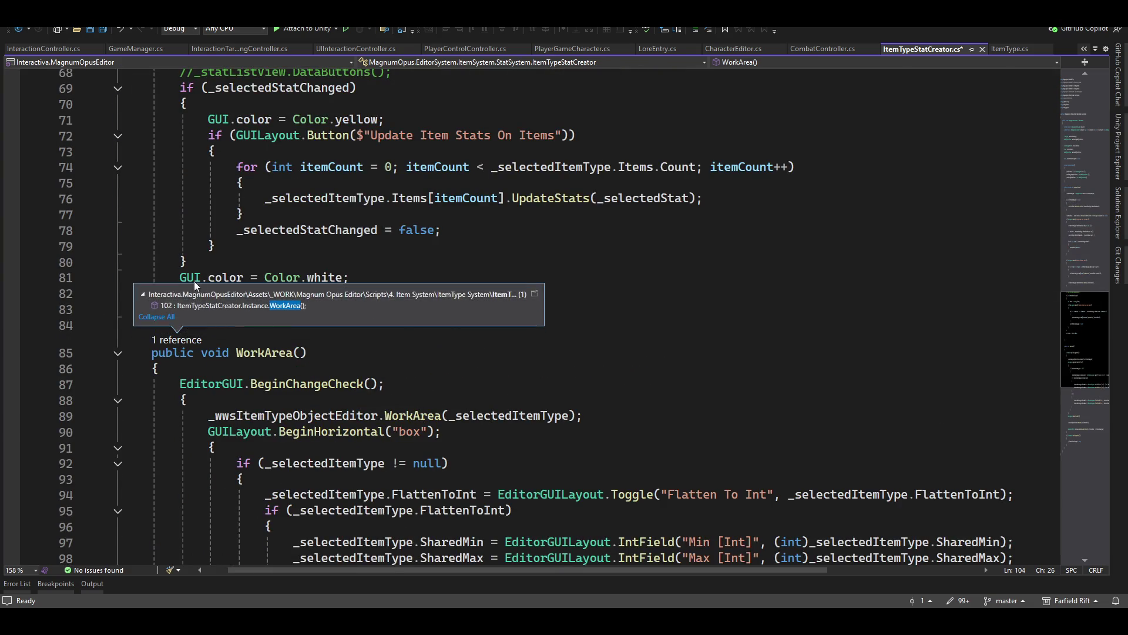
double_click(218, 305)
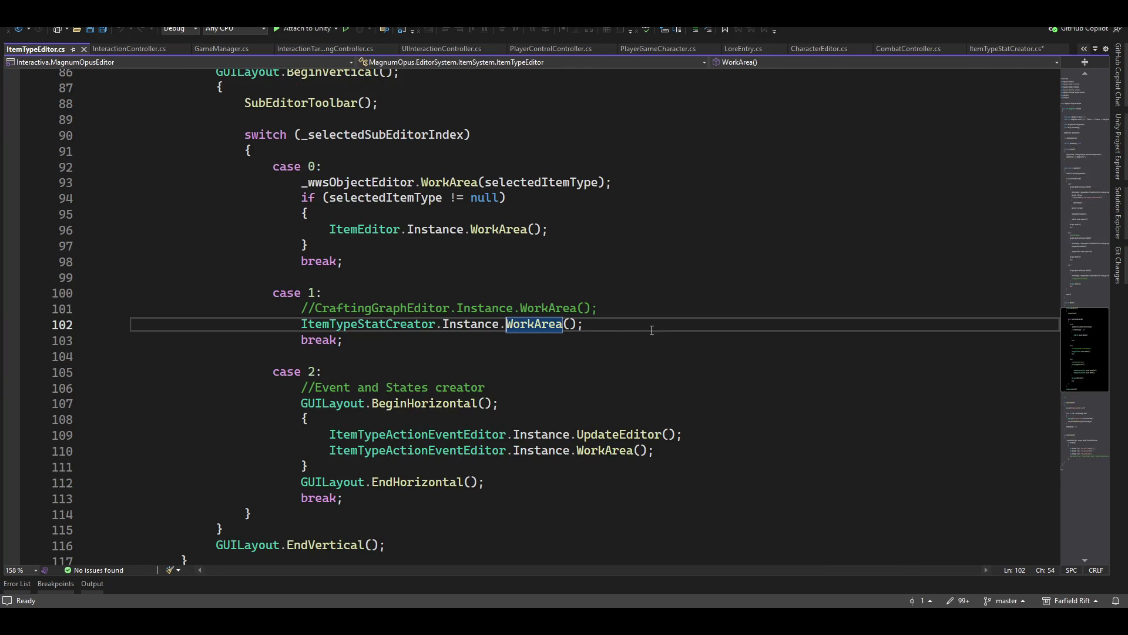
scroll(590, 304, up, 3)
scroll(556, 327, up, 1)
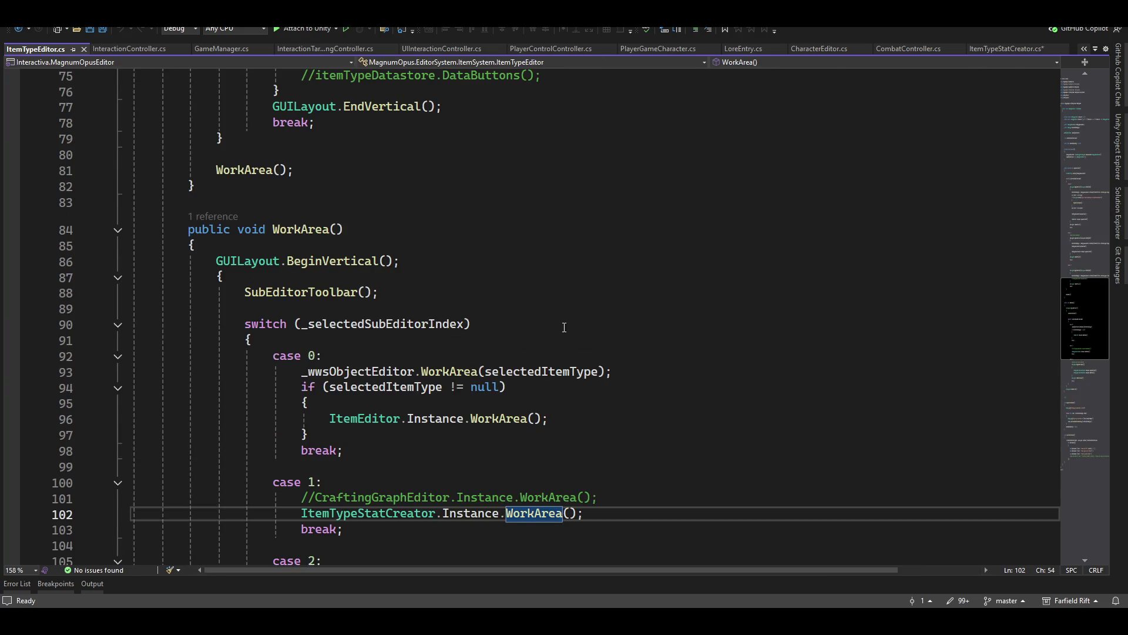
scroll(569, 327, down, 4)
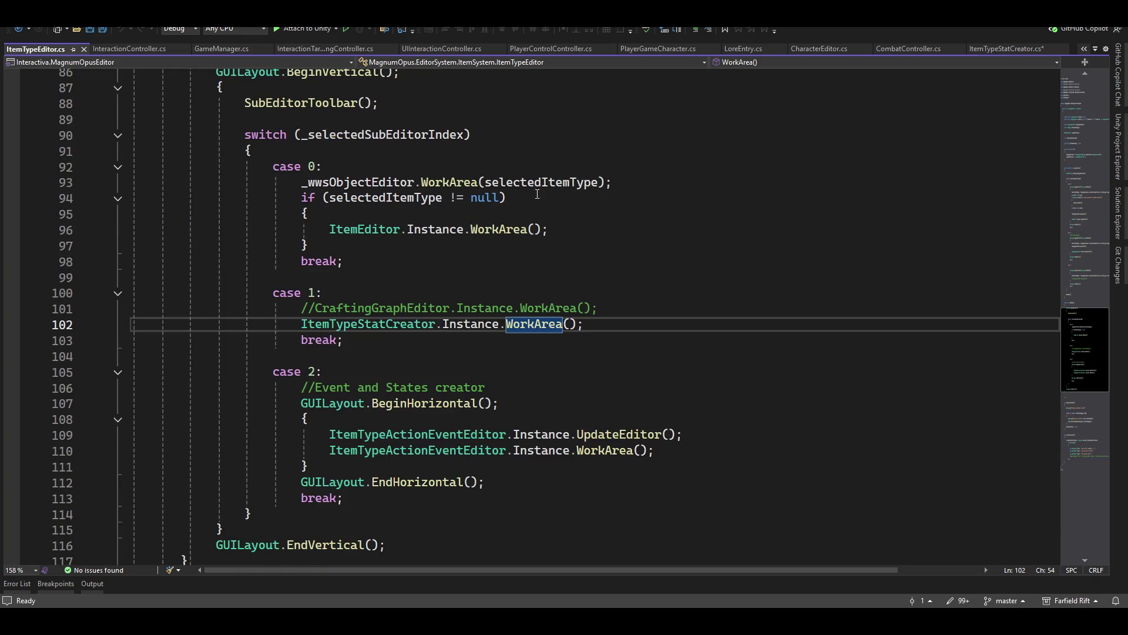
scroll(590, 242, up, 3)
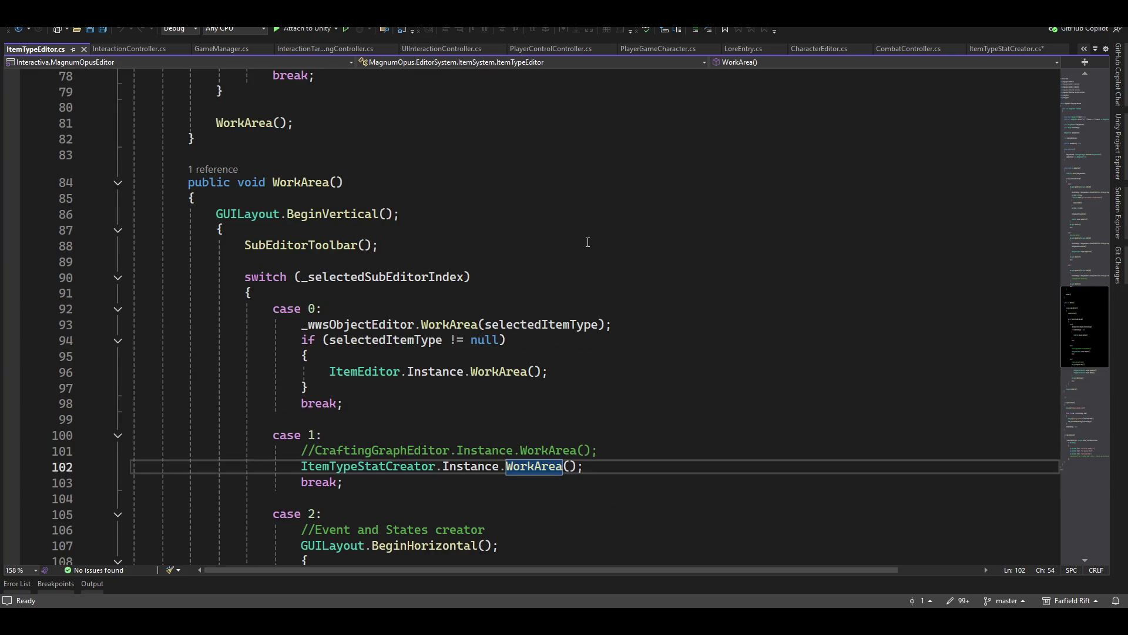
click(670, 324)
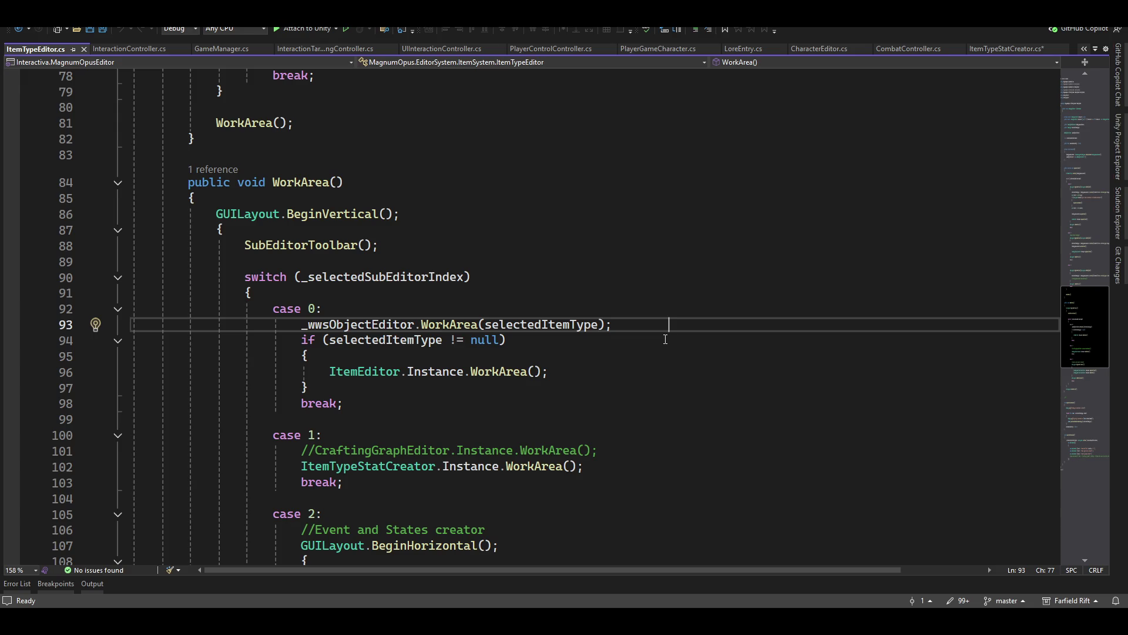
key(Return)
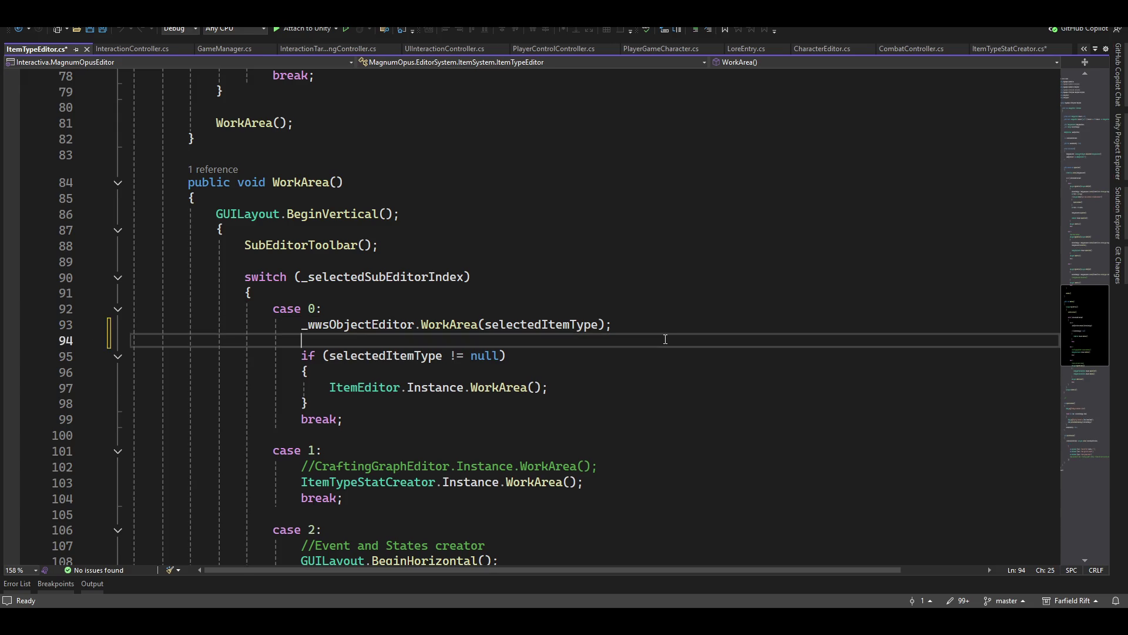
key(ctrl+v)
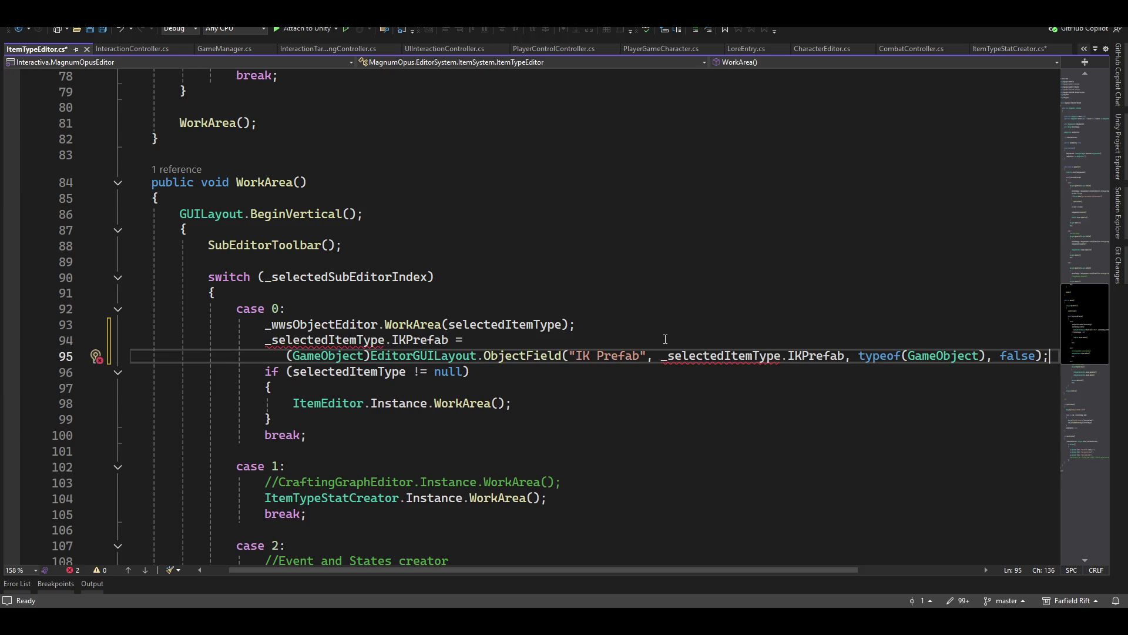
- Strip the leading underscores from the IKPrefab and selectedItemType references, then save all scripts
key(Up)
key(Home)
key(Delete)
key(Down)
key(ctrl+Right)
key(ctrl+Right)
key(ctrl+Right)
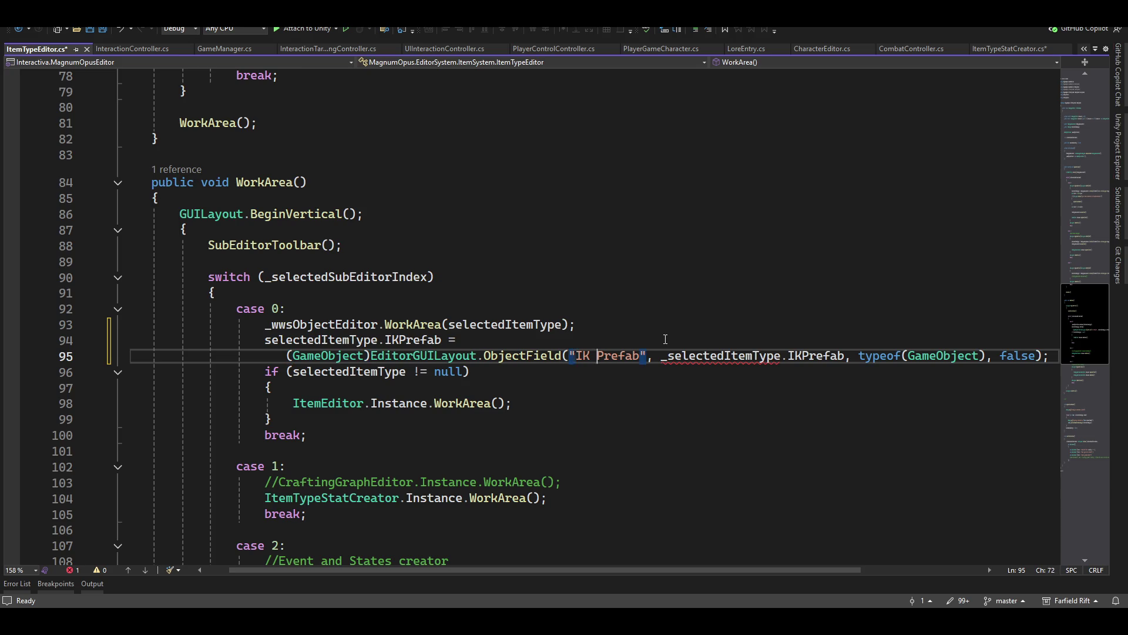
key(ctrl+Right)
key(Delete)
key(End)
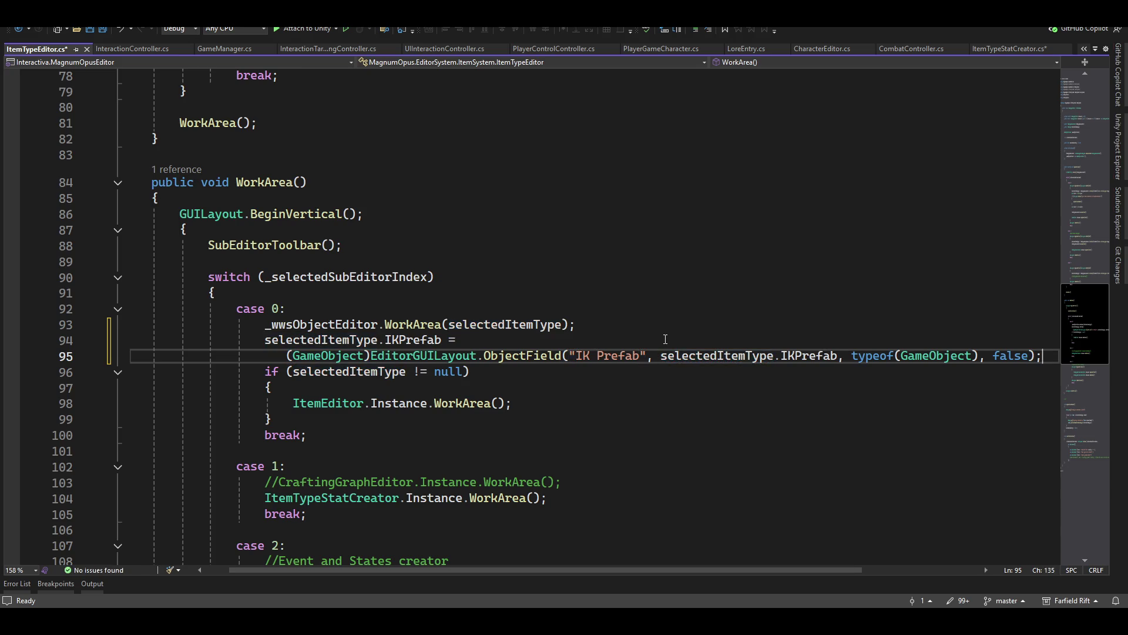
key(ctrl+shift+s)
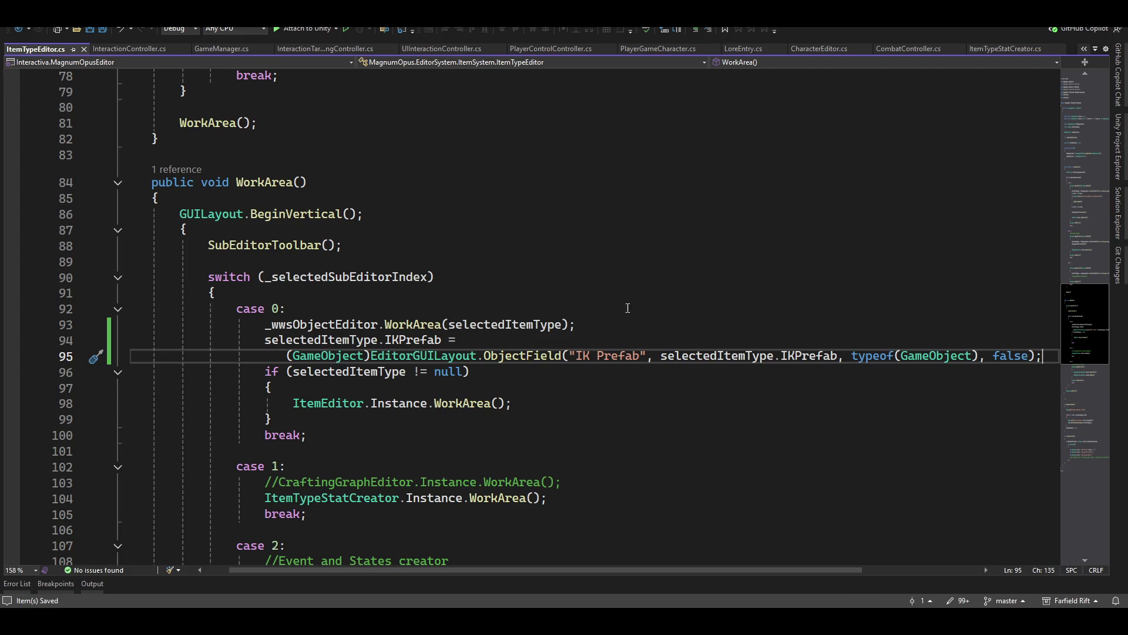
scroll(699, 364, up, 2)
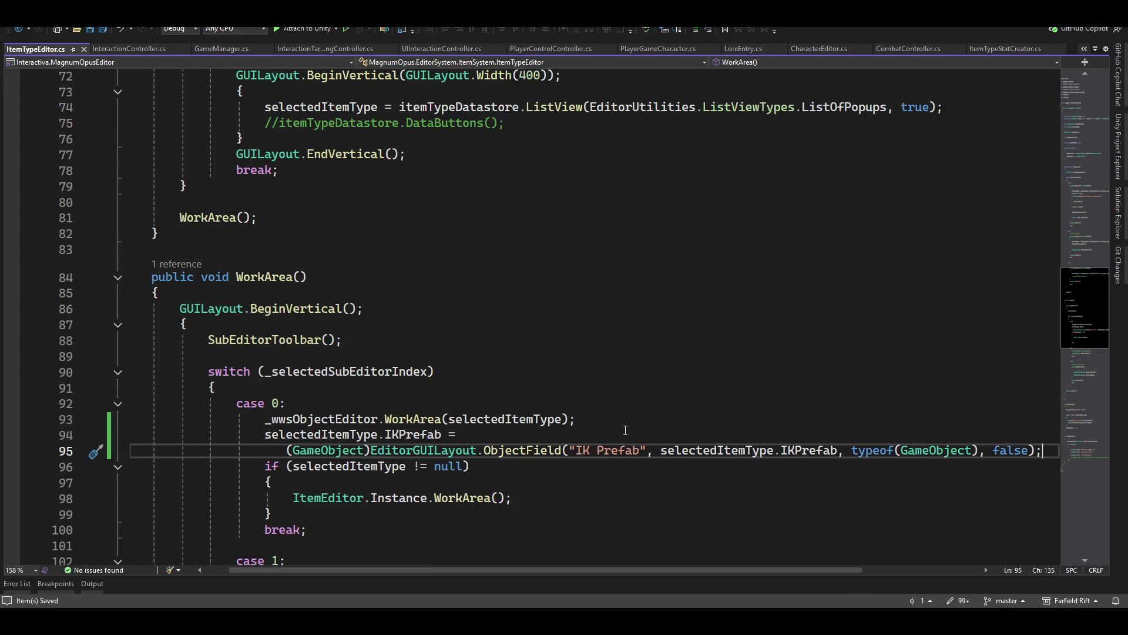
- Return from Visual Studio to the Unity Editor's Item Creator to trigger recompilation
scroll(697, 433, down, 2)
mouse_move(565, 356)
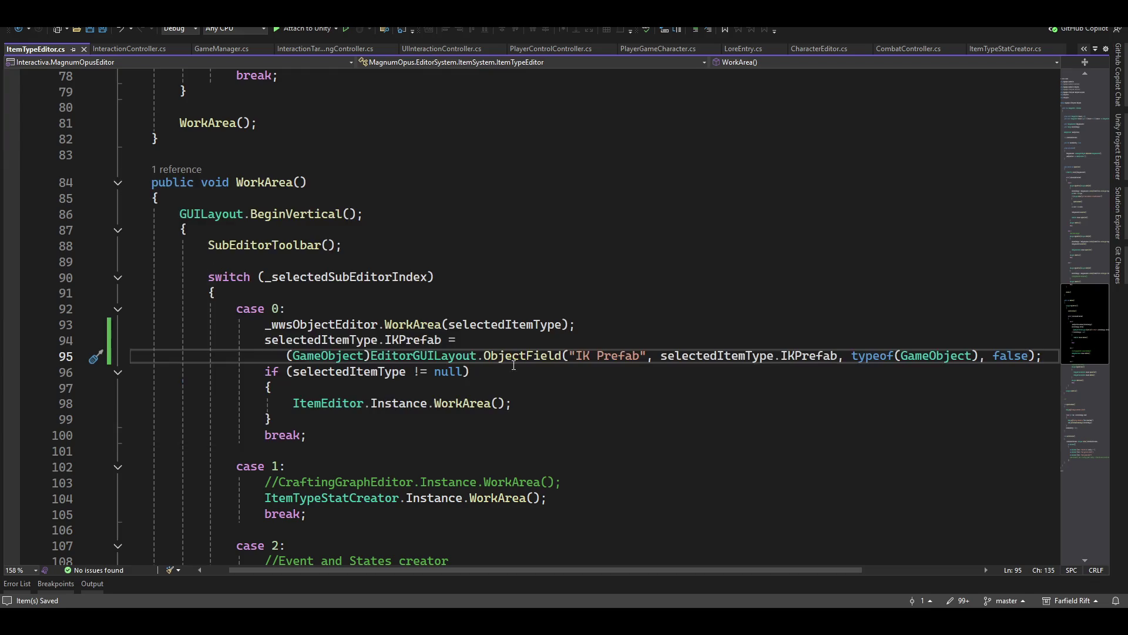
key(alt+Tab)
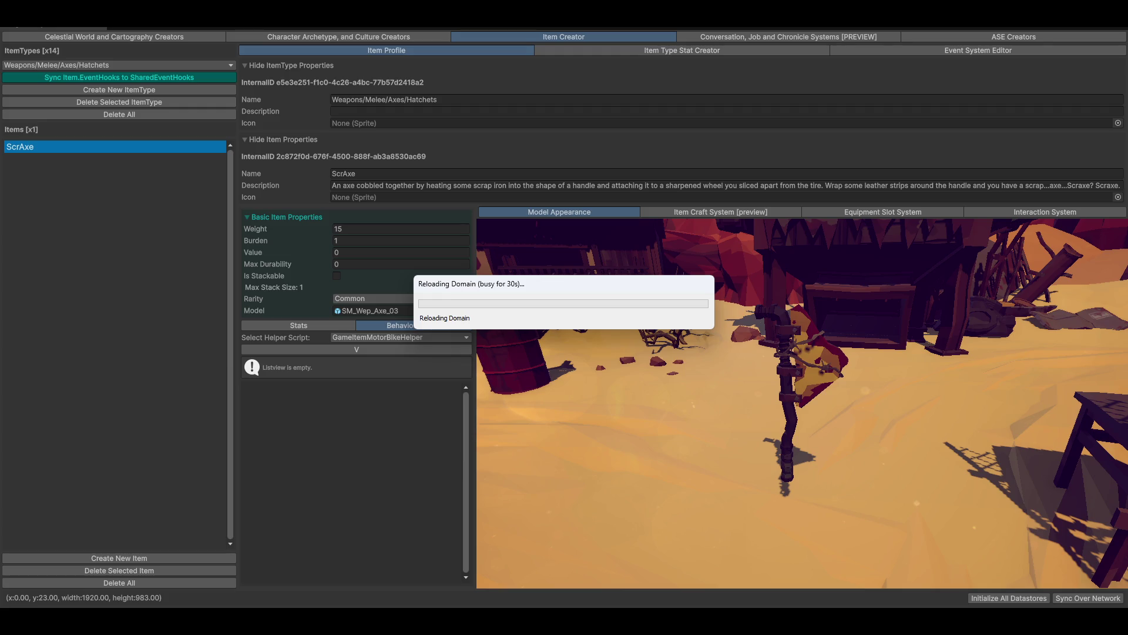
- Drag the reloading progress box aside while the domain reload and asset import finish
mouse_move(545, 292)
mouse_down()
mouse_move(599, 304)
mouse_move(614, 254)
mouse_move(654, 377)
mouse_move(709, 385)
mouse_move(653, 383)
mouse_move(668, 390)
mouse_up()
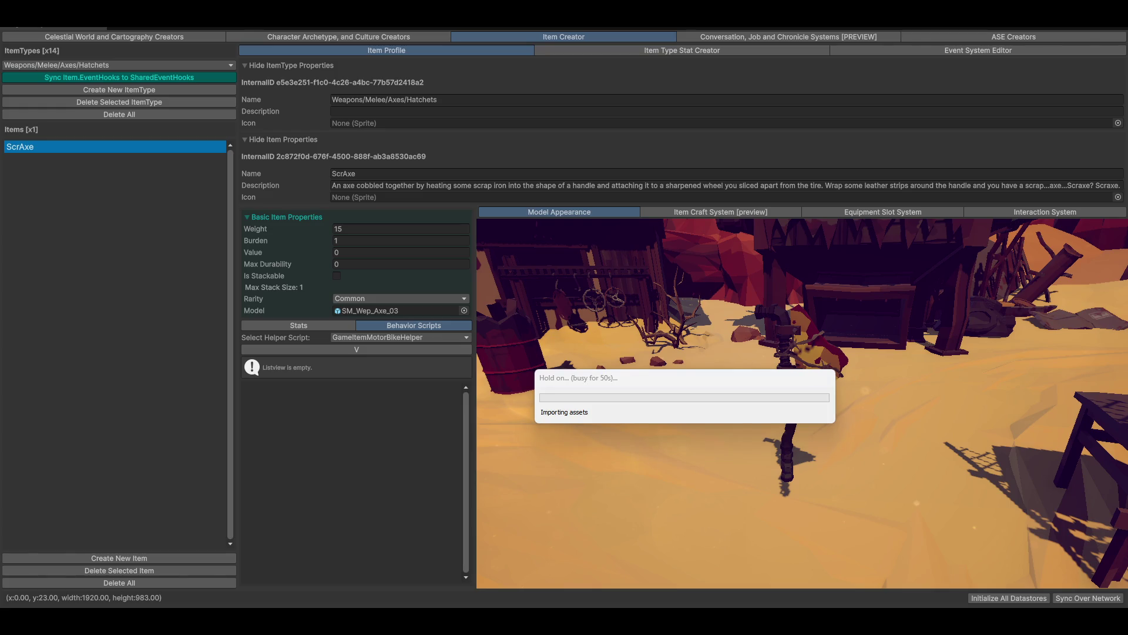
mouse_move(1127, 246)
mouse_down()
mouse_move(1127, 206)
mouse_move(998, 289)
mouse_move(1127, 293)
mouse_up()
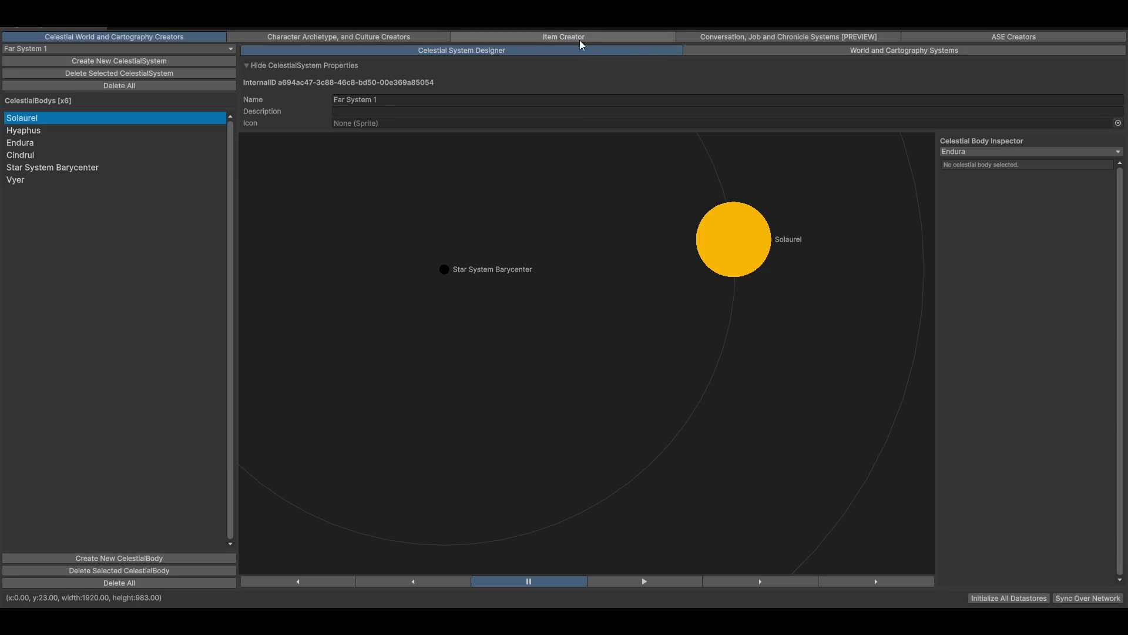
- Reopen the Item Creator and open, then close, the item types dropdown
click(550, 37)
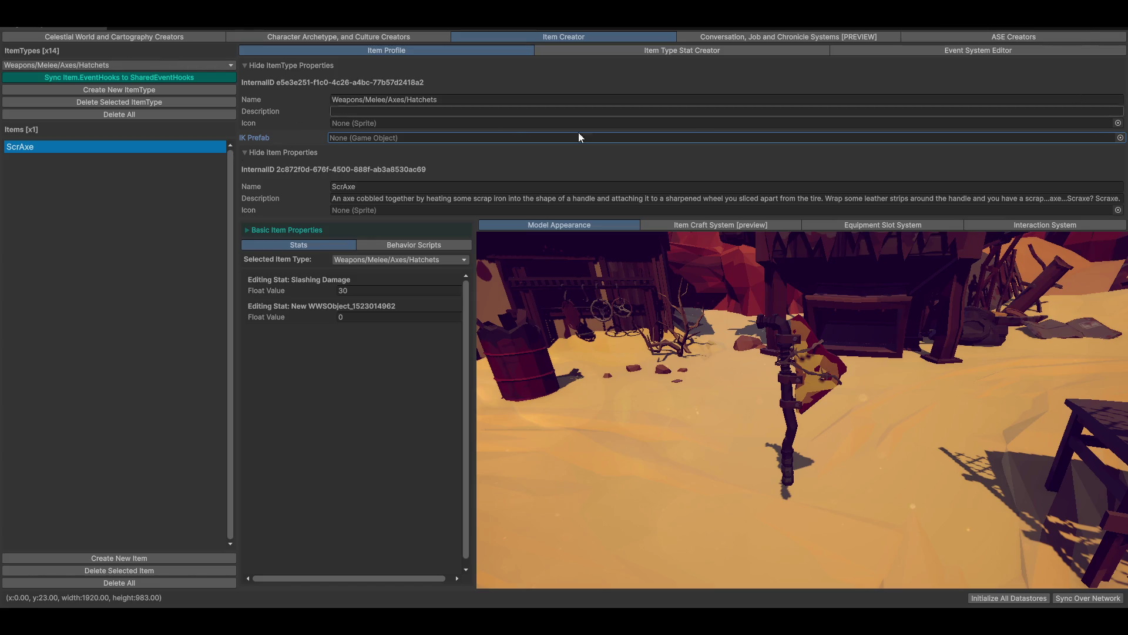
click(103, 66)
click(544, 93)
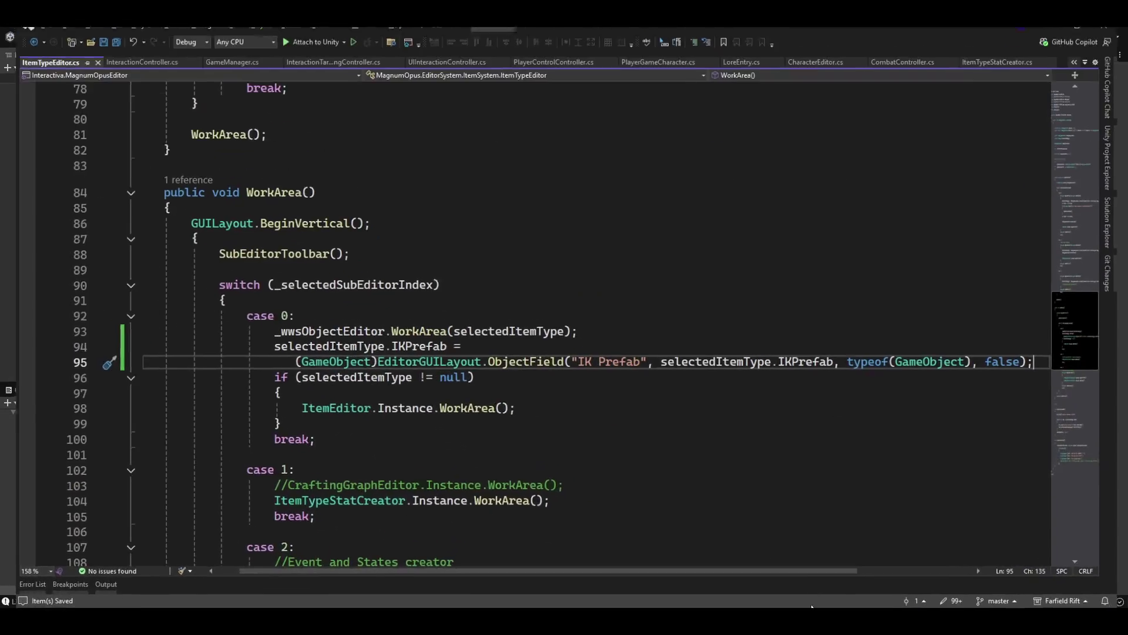
- Replace the "IK Prefab" label string with an empty new GUIContent { } initializer
click(576, 356)
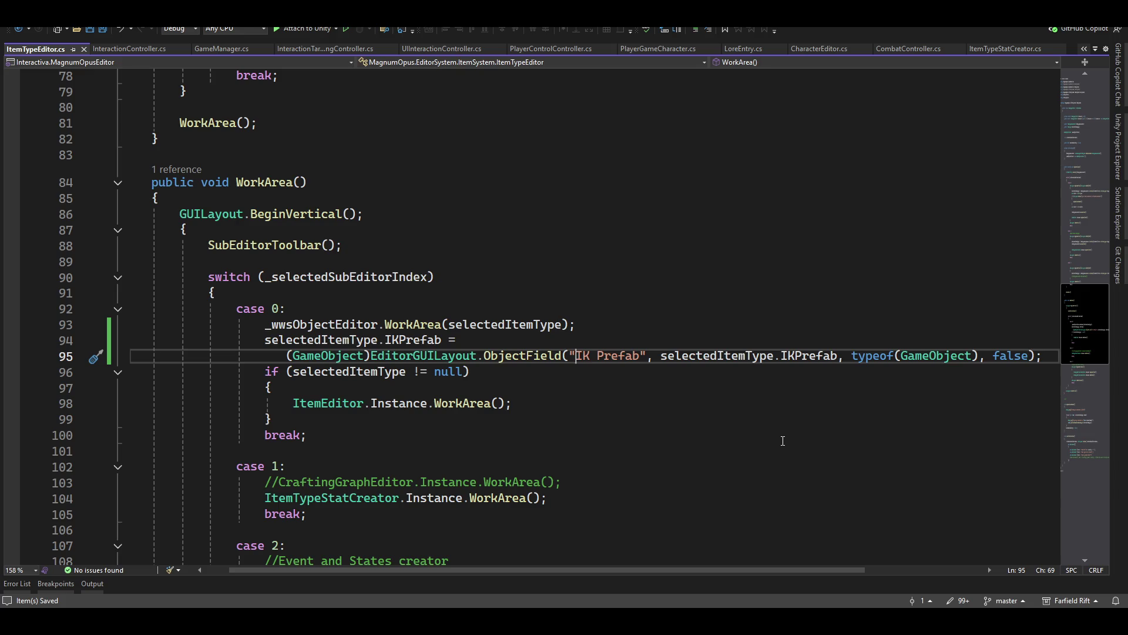
key(Left)
text(new GUIContent { })
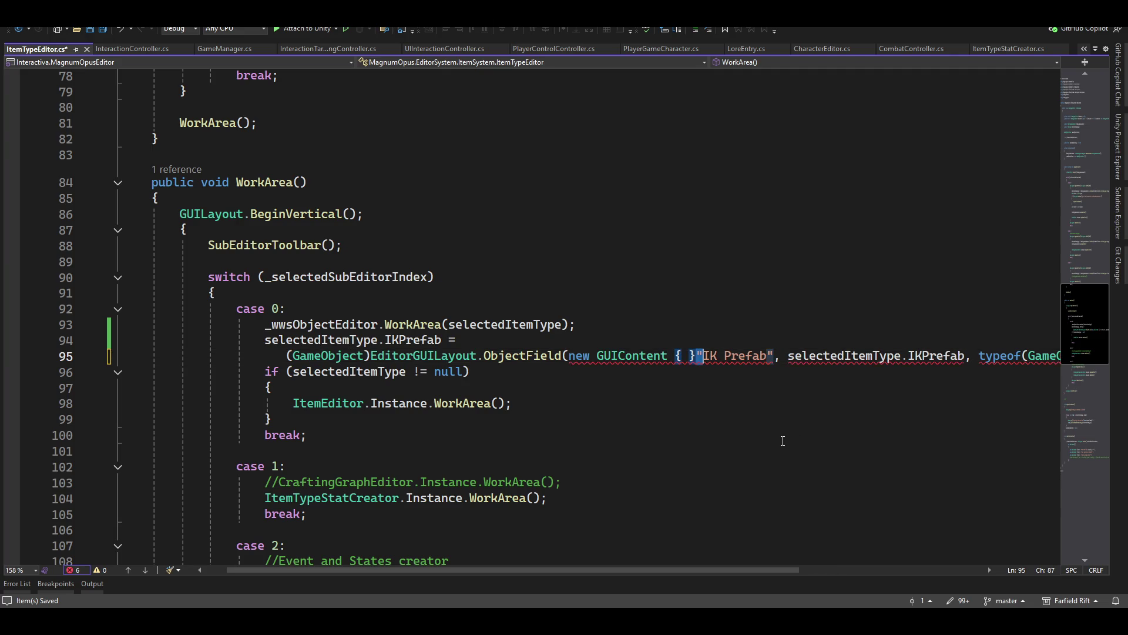
key(ctrl+shift+Right)
key(ctrl+shift+Right)
key(ctrl+shift+Right)
key(BackSpace)
key(Left)
key(Left)
key(Left)
key(Return)
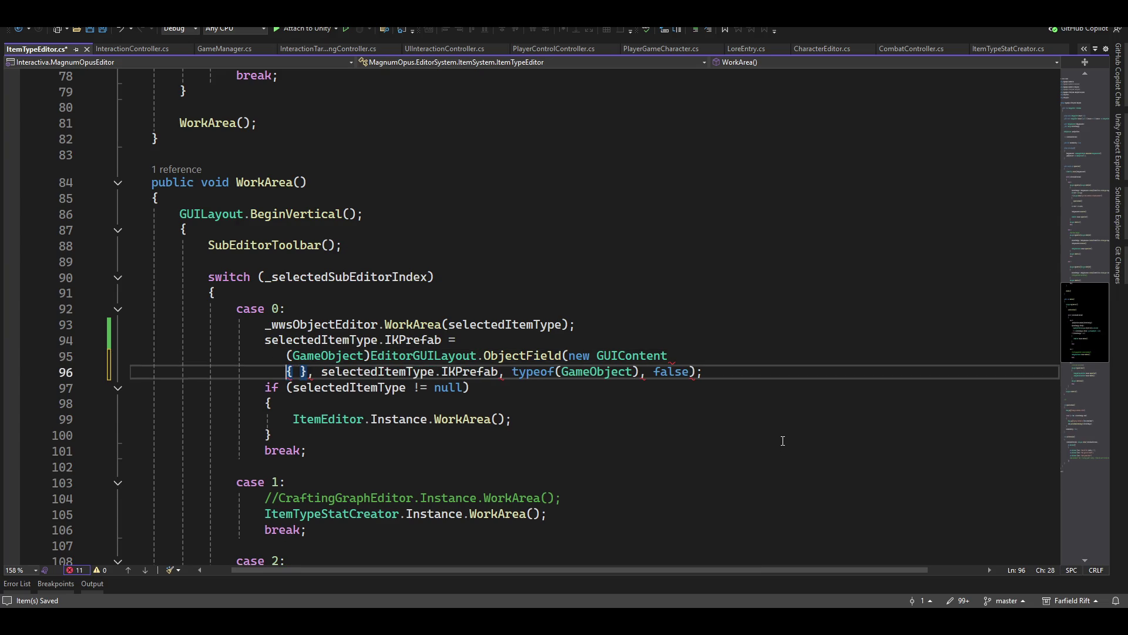
key(Right)
key(Right)
key(Return)
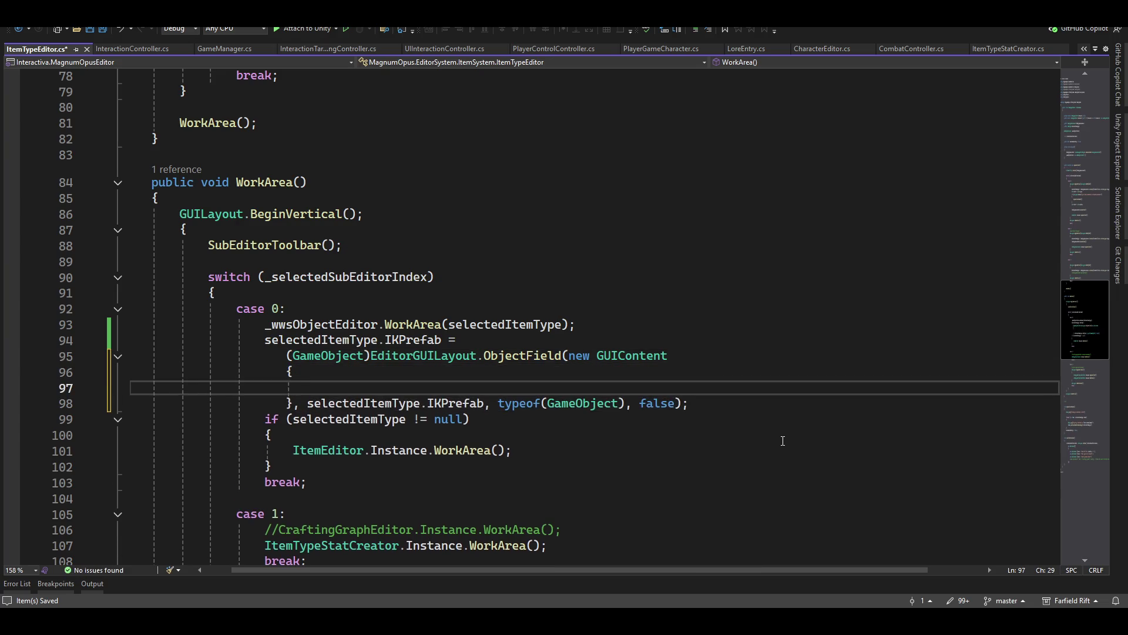
- Give the GUIContent text "IK Prefab" and a tooltip about predesigned IK grip points, then return to Unity
text(text )
text(= "IK Prefab")
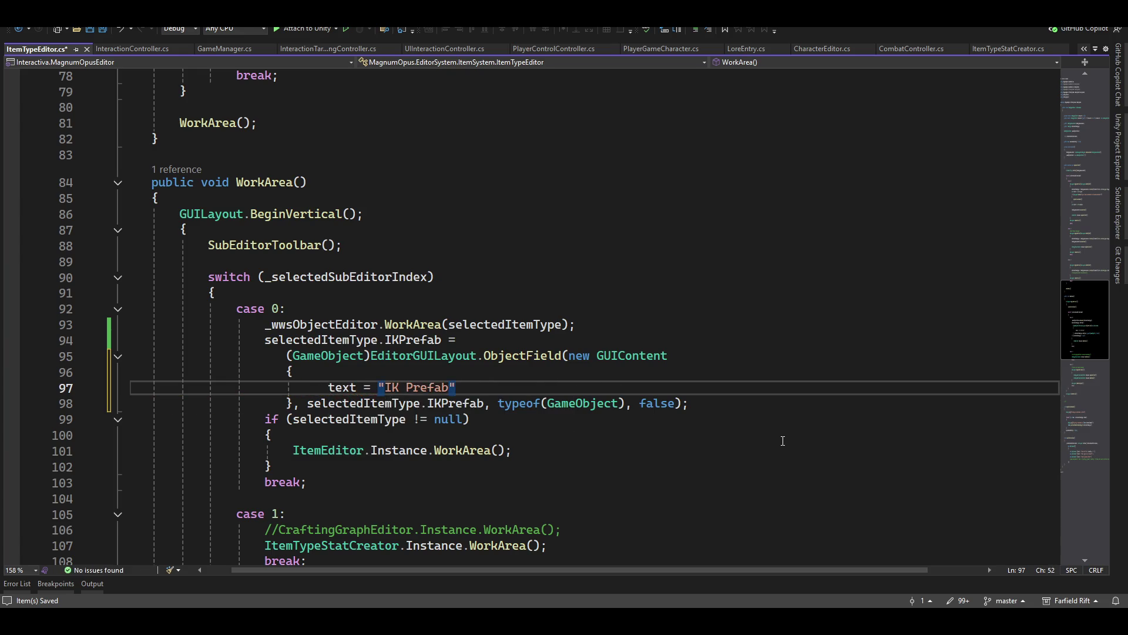
text(,)
key(Return)
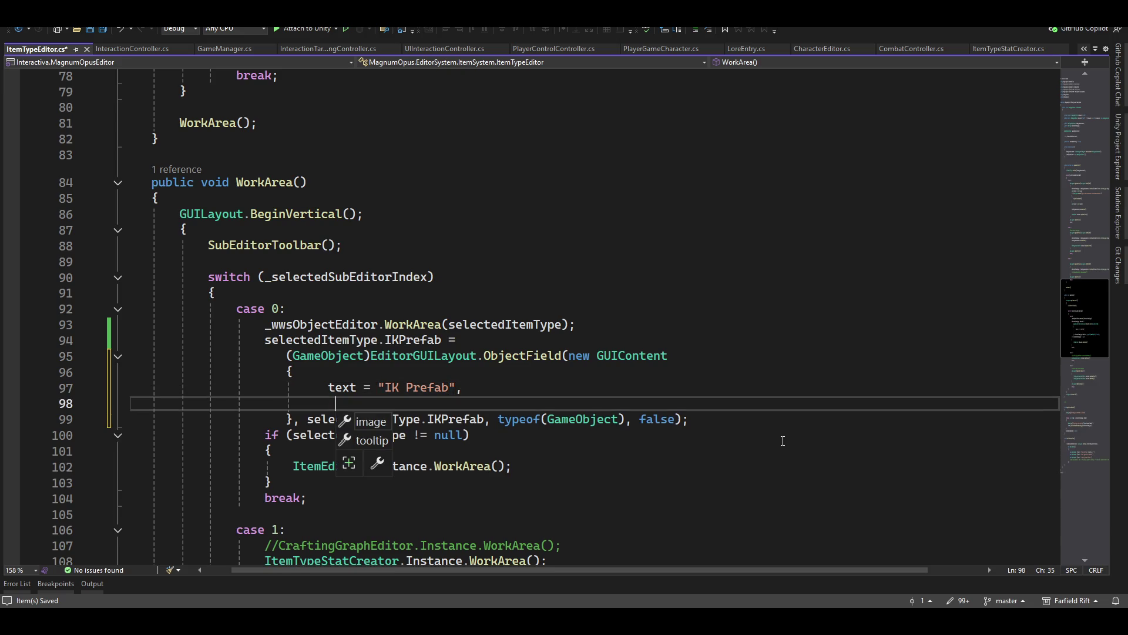
text(tooltip = ")
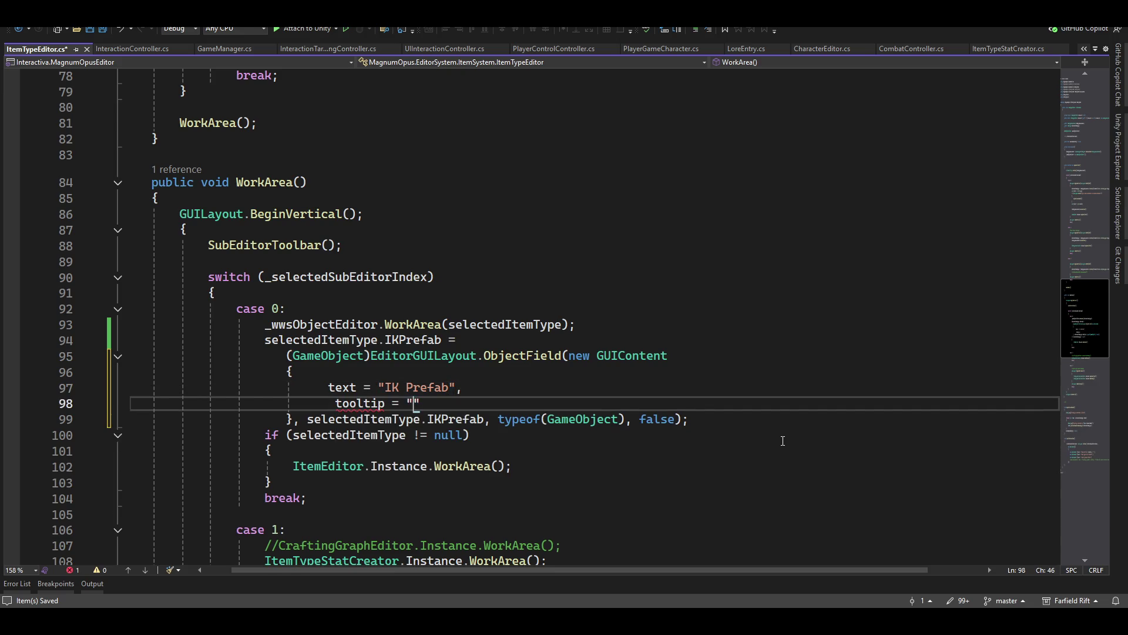
key(ctrl+k)
key(ctrl+d)
key(Home)
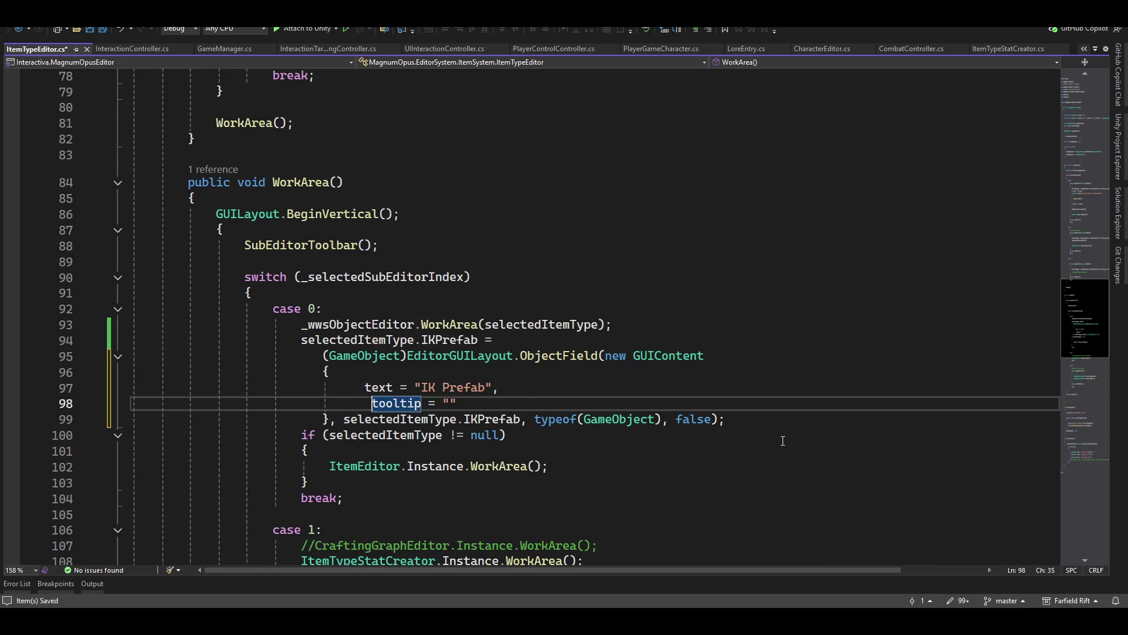
key(End)
key(Left)
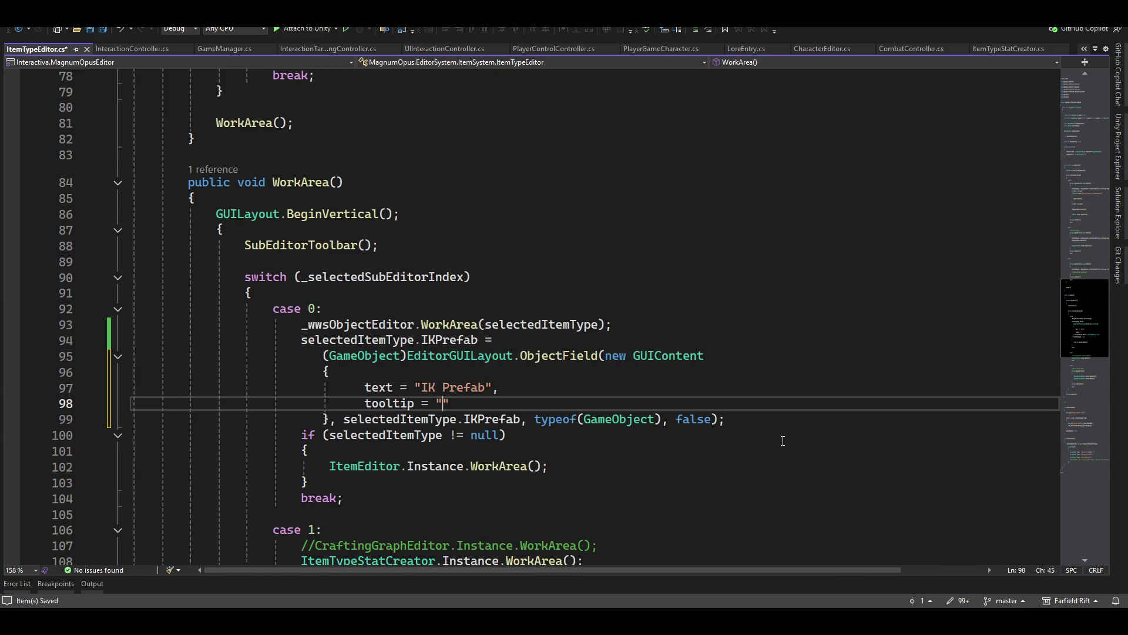
text(This is )
text(for predesi)
text(nged )
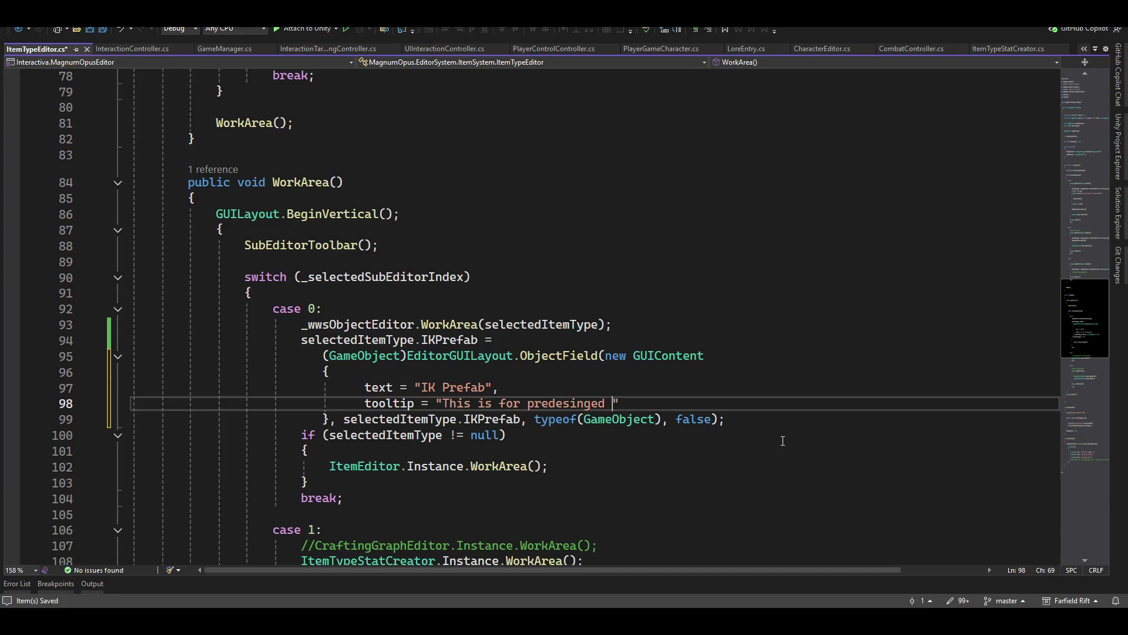
text(IK )
text(position)
text(s for )
text(things li)
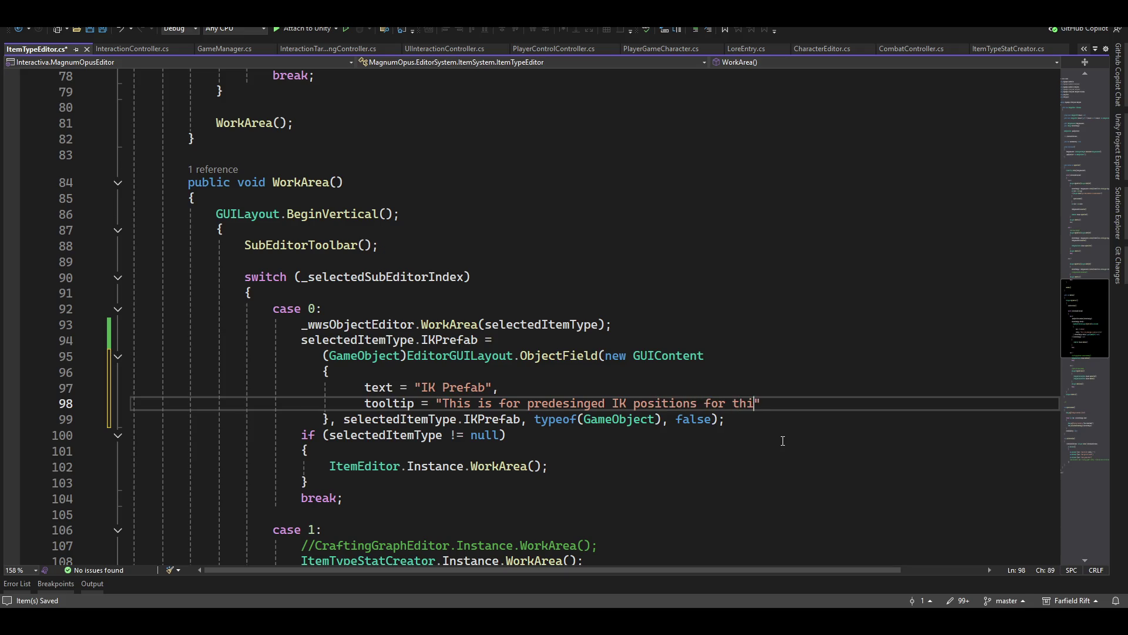
text(gri)
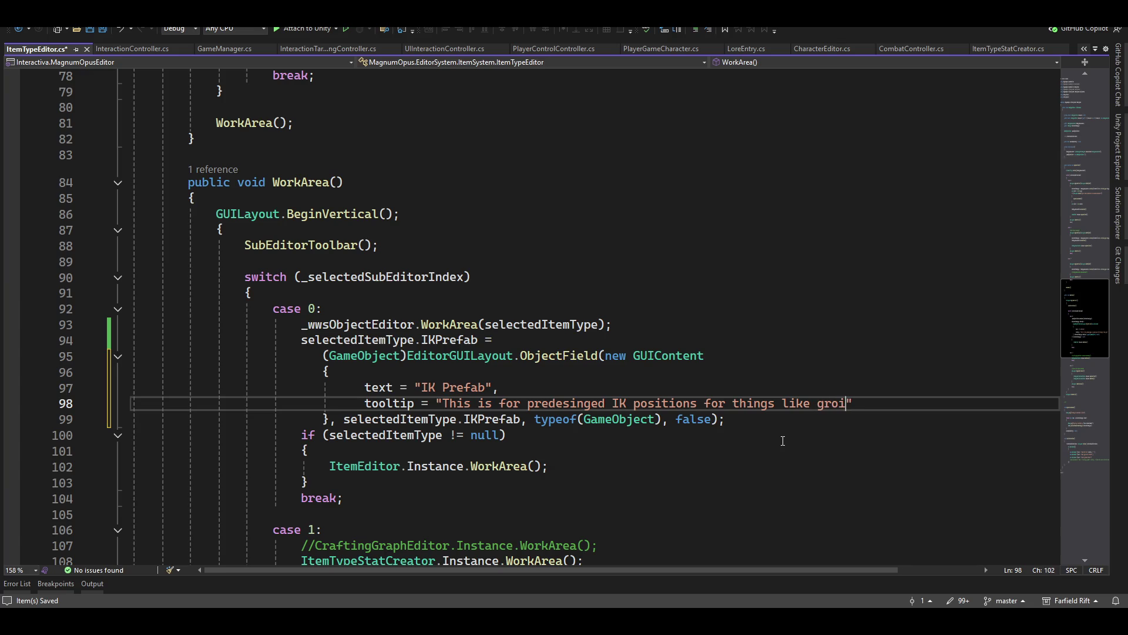
text(p point)
text(s etc)
text(")
scroll(476, 281, down, 2)
scroll(476, 280, up, 2)
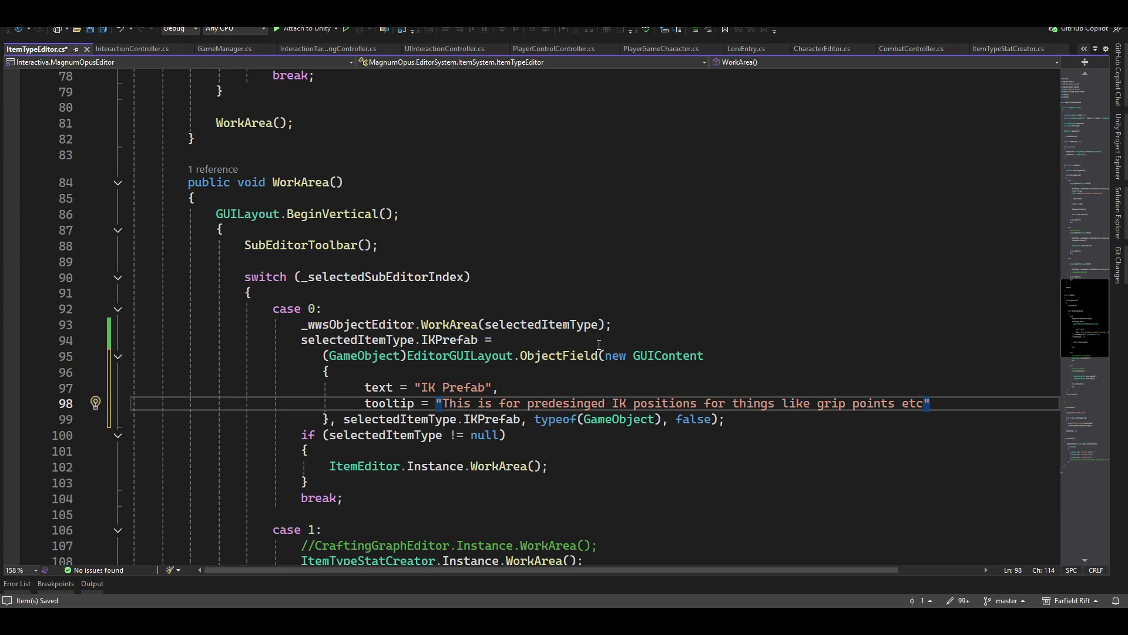
ctrl+scroll(491, 347, up, 1)
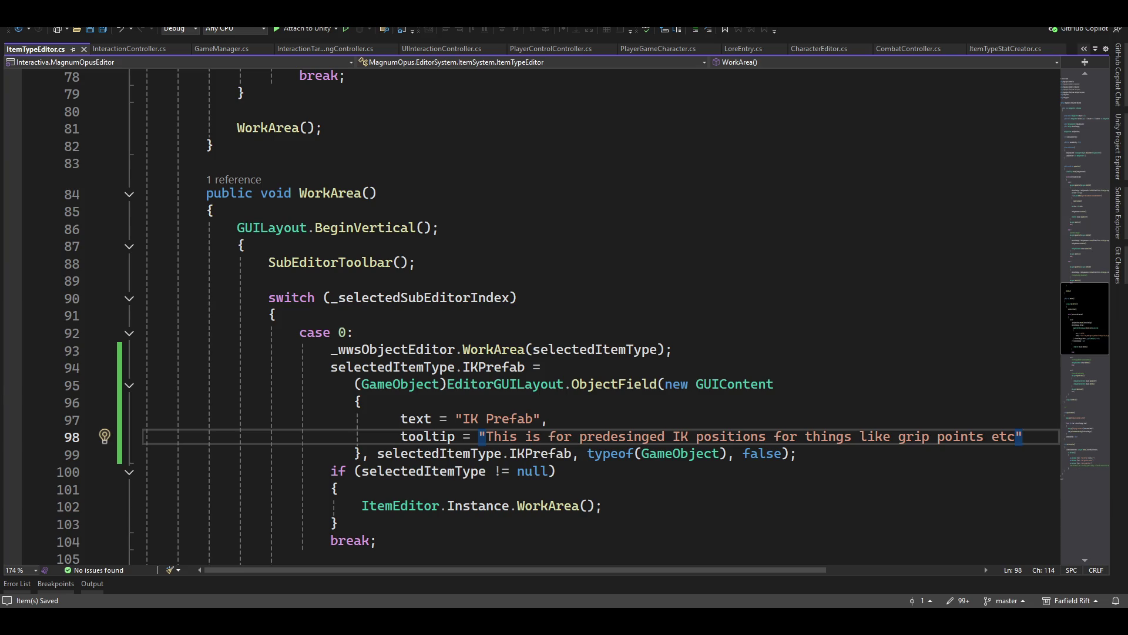
key(alt+Tab)
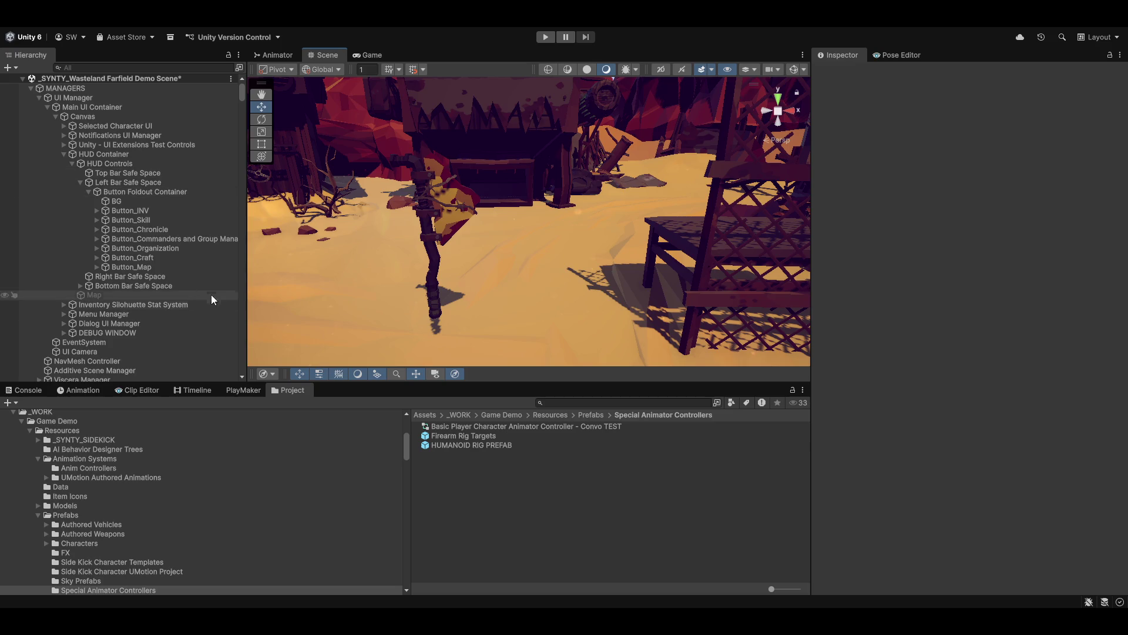
- Inspect Button Foldout Container down to its Vertical Layout Group (padding 16, spacing 2)
click(117, 192)
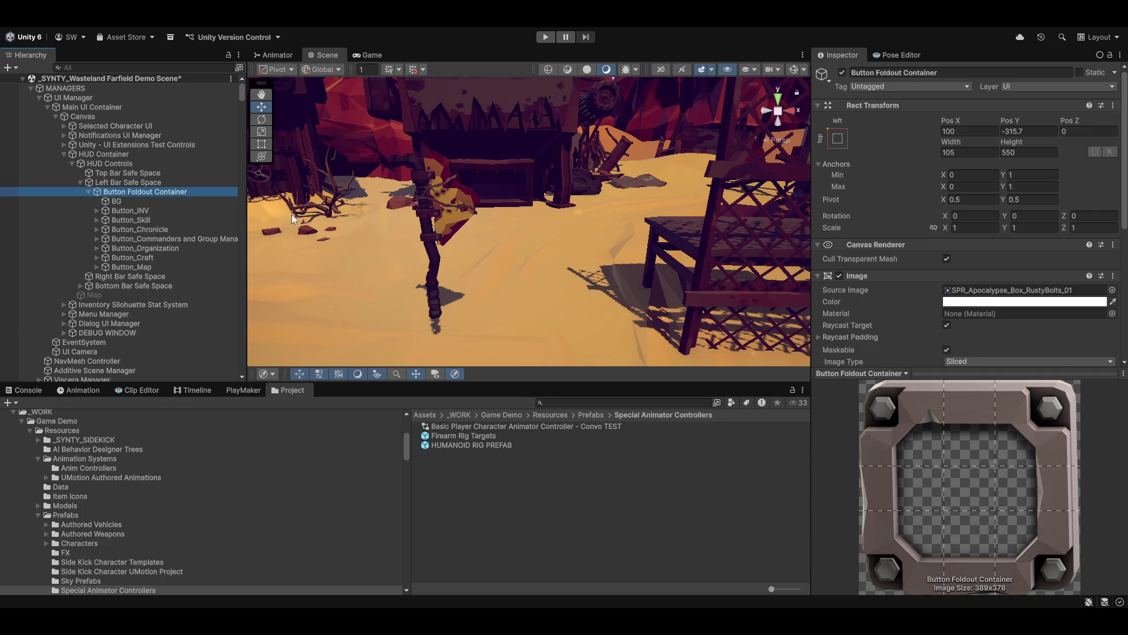
click(120, 185)
click(123, 193)
click(132, 192)
click(143, 219)
click(122, 183)
click(126, 191)
scroll(915, 303, down, 8)
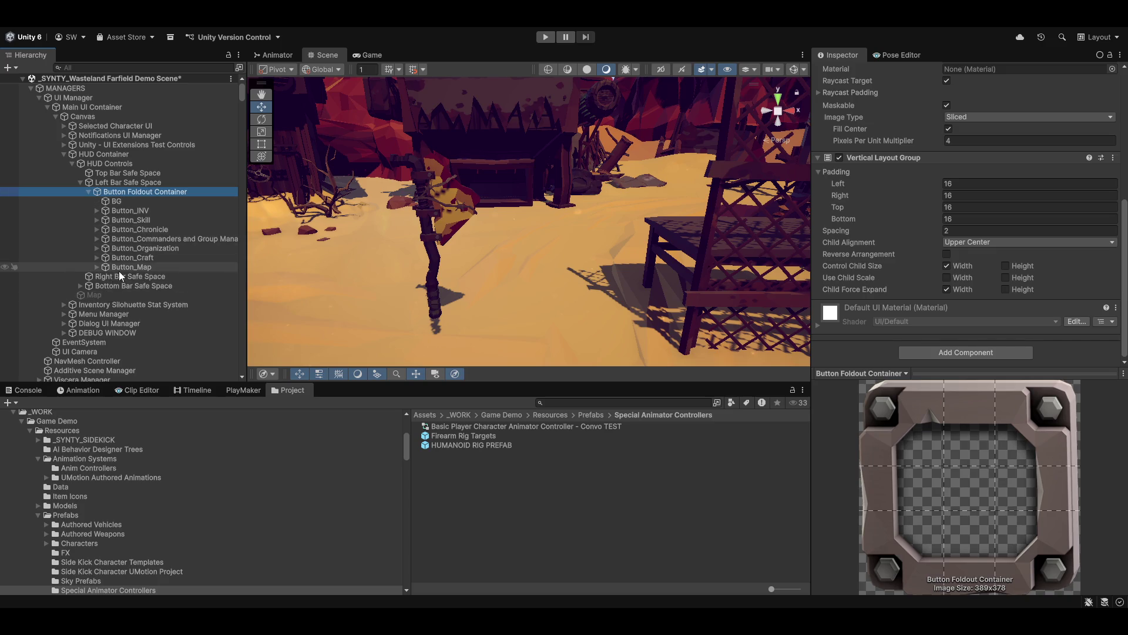
click(118, 183)
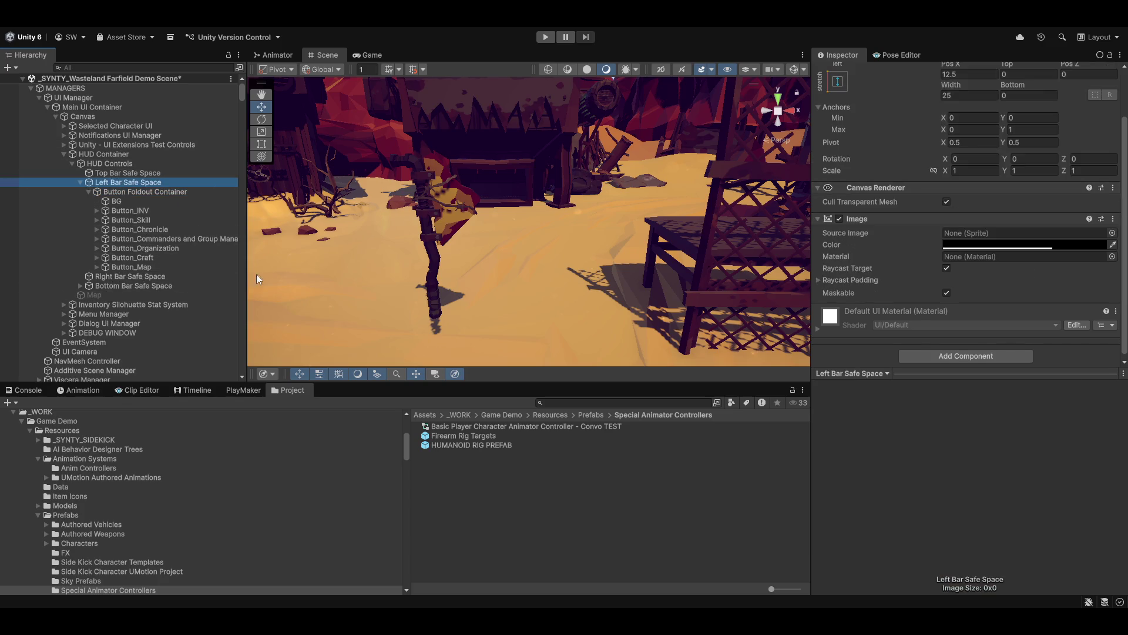
- Inspect HUD Controls, clear the selection, and launch the Magnum Opus editor from Utilities
click(203, 164)
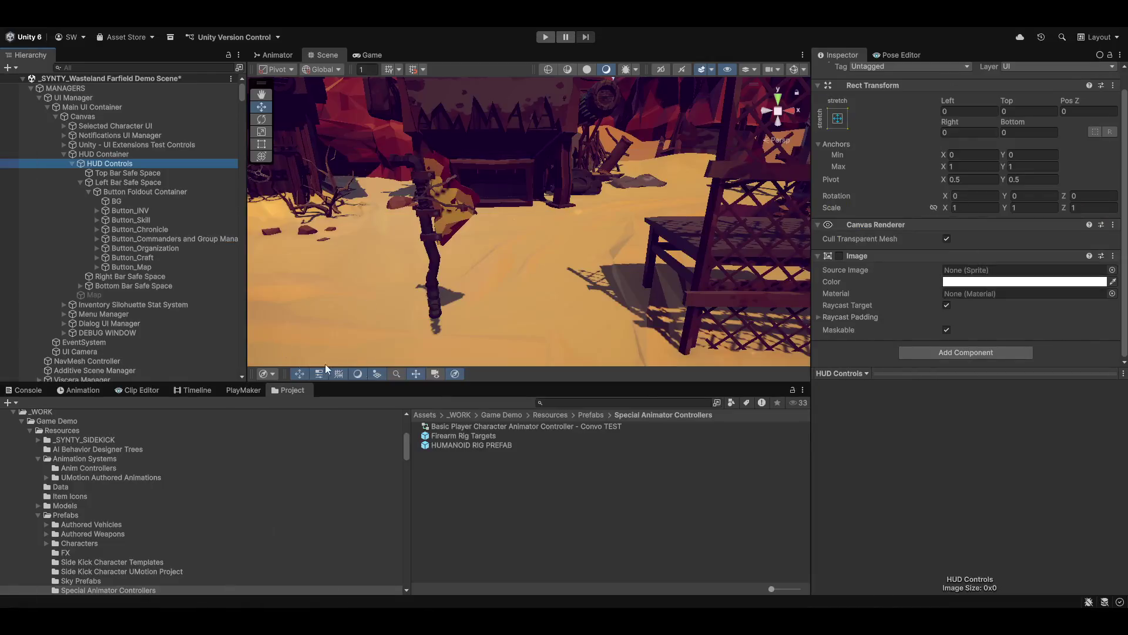
click(487, 574)
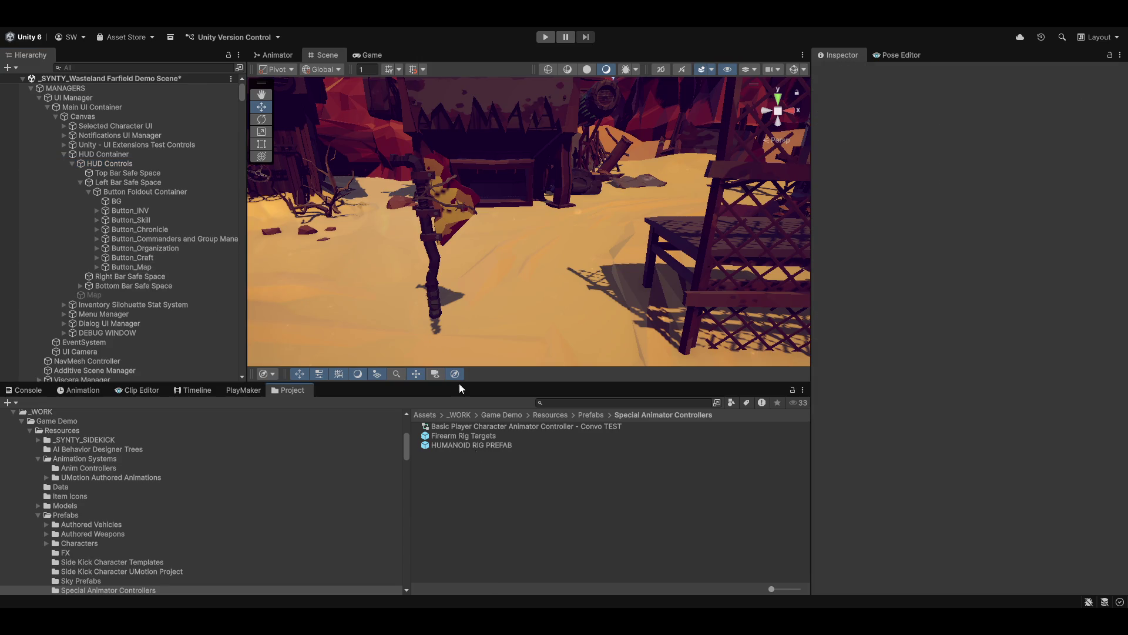
right_click(377, 31)
click(411, 46)
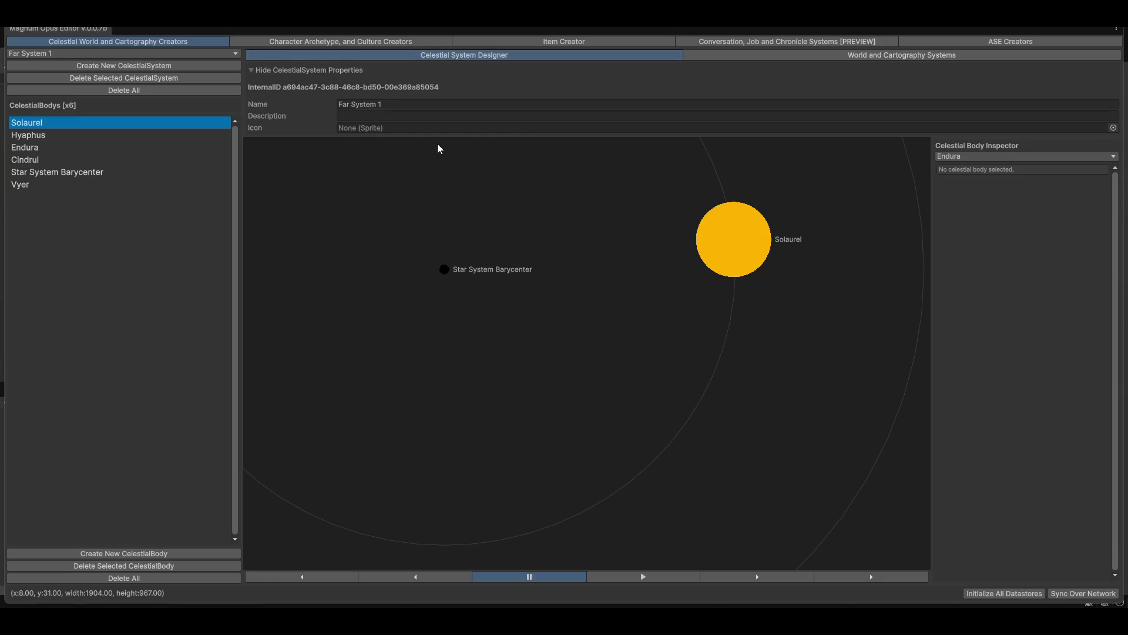
- Switch to the Item Creator and expand, then collapse, ScrAxe's Basic Item Properties
click(556, 38)
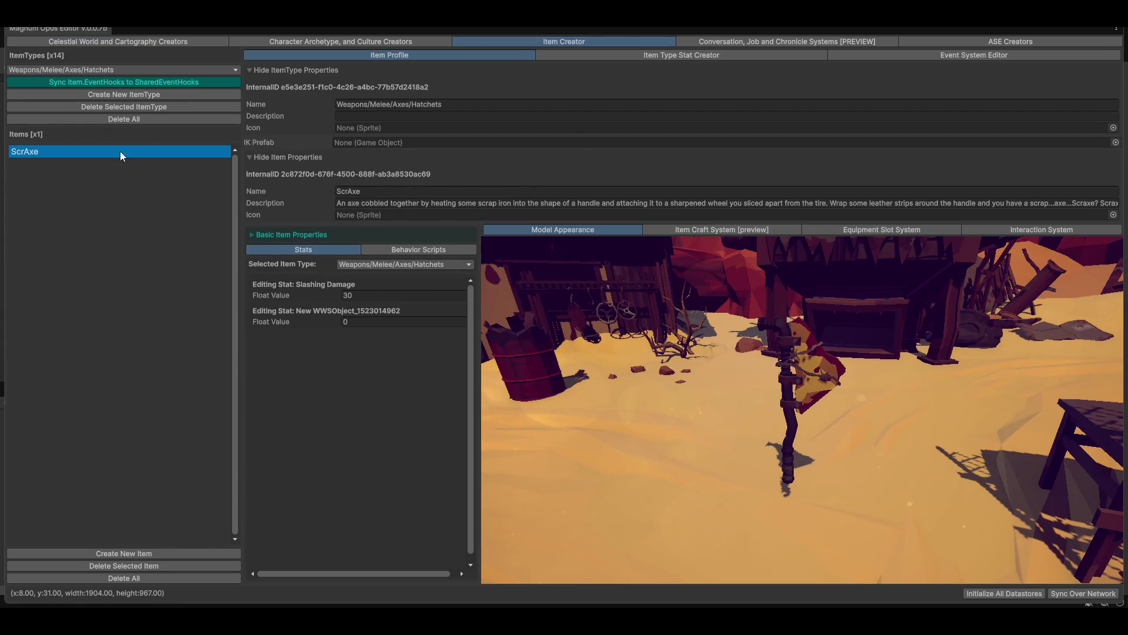
click(348, 236)
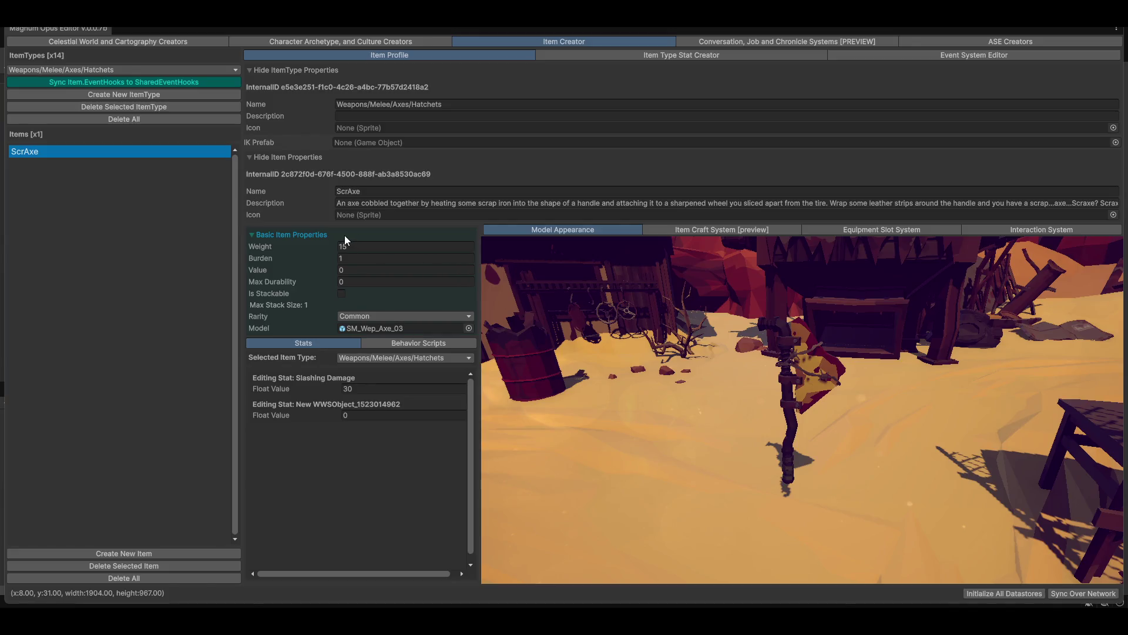
click(332, 235)
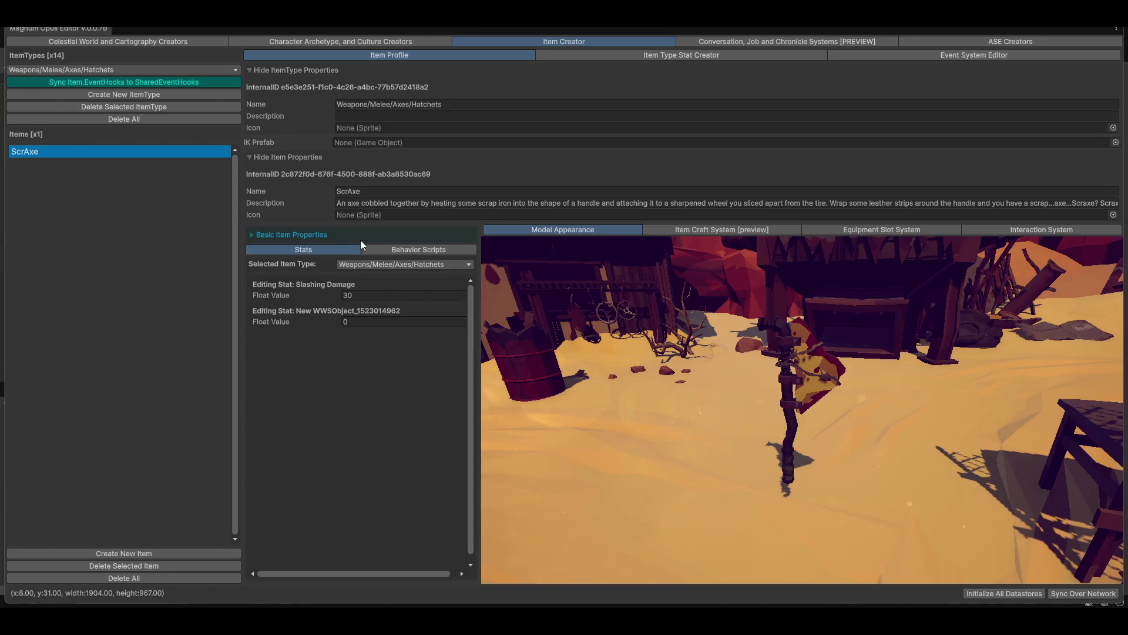
- Confirm the Crushing Damage stat on Hatchets, update all hatchet items, and view ScrAxe's profile
click(678, 54)
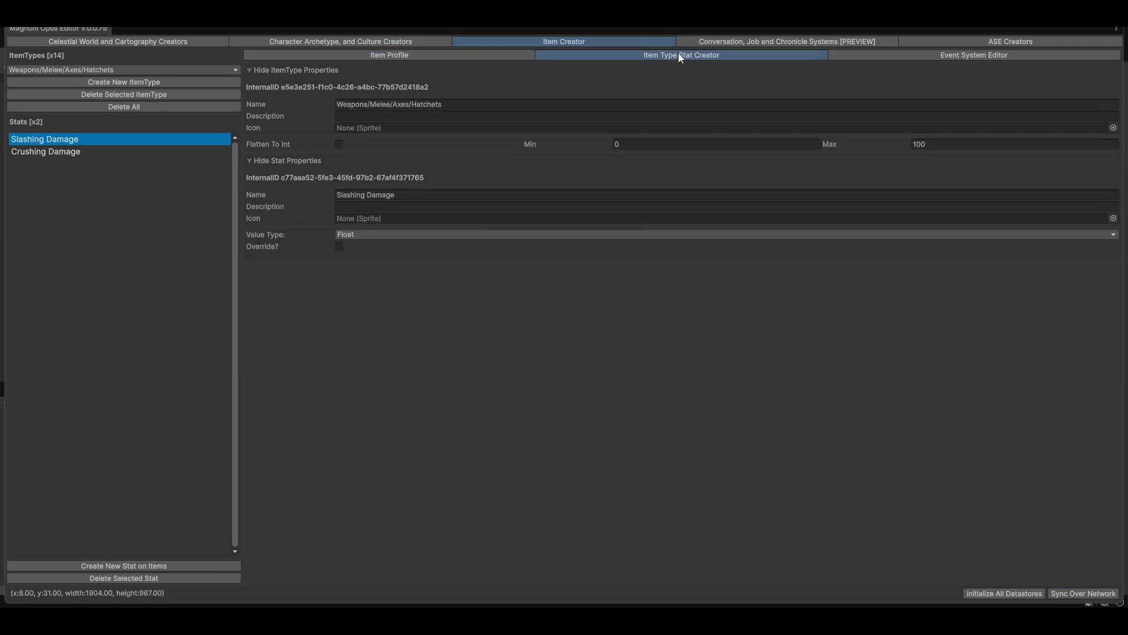
click(57, 152)
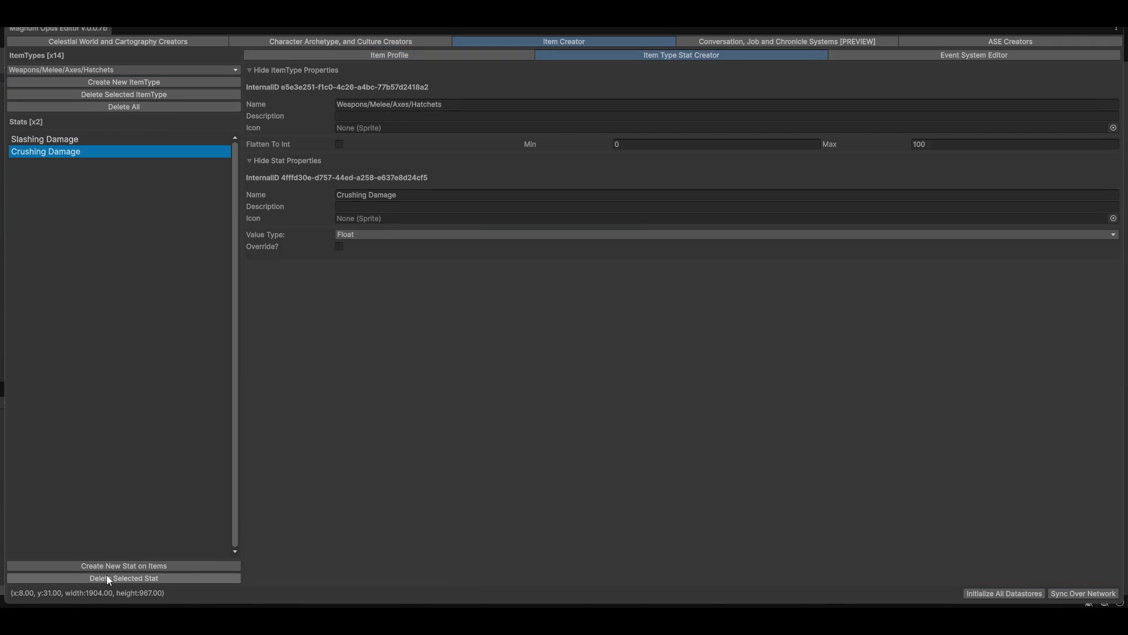
click(433, 197)
click(435, 198)
key(Return)
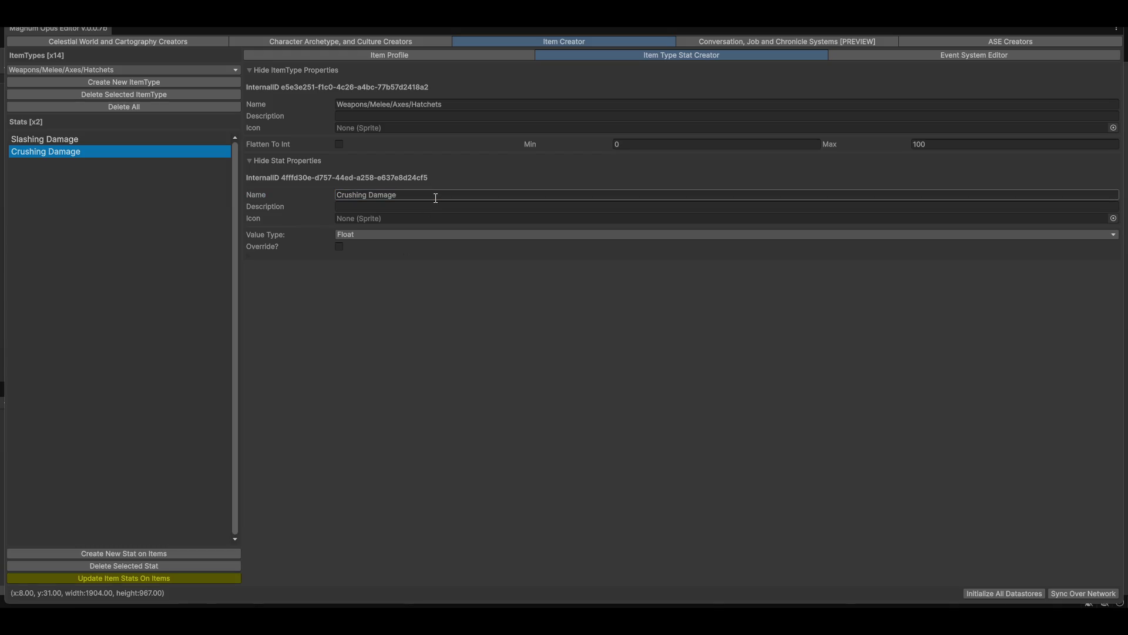
click(86, 580)
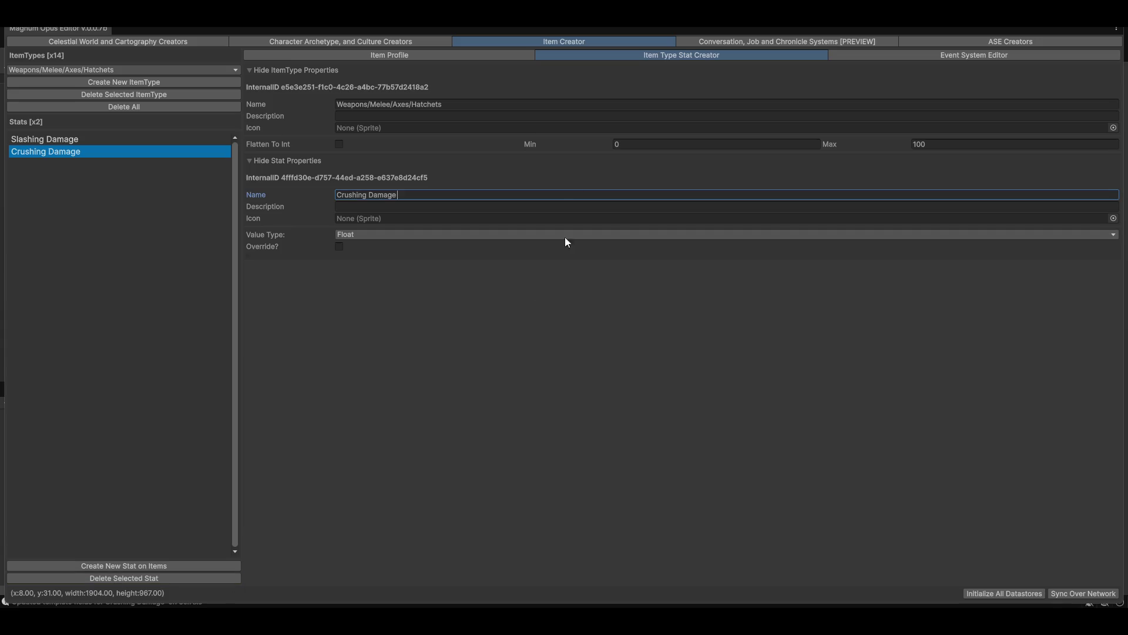
click(376, 55)
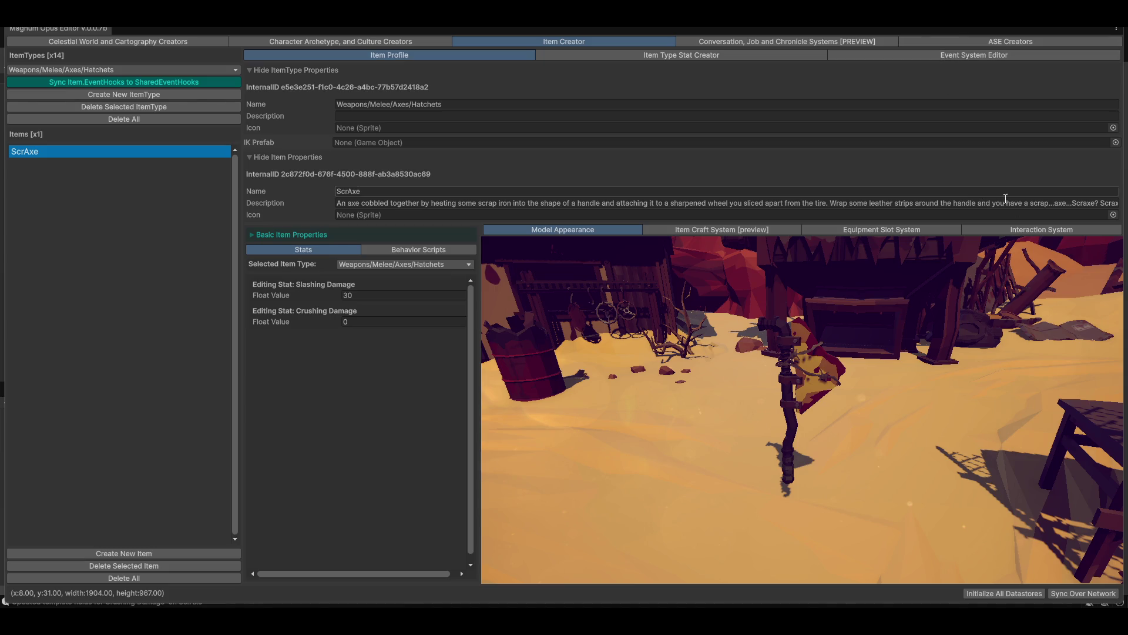
- Check ScrAxe's Interaction System event definitions, then switch to the Event System Editor for Hatchets
click(1031, 230)
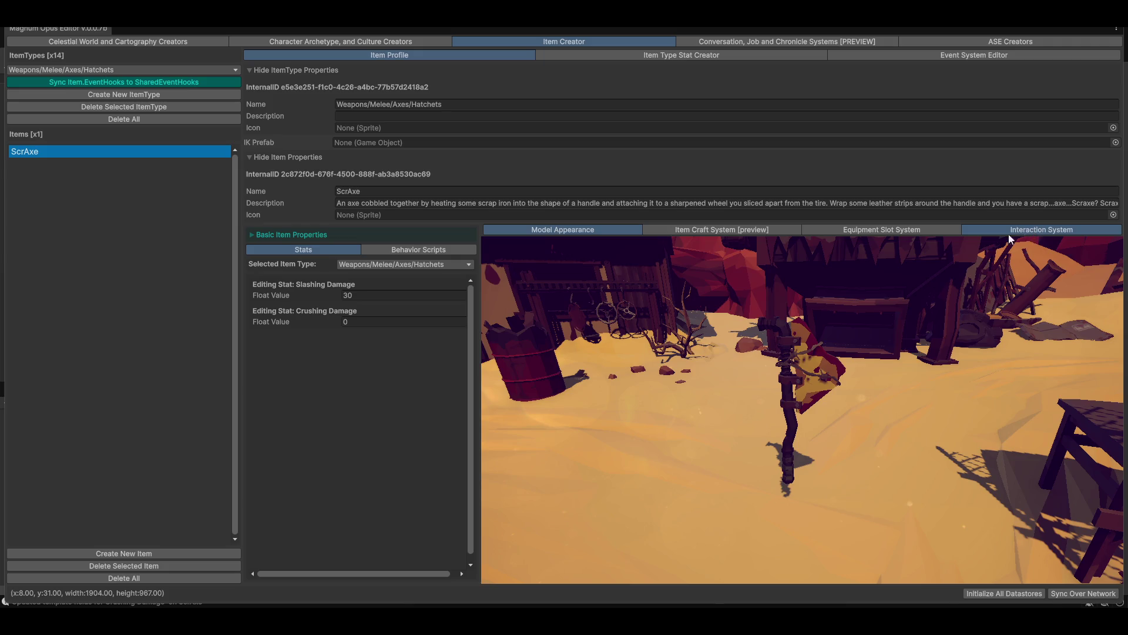
scroll(961, 396, down, 2)
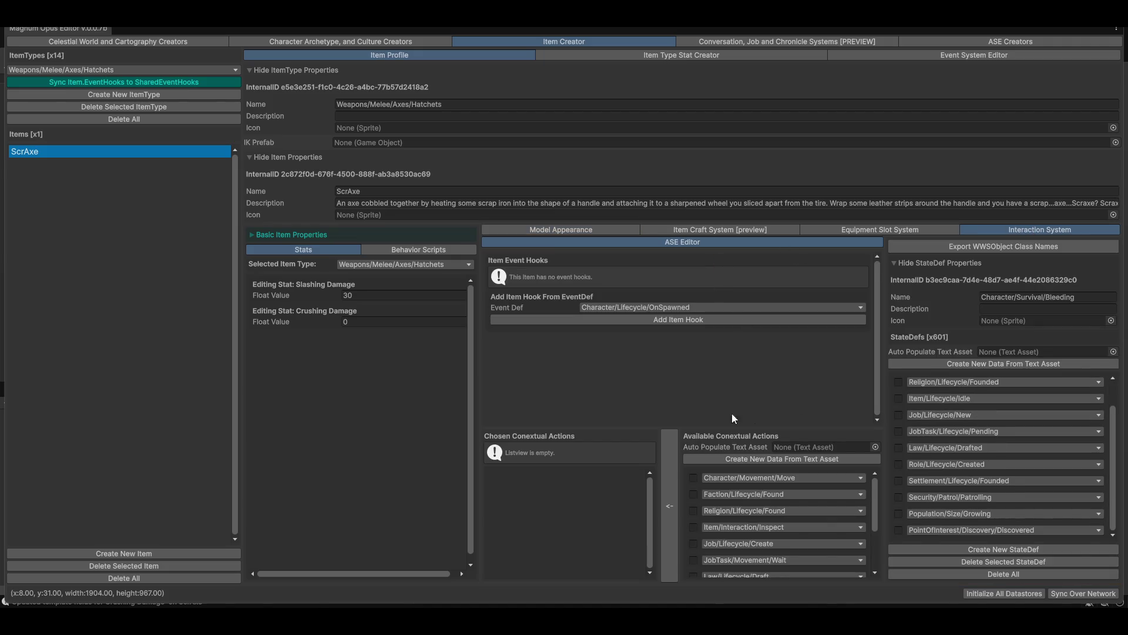
click(668, 307)
click(736, 384)
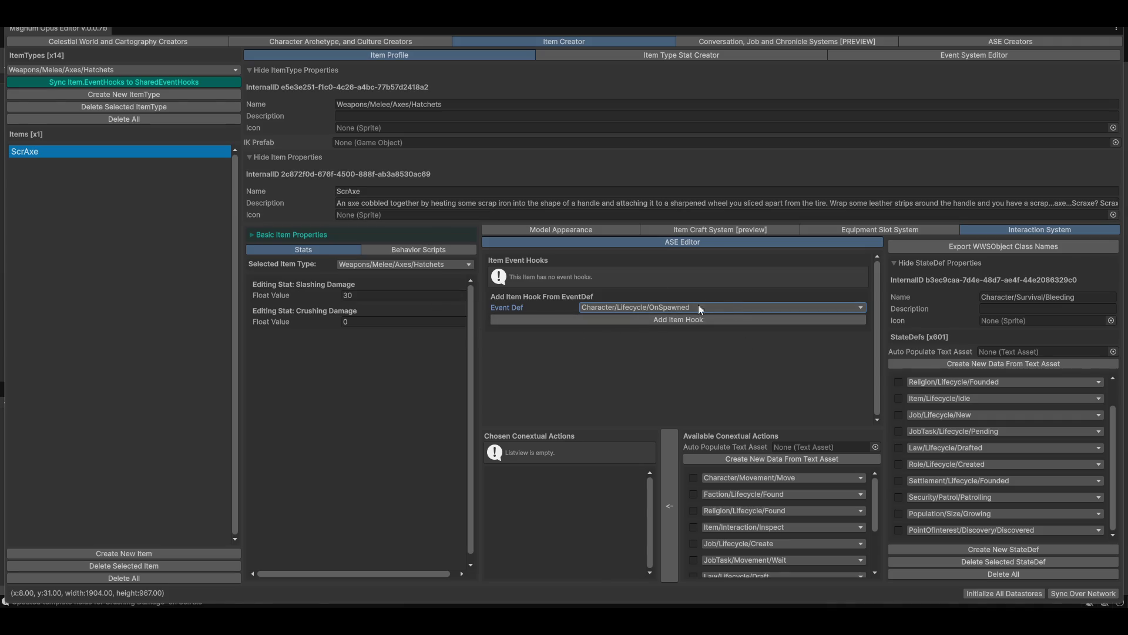
click(954, 55)
click(393, 147)
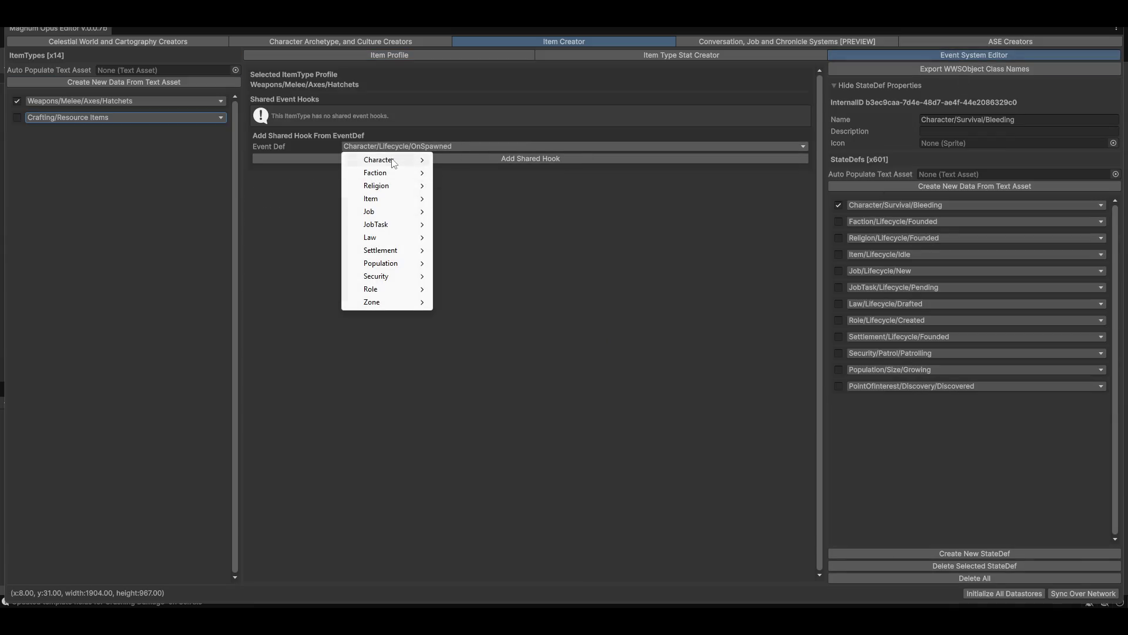
- Add Character/Lifecycle/OnSpawned as a shared hook on Hatchets and push it to all items
click(595, 228)
click(482, 157)
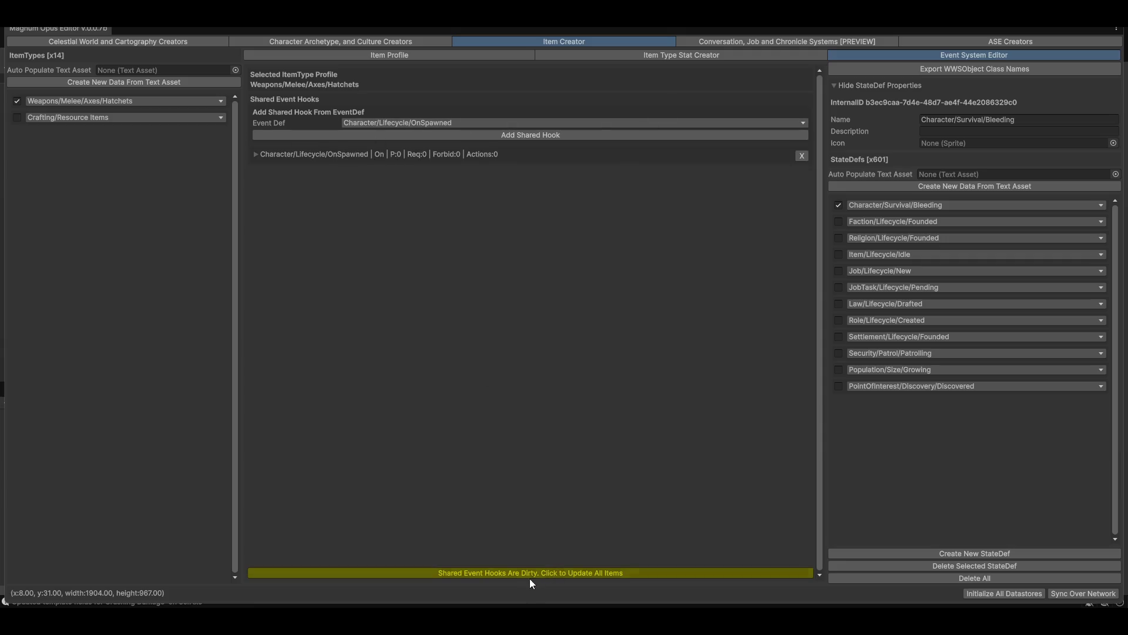
click(421, 56)
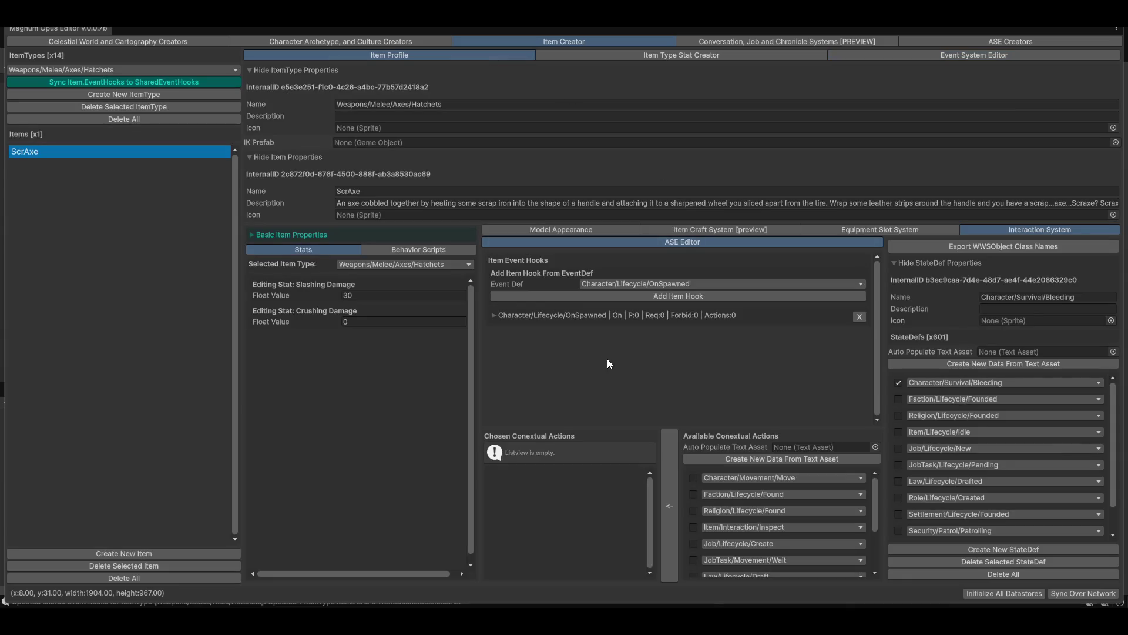
- On ScrAxe's OnSpawned hook, add then remove a Character/Movement/Move action, and collapse the hook
click(542, 317)
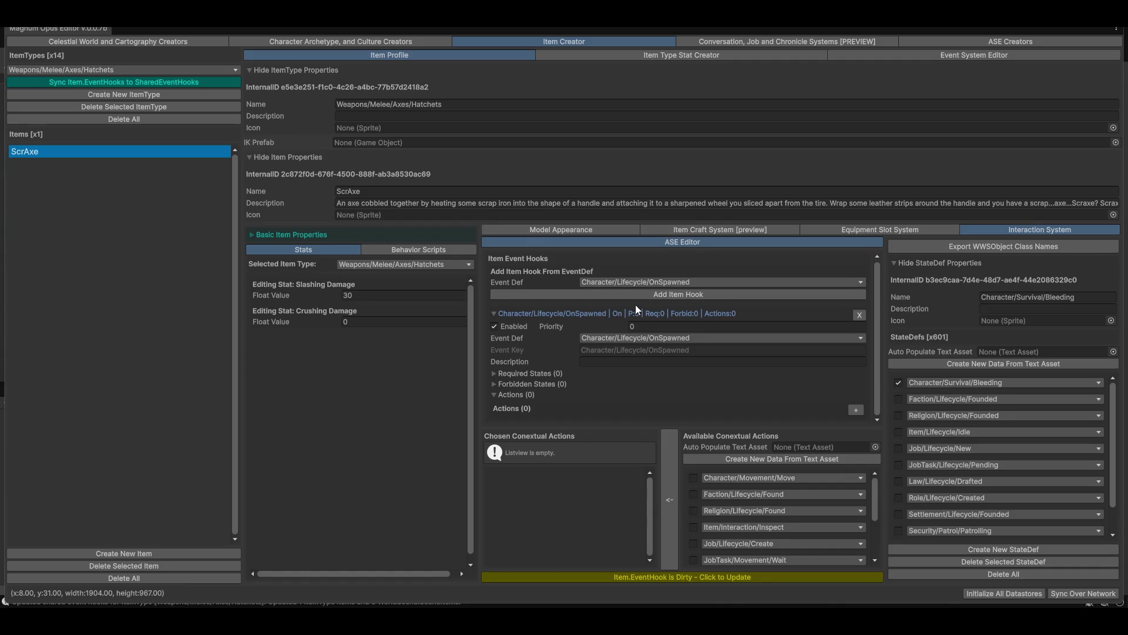
click(856, 408)
click(560, 406)
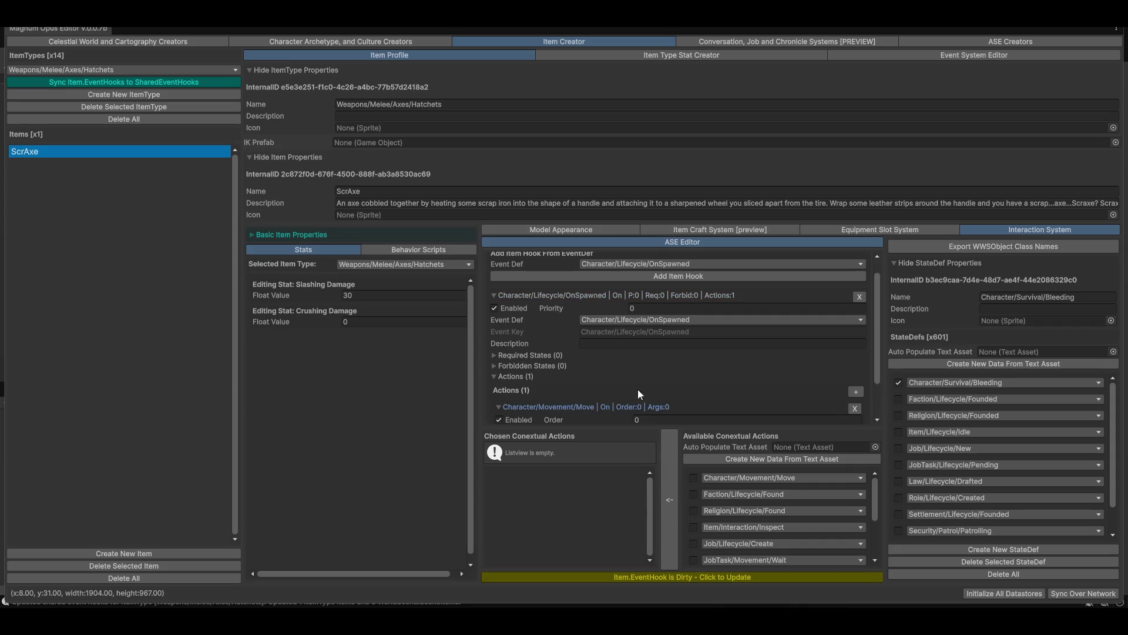
scroll(637, 389, down, 2)
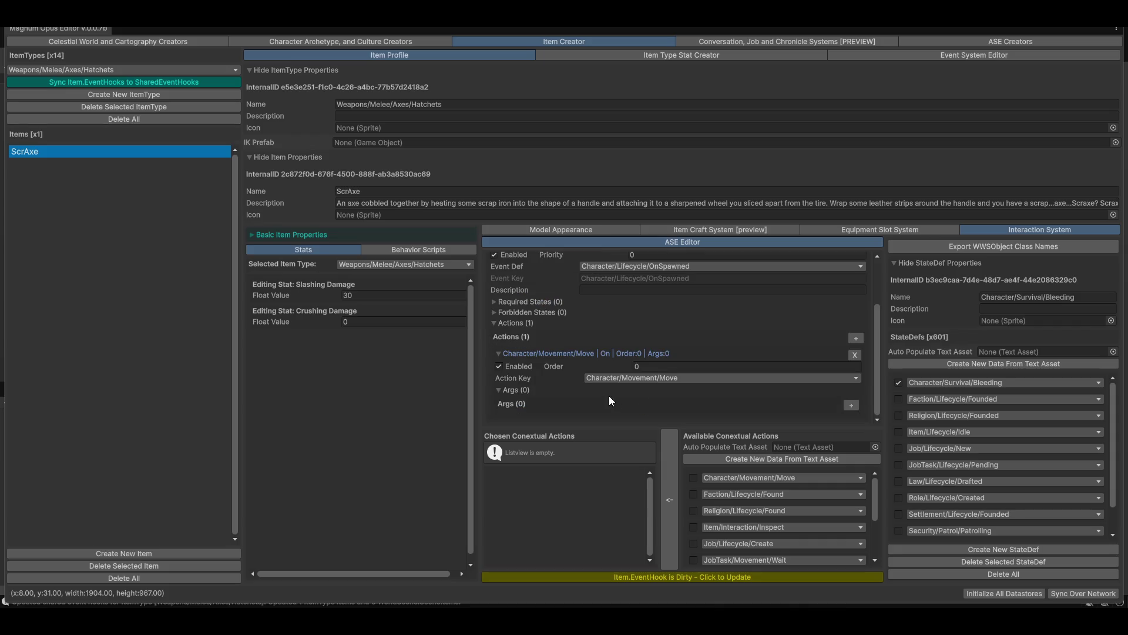
click(855, 355)
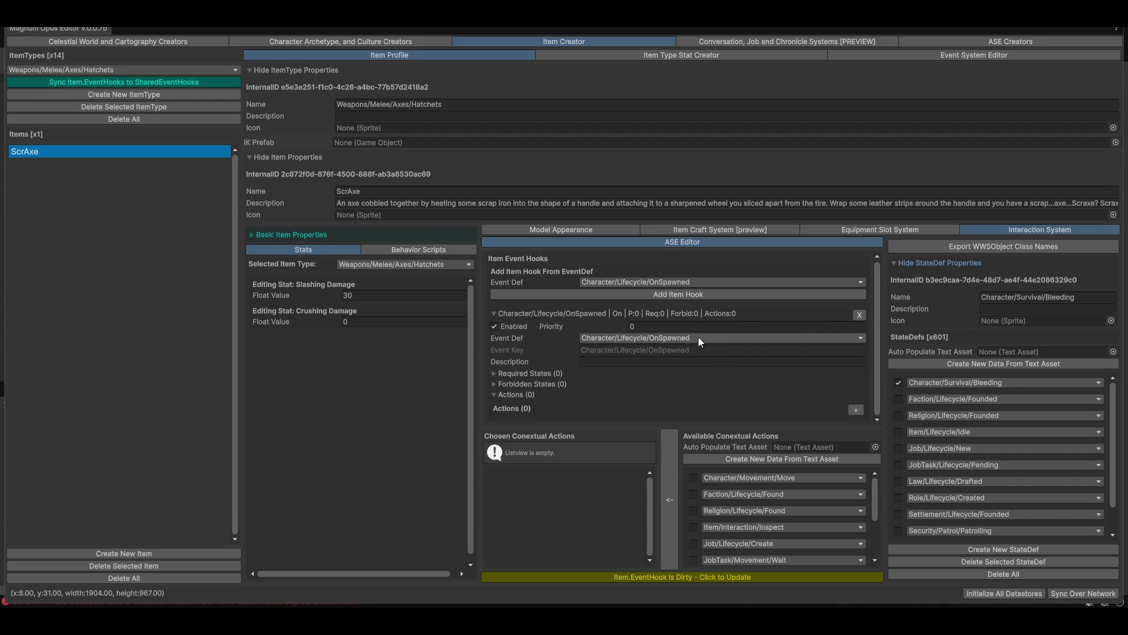
click(524, 313)
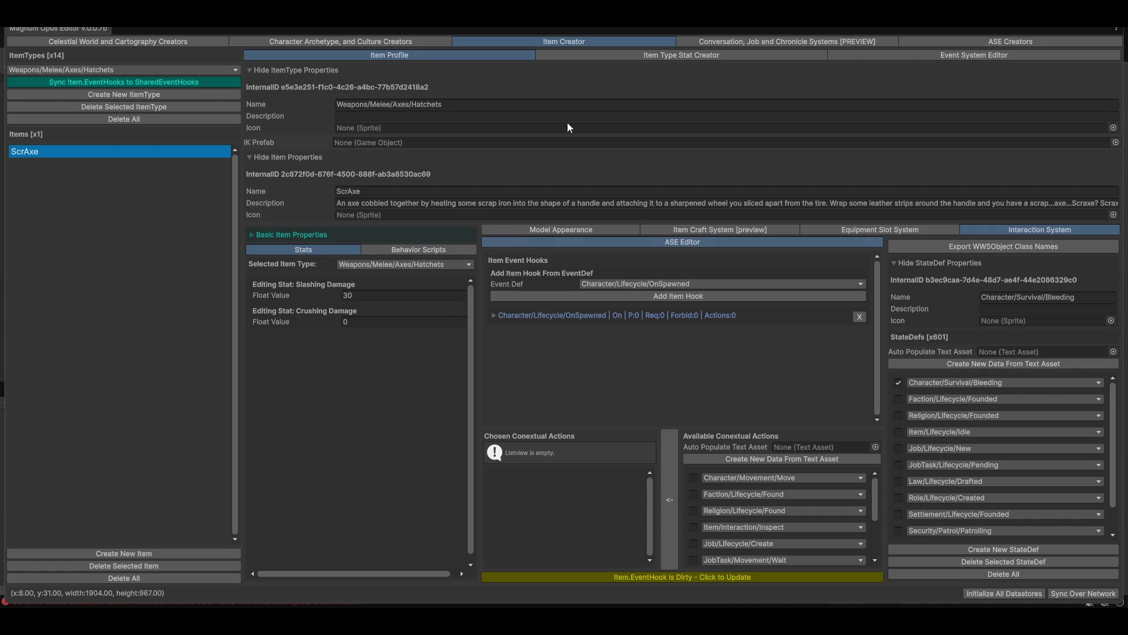
click(923, 56)
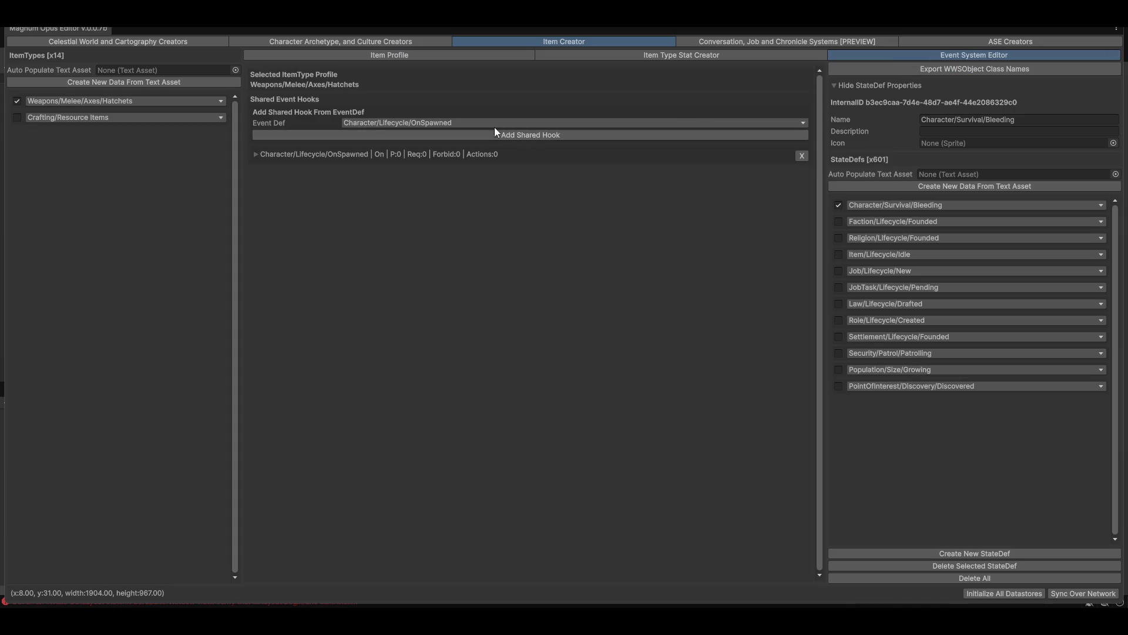
- Delete the shared Character/Lifecycle/OnSpawned hook from Hatchets, update all items, and return to ScrAxe
click(467, 123)
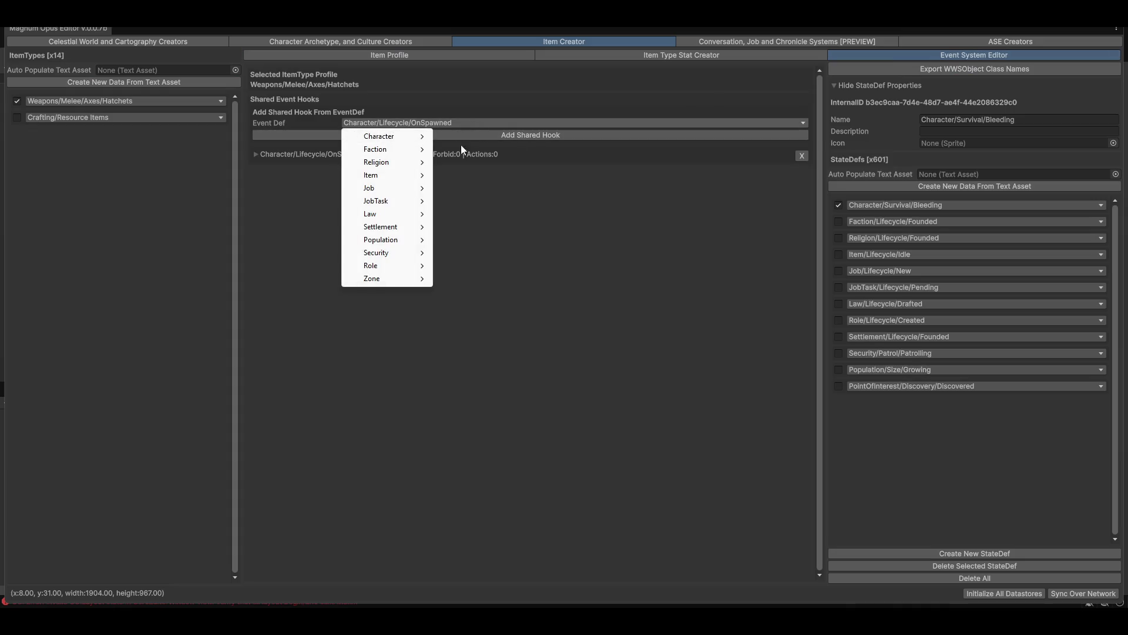
mouse_move(387, 177)
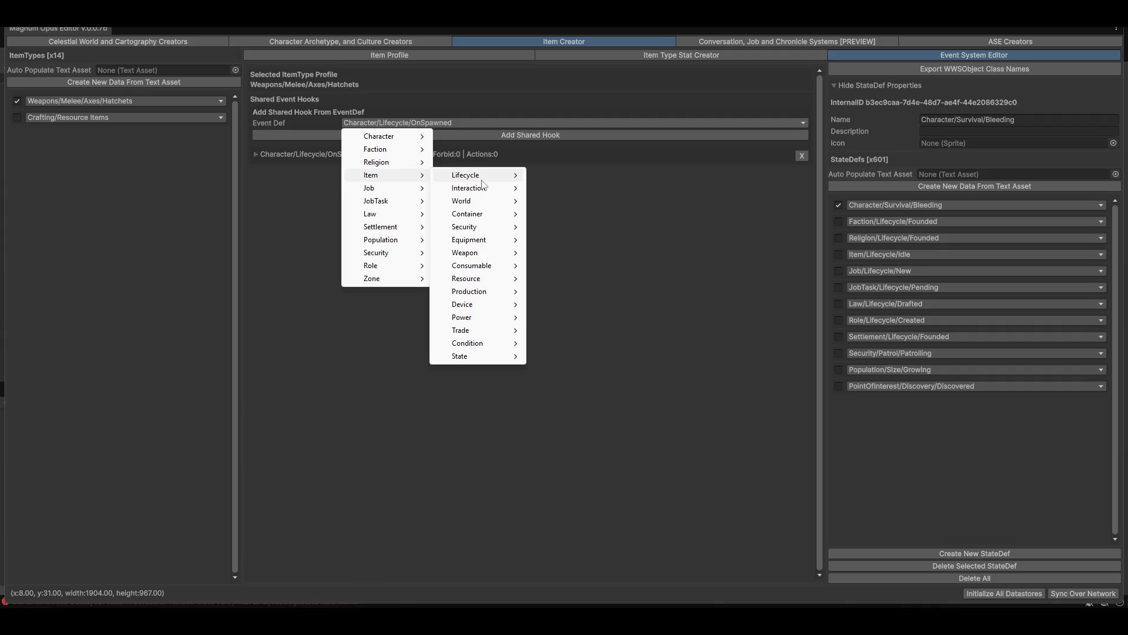
mouse_move(476, 180)
click(669, 151)
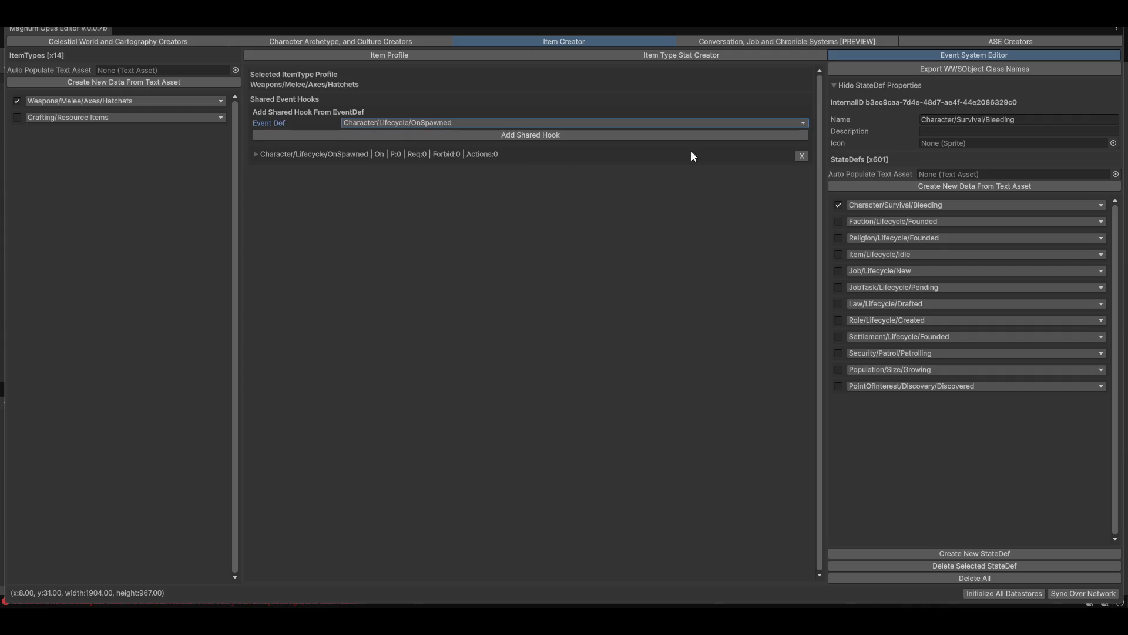
click(802, 156)
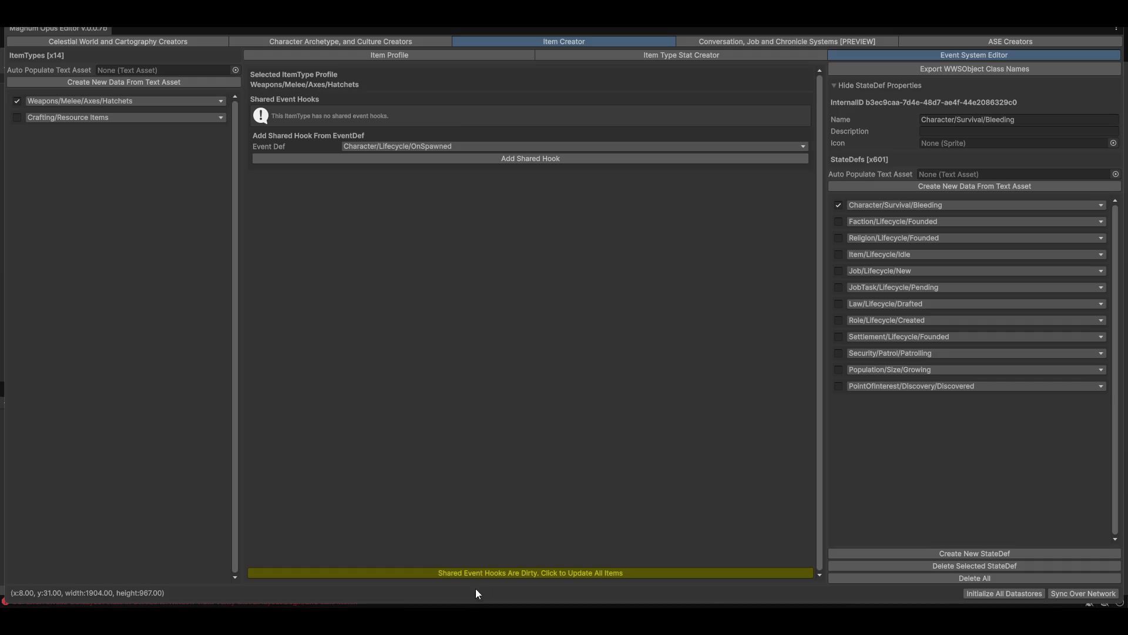
click(449, 569)
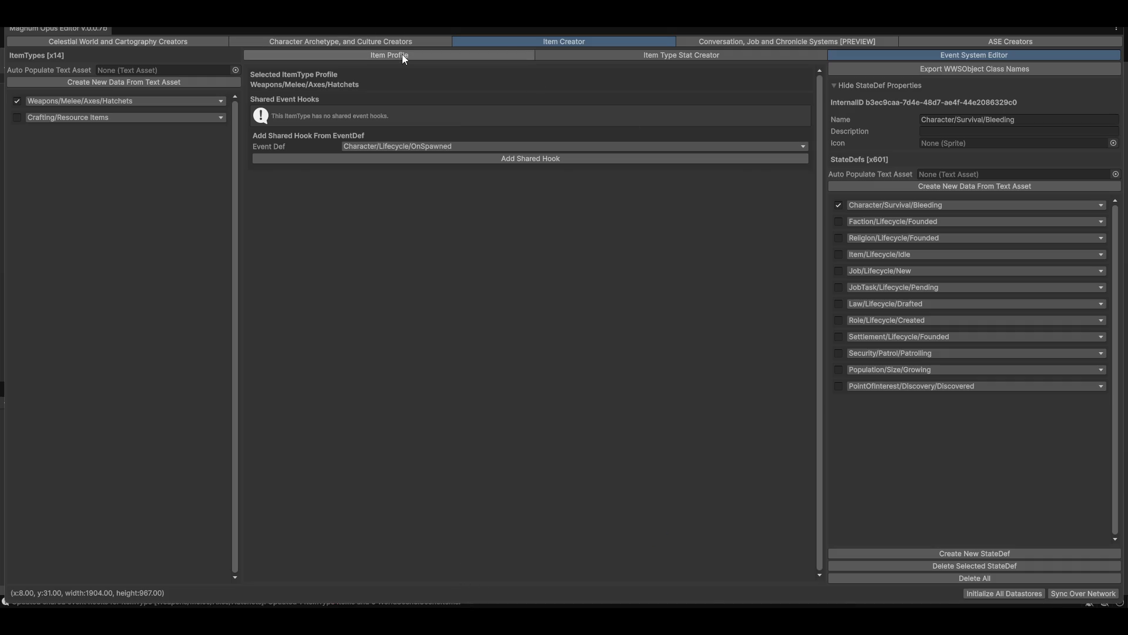
click(404, 57)
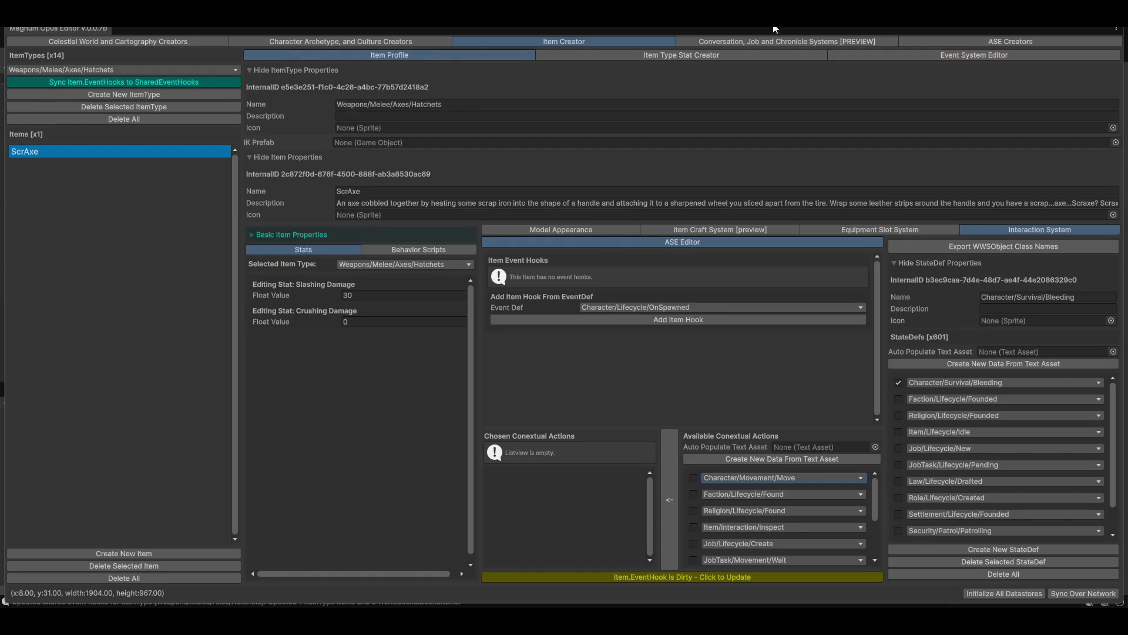
- Add a shared Item/Equipment/OnEquipped hook to Hatchets and push it to all items
click(920, 55)
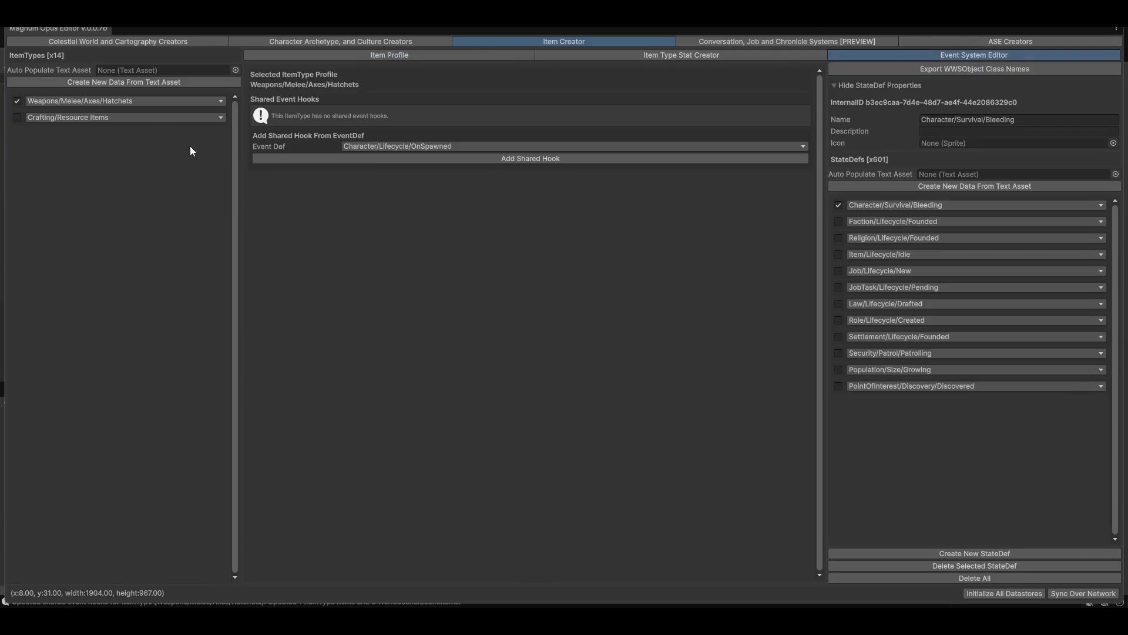
click(441, 151)
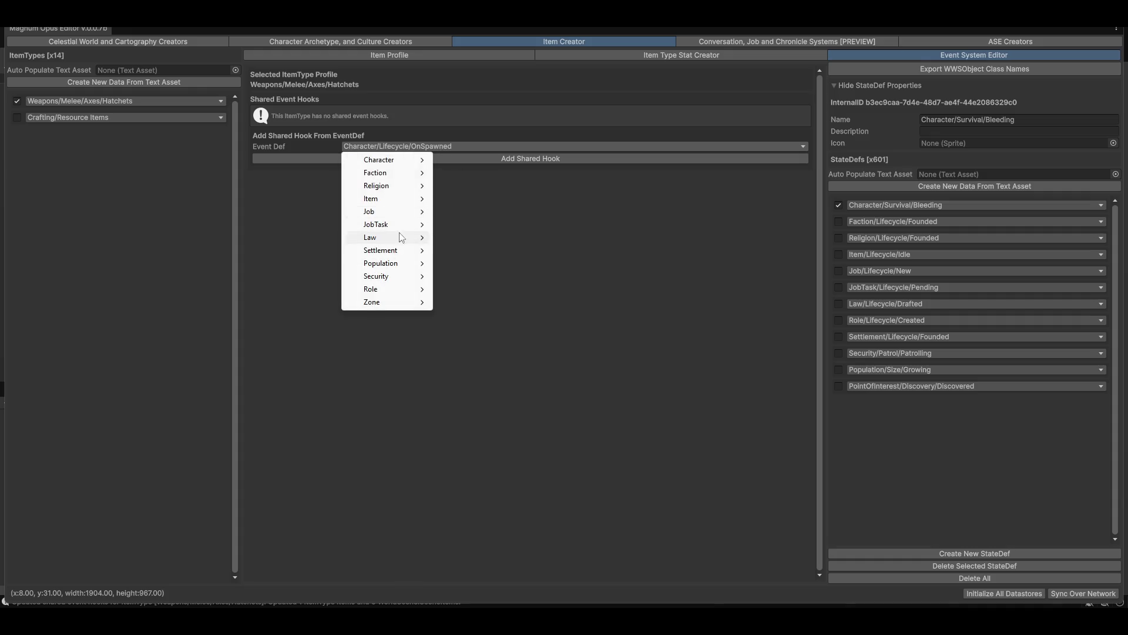
mouse_move(402, 207)
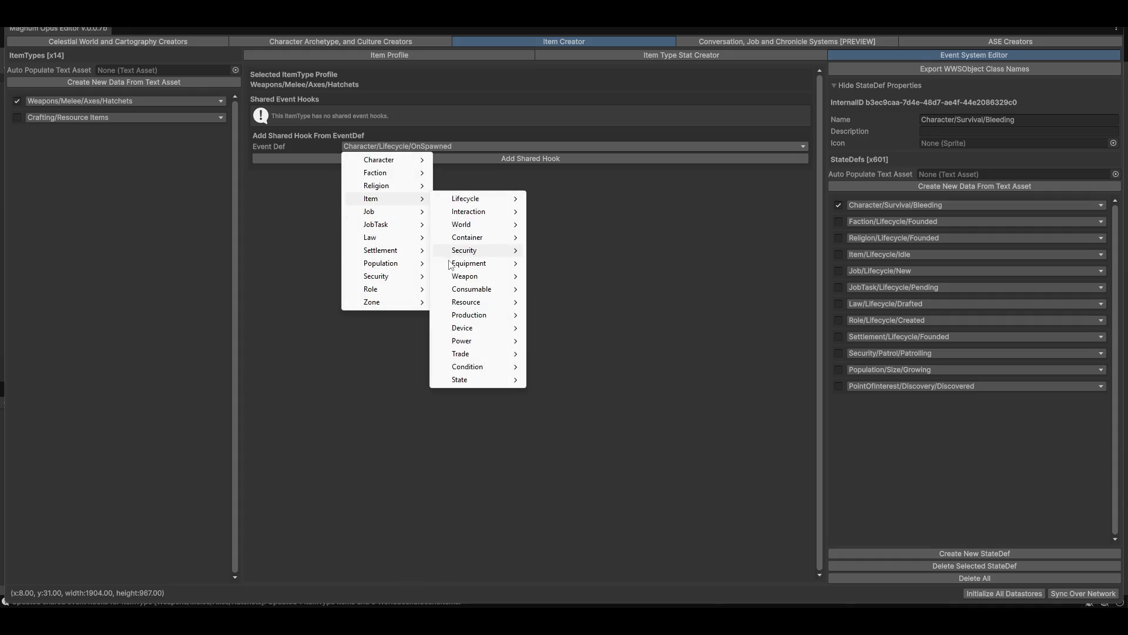
mouse_move(486, 228)
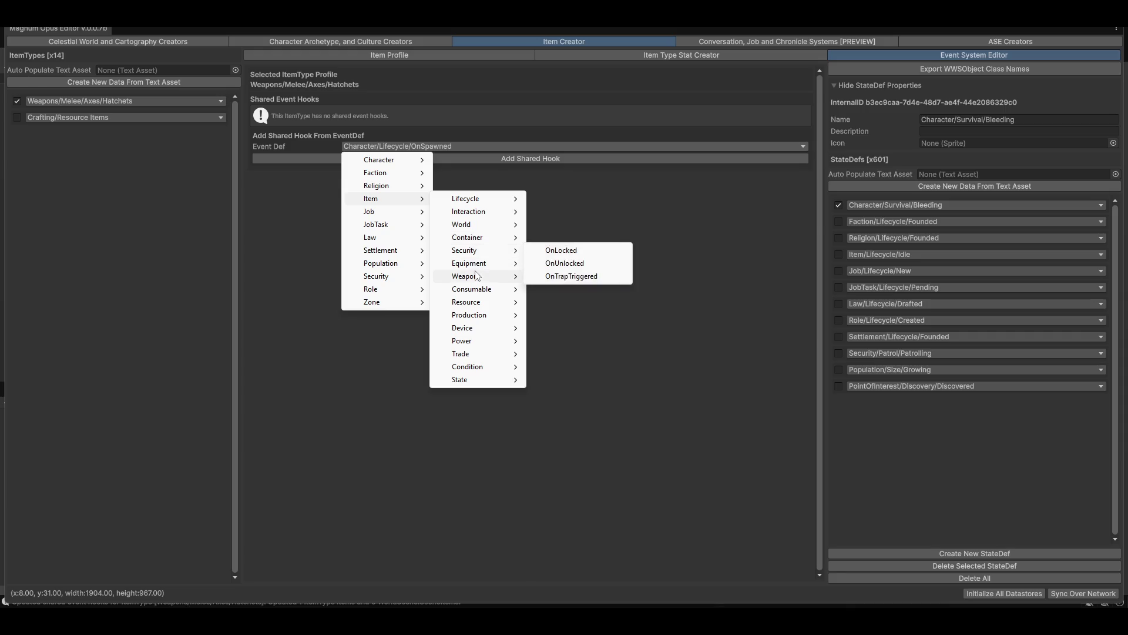
mouse_move(474, 266)
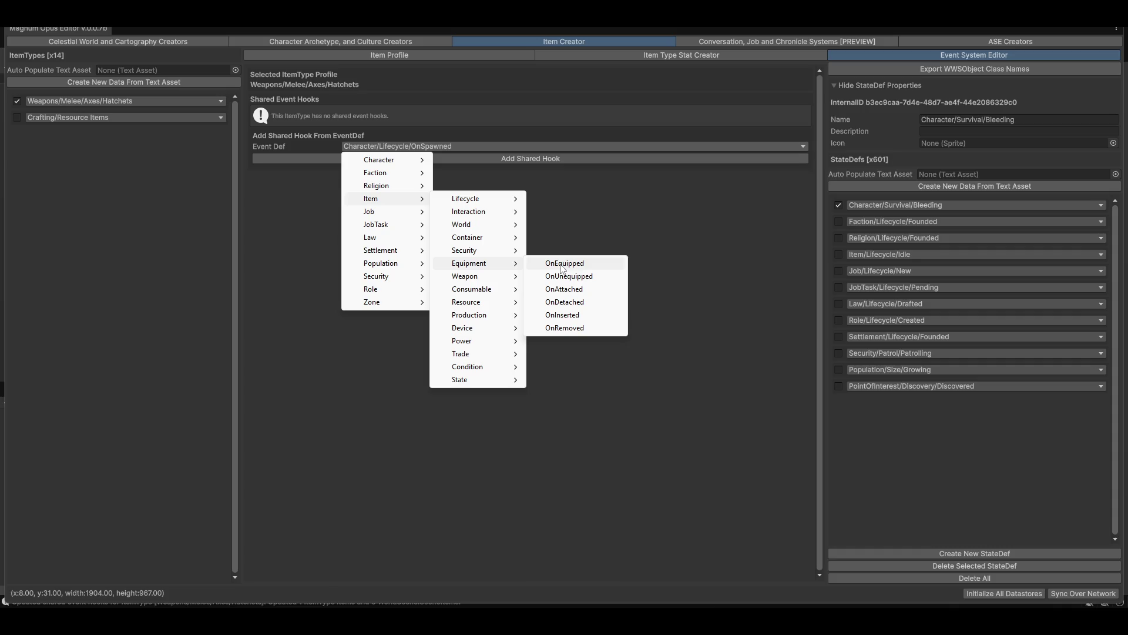
click(562, 265)
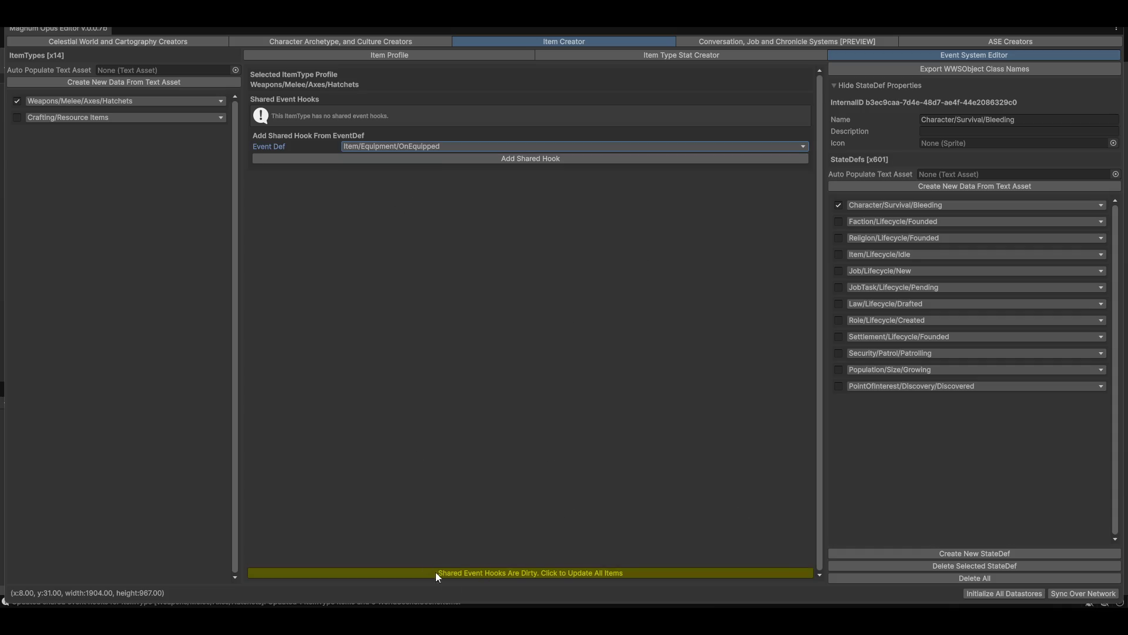
click(497, 156)
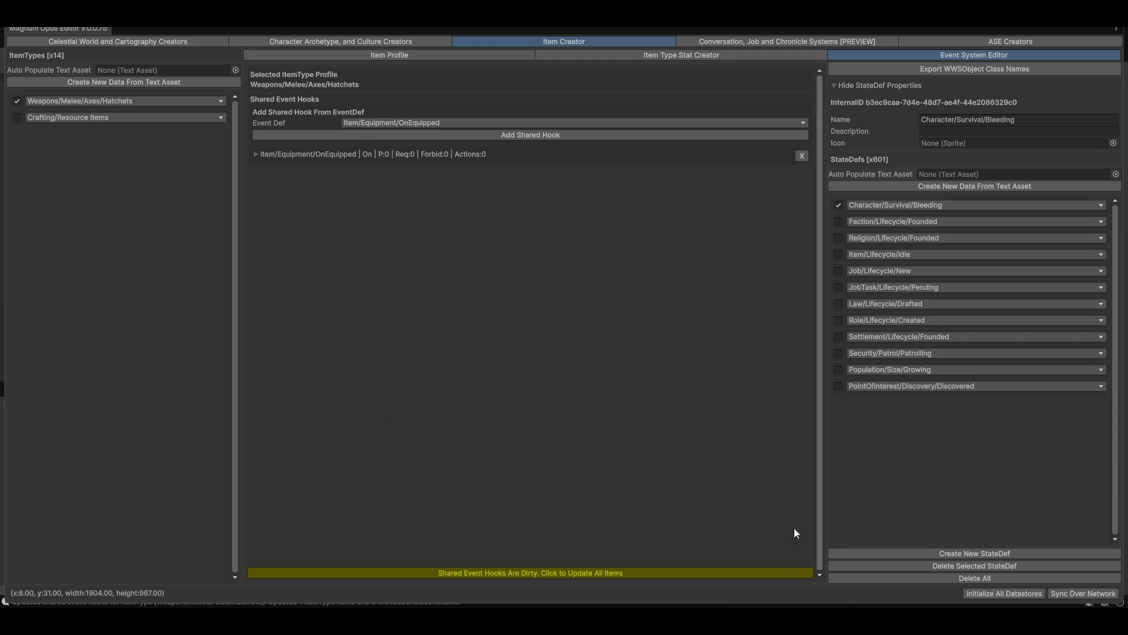
click(587, 572)
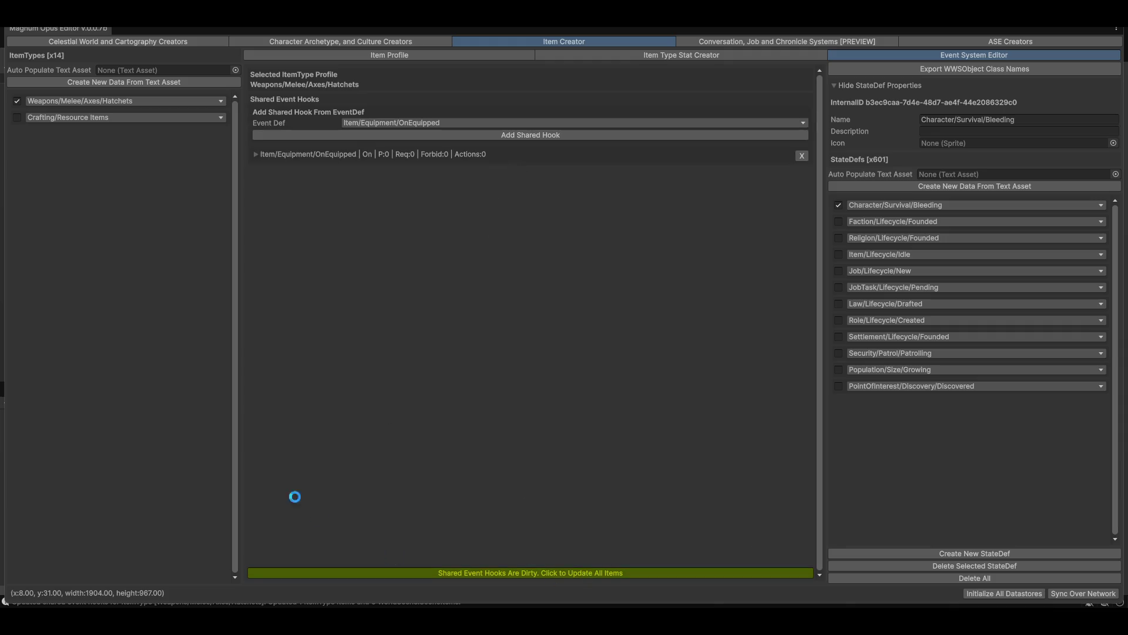
click(453, 154)
- Add a Character/Movement/Move action to OnEquipped, browse action keys, then delete it and view ScrAxe
click(799, 251)
click(313, 268)
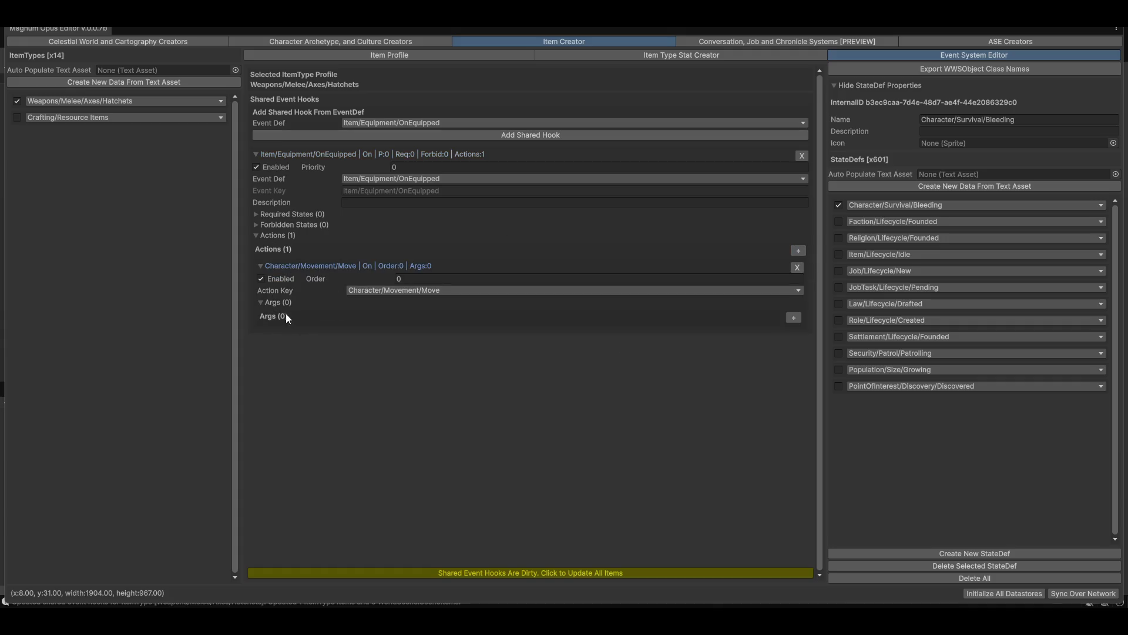
click(428, 291)
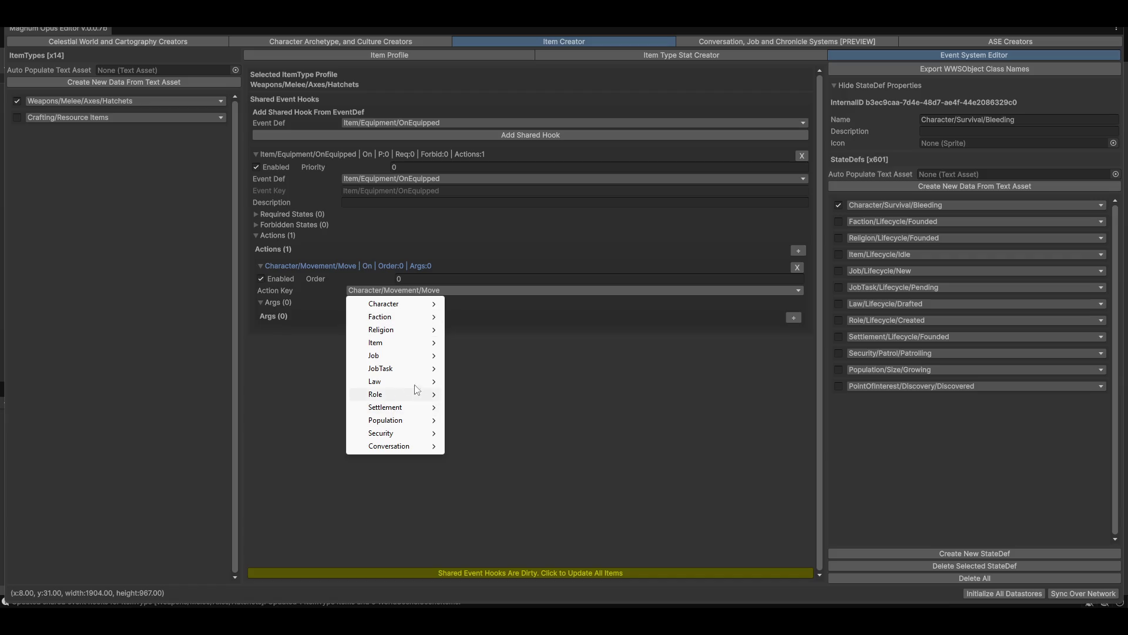
mouse_move(399, 335)
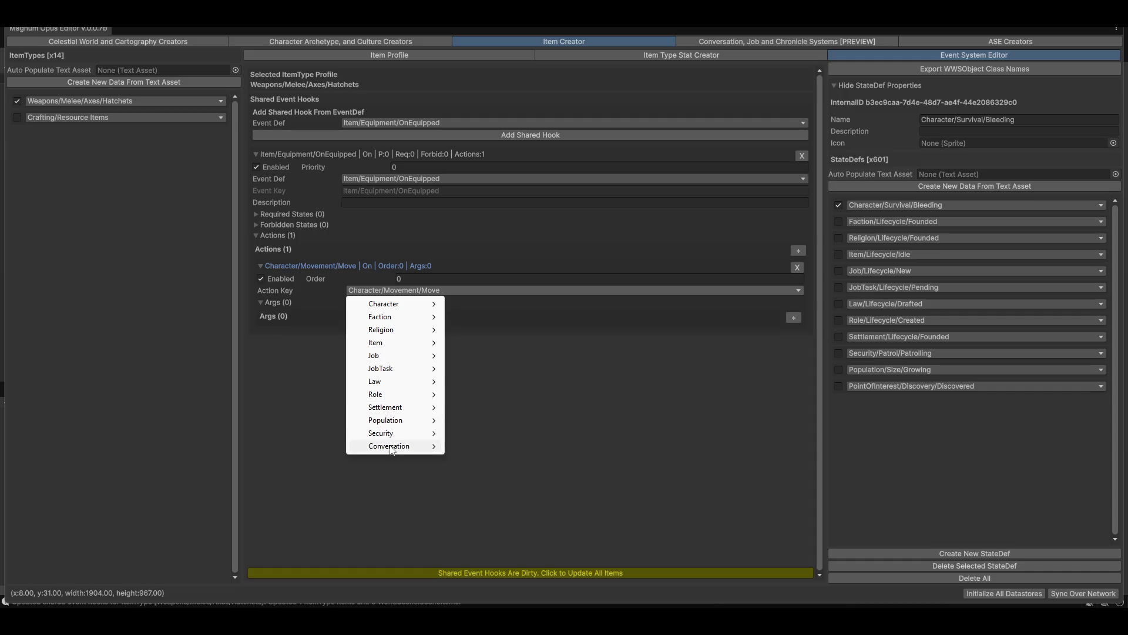
mouse_move(392, 448)
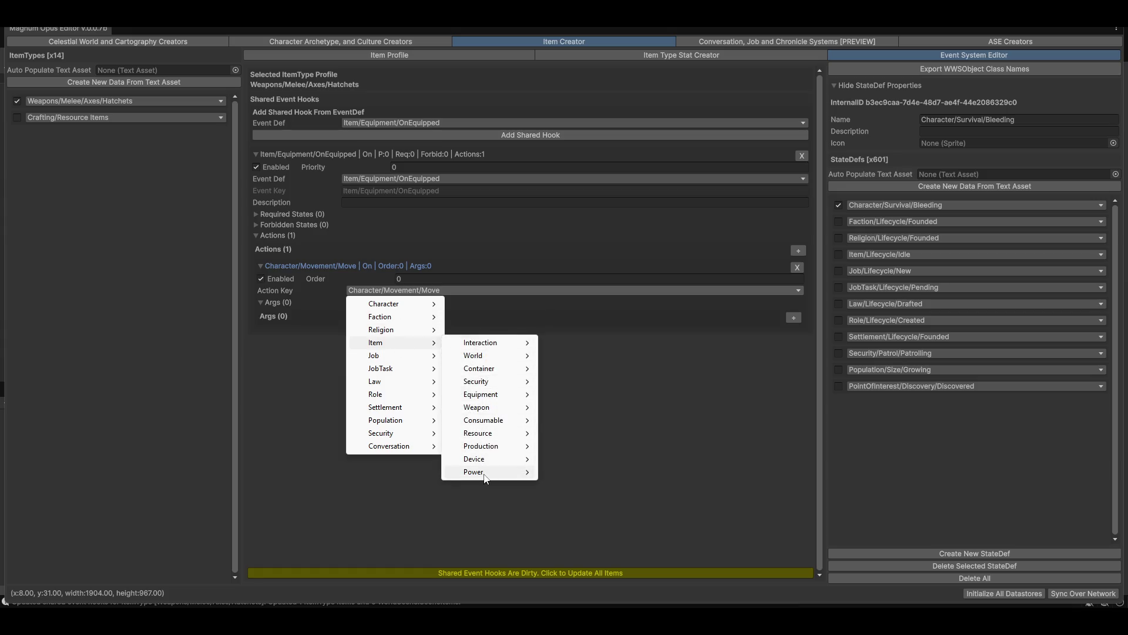
mouse_move(485, 461)
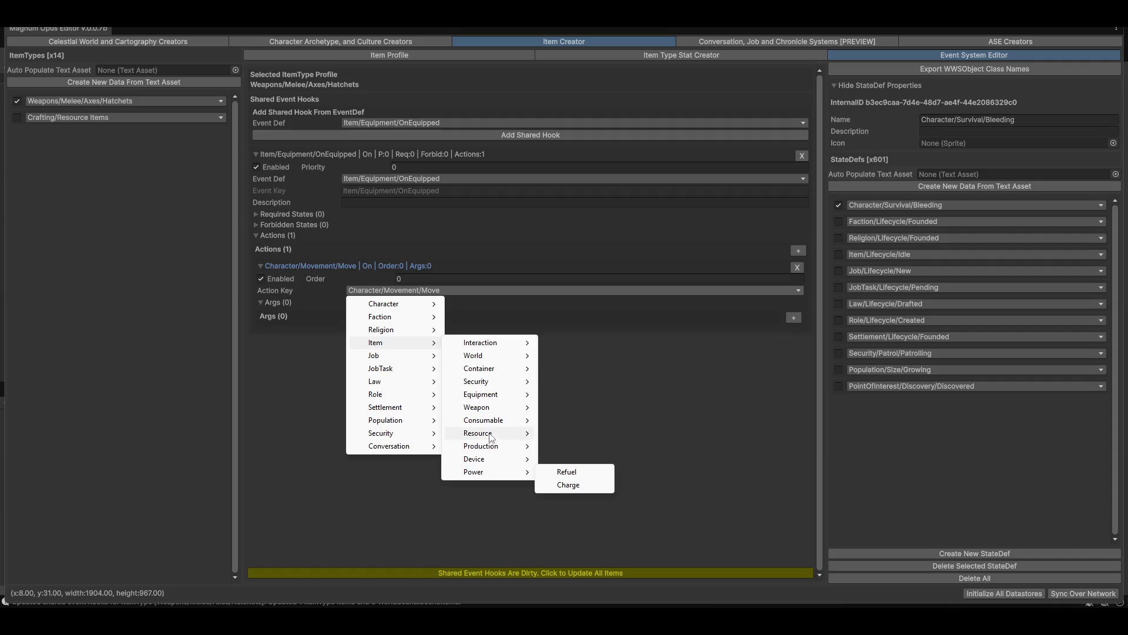
mouse_move(490, 424)
mouse_move(493, 395)
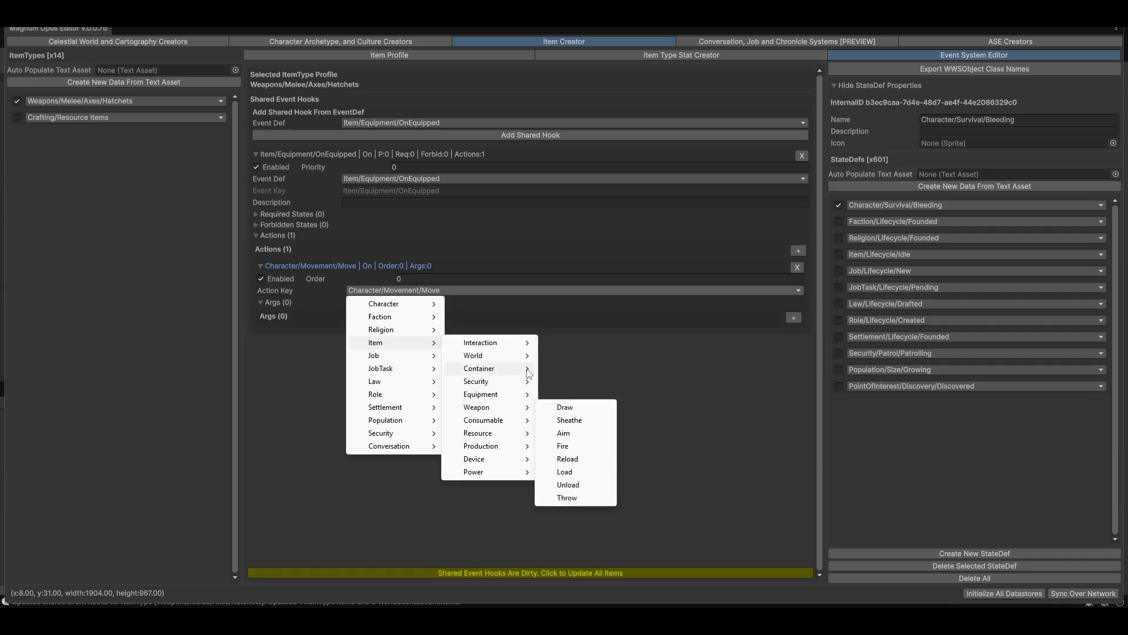
mouse_move(504, 346)
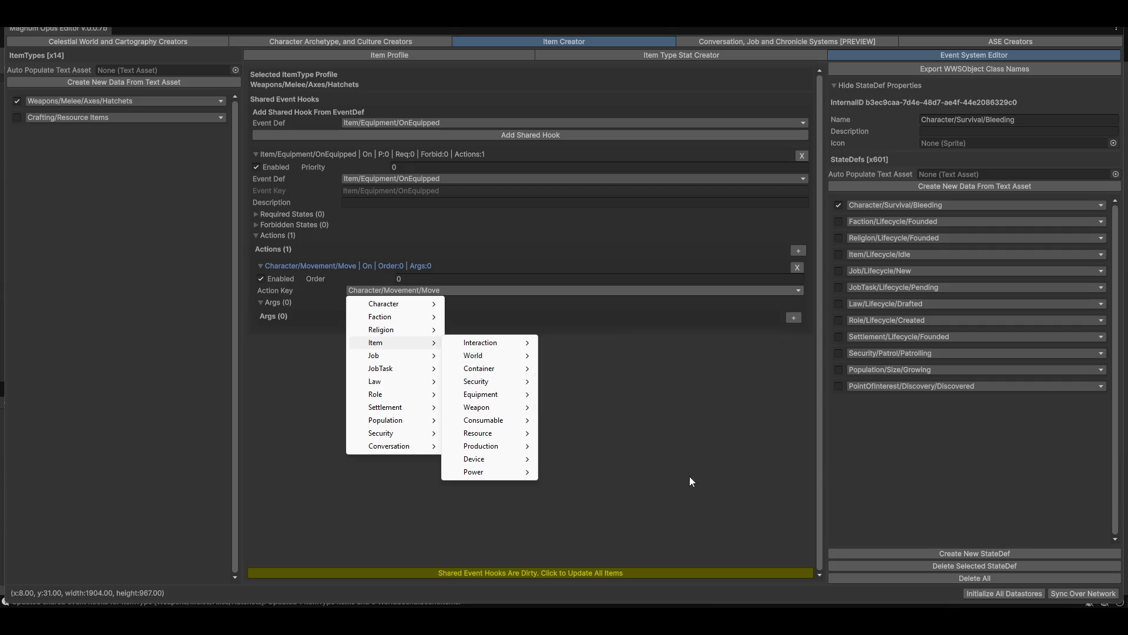
click(706, 467)
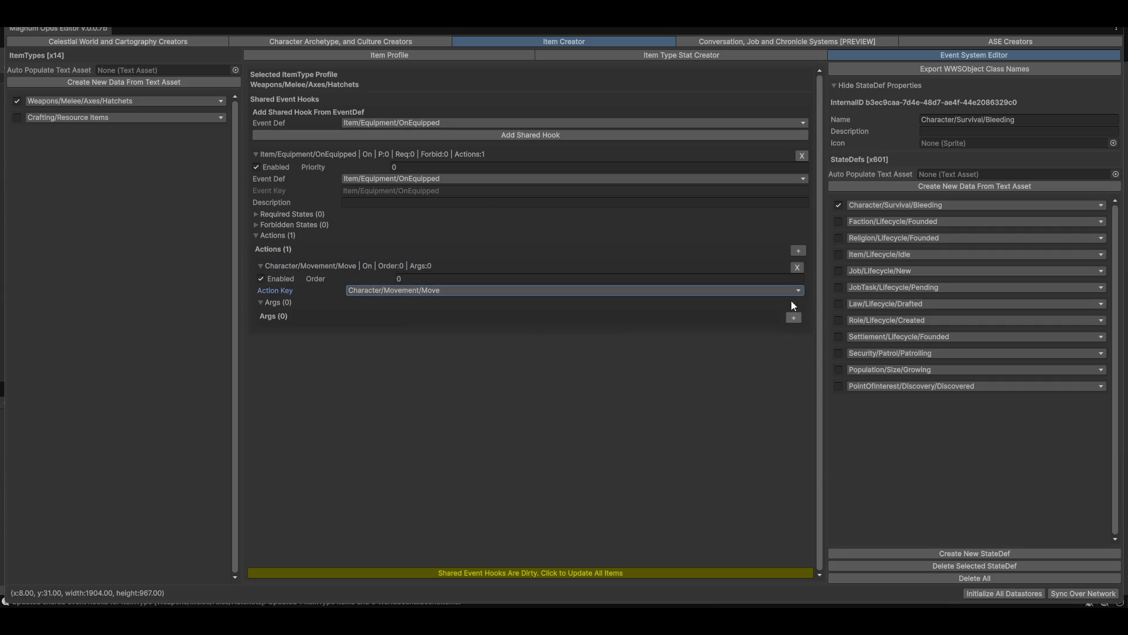
click(797, 267)
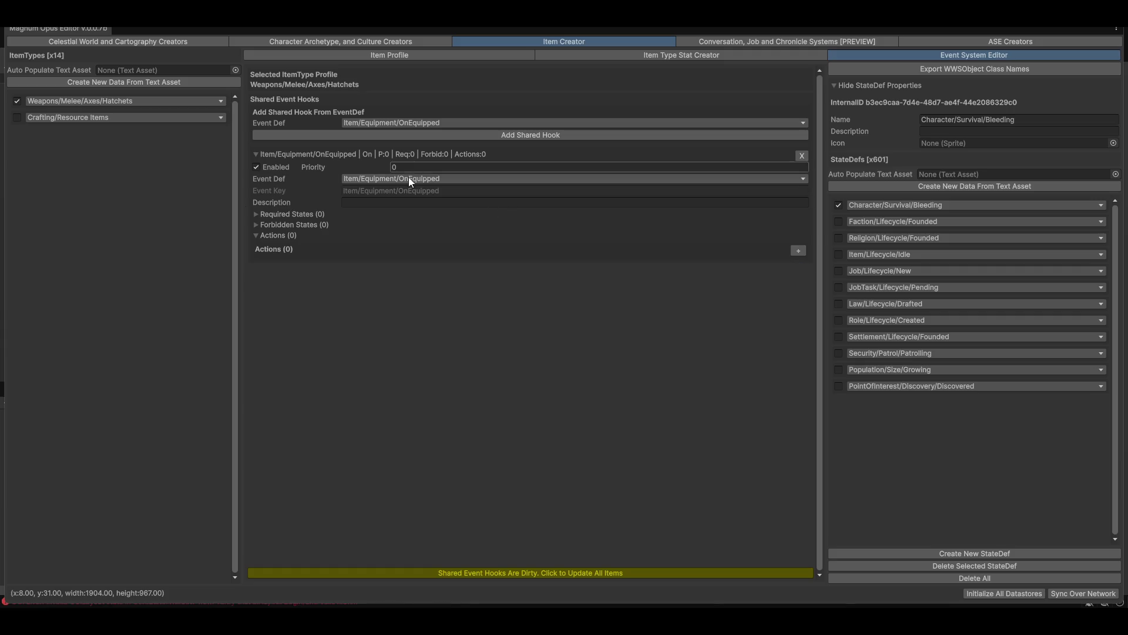
click(412, 56)
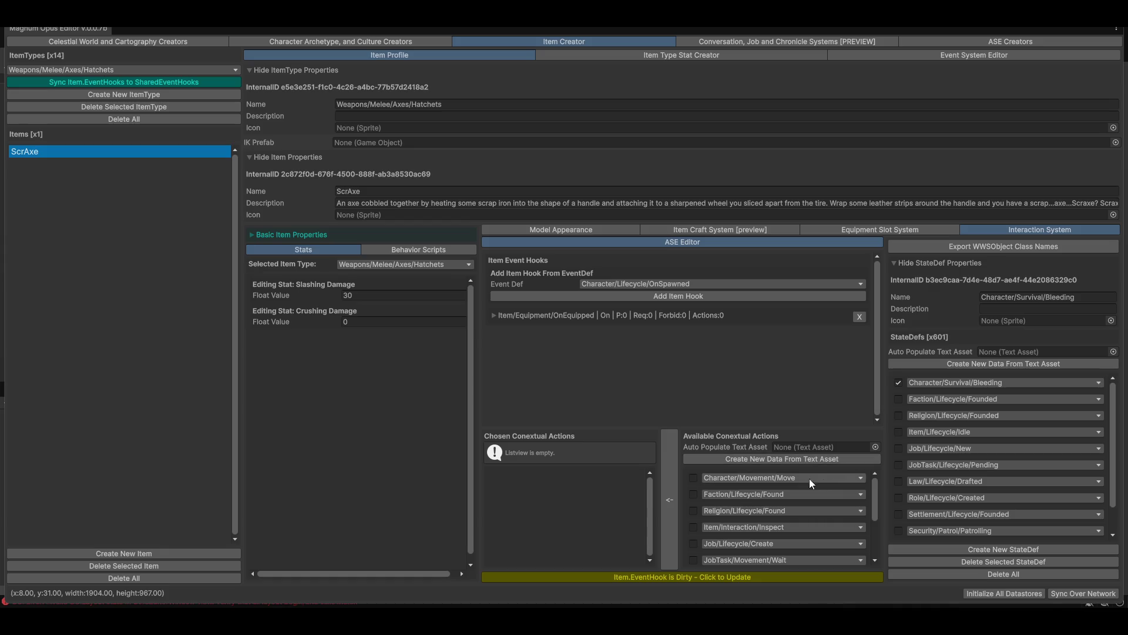
- Tick an available contextual action row and change it to Item/Equipment/Equip
scroll(770, 496, down, 2)
click(734, 495)
click(693, 492)
click(732, 490)
mouse_move(732, 514)
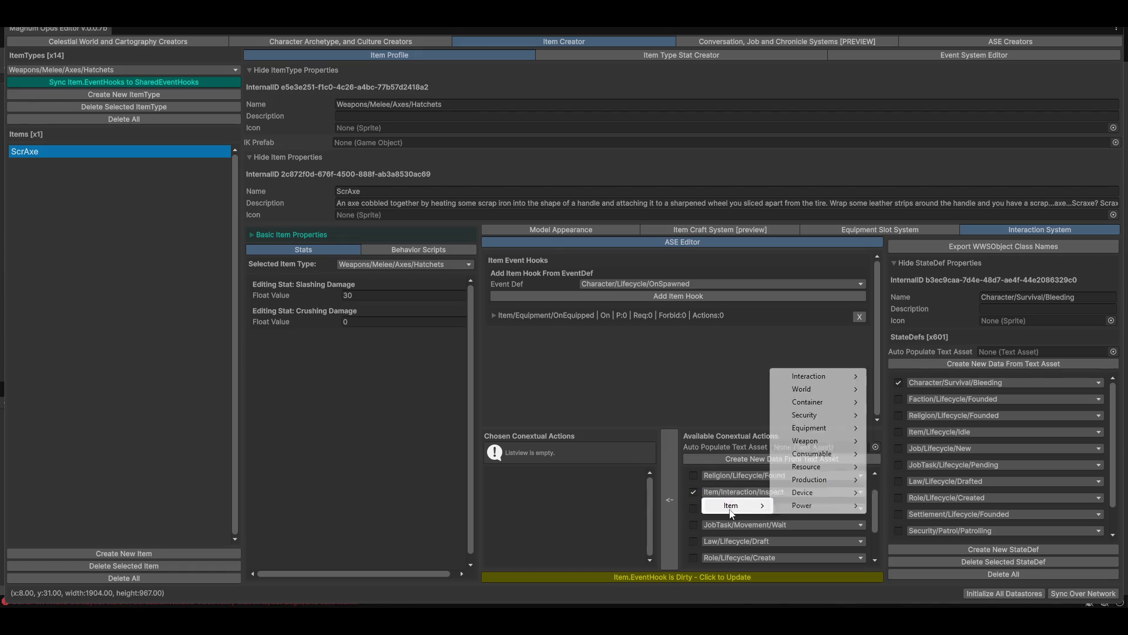
mouse_move(823, 429)
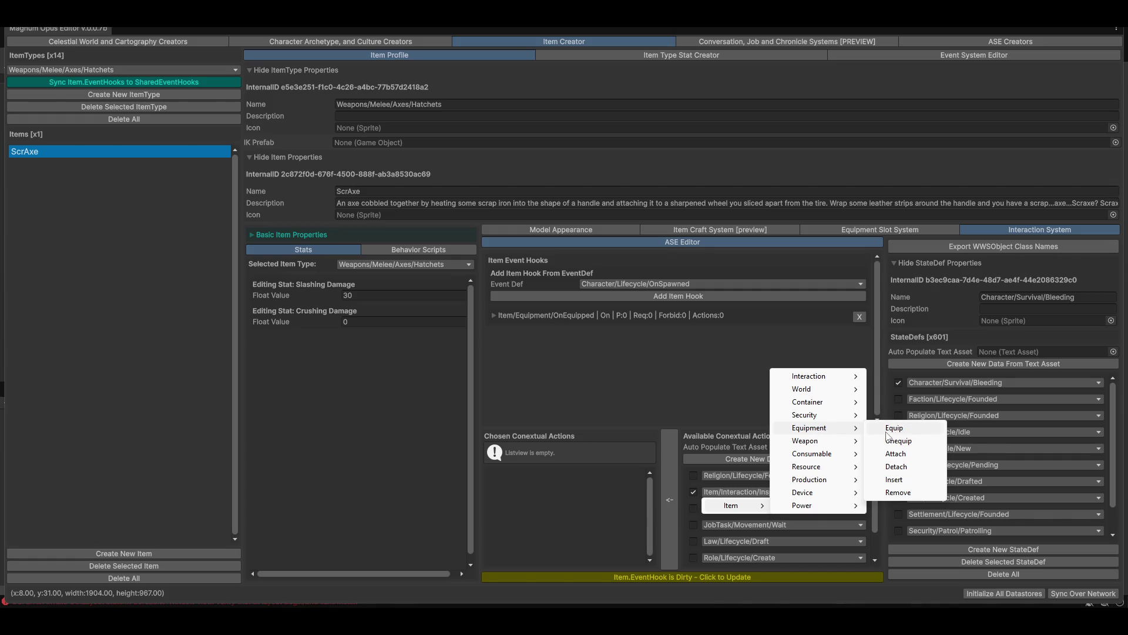
click(888, 435)
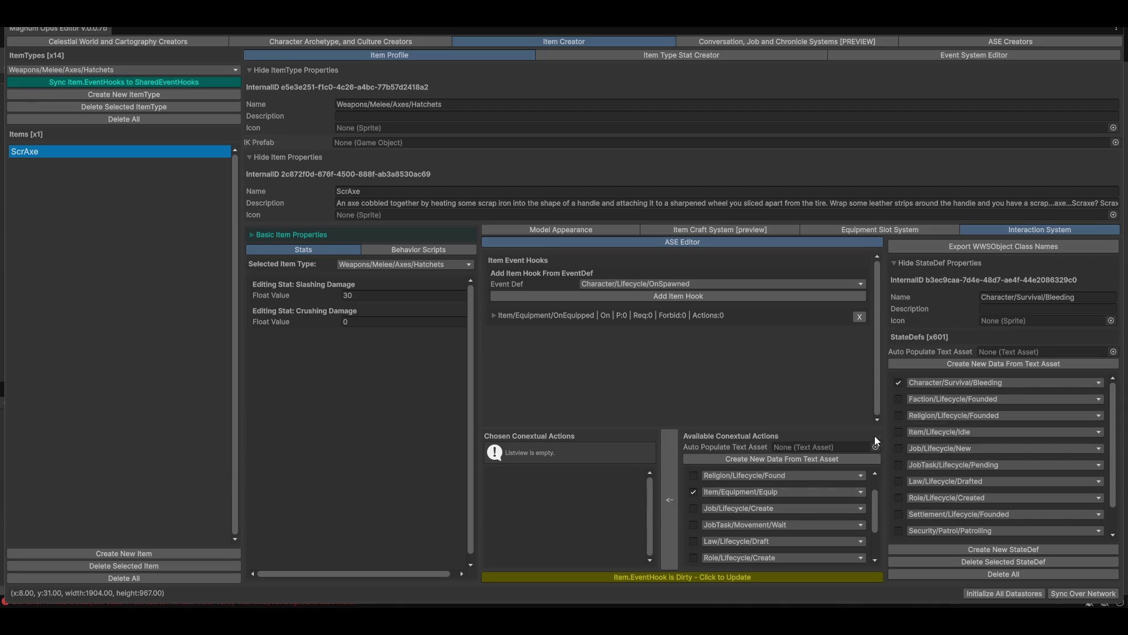
- Add it to ScrAxe's chosen actions, apply the item hook update, and restore the docked layout
click(670, 498)
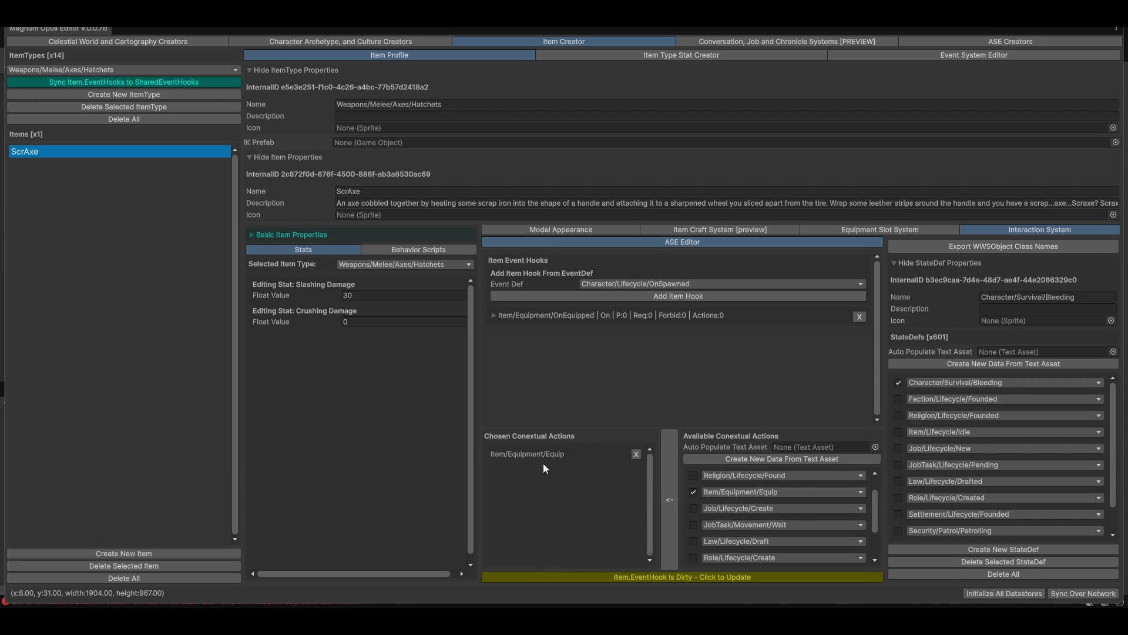
click(636, 579)
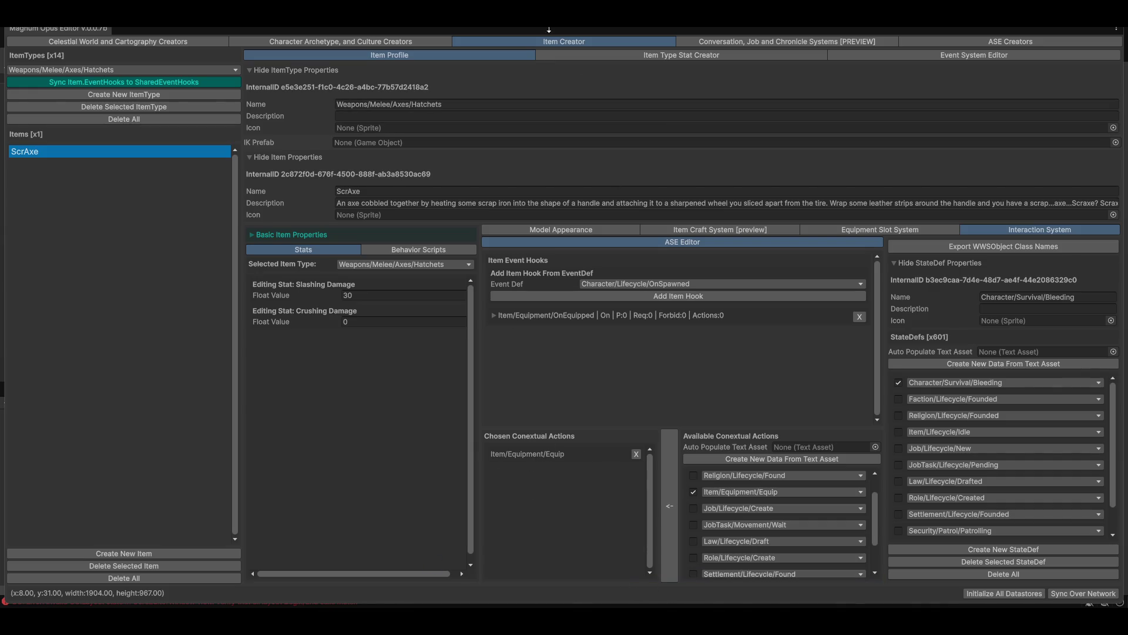
key(shift+space)
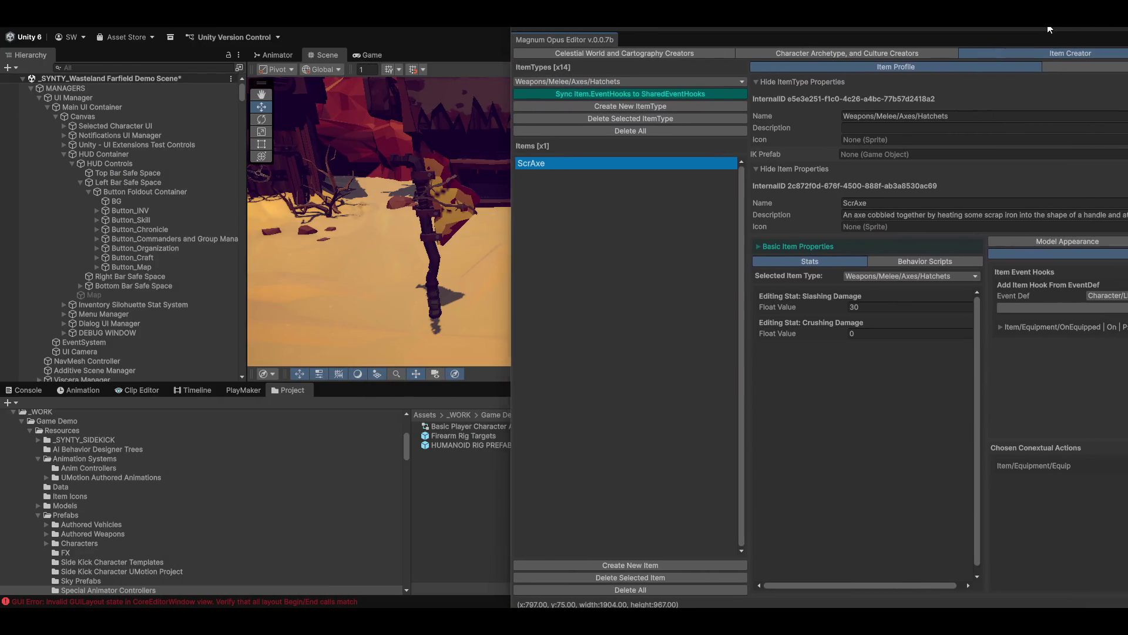
- Review the Console's shared event hook update messages, then maximize the Magnum Opus Editor again
click(26, 389)
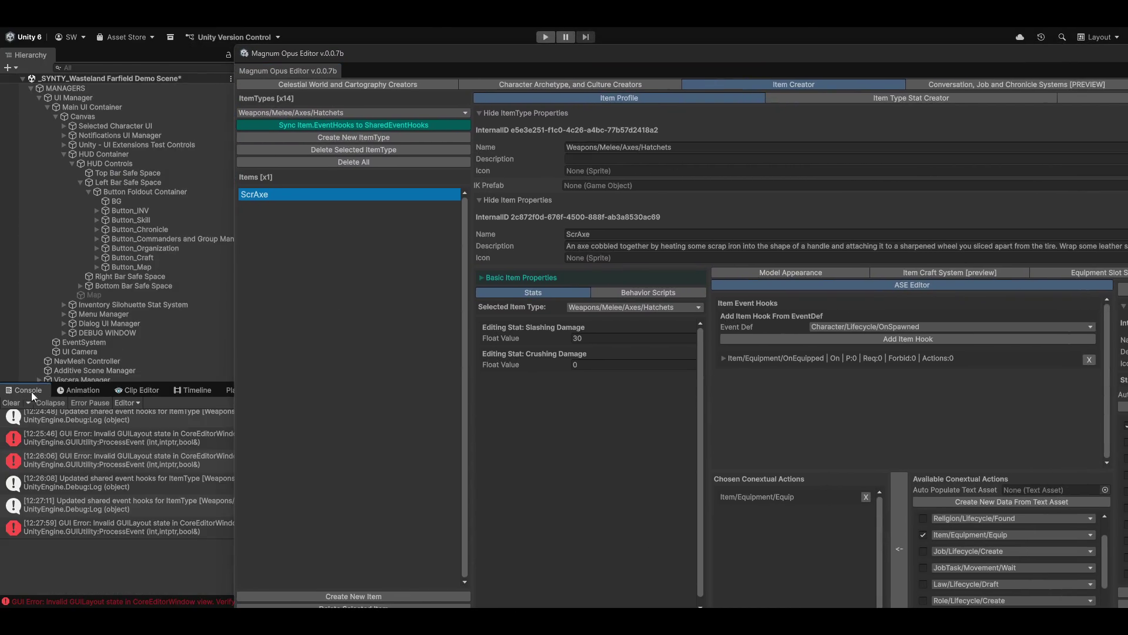
scroll(67, 502, up, 1)
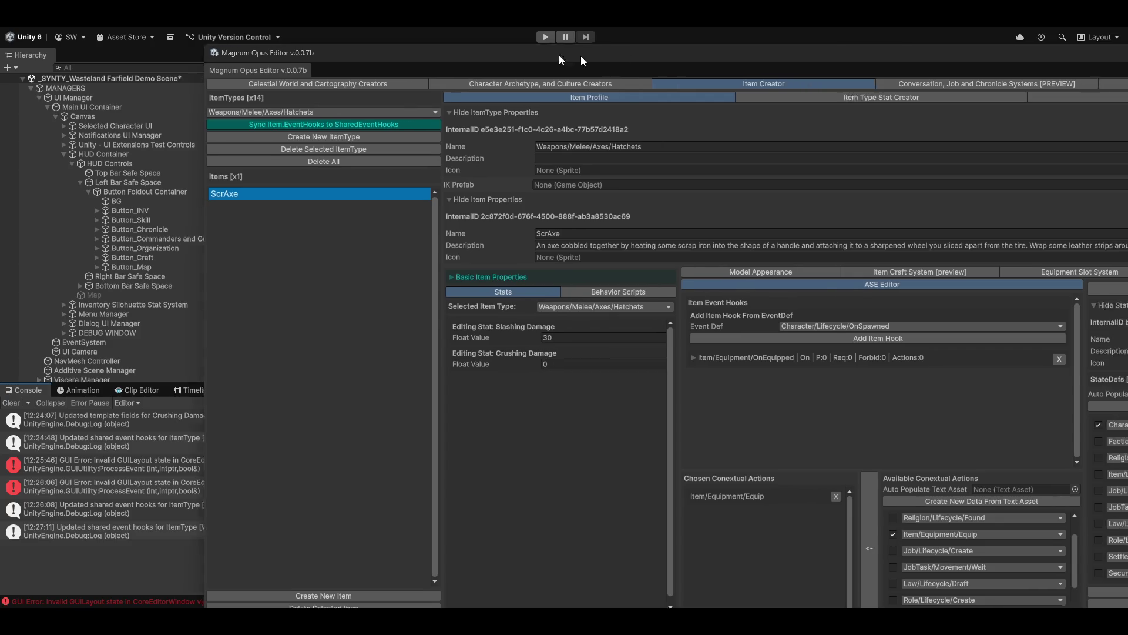
double_click(608, 58)
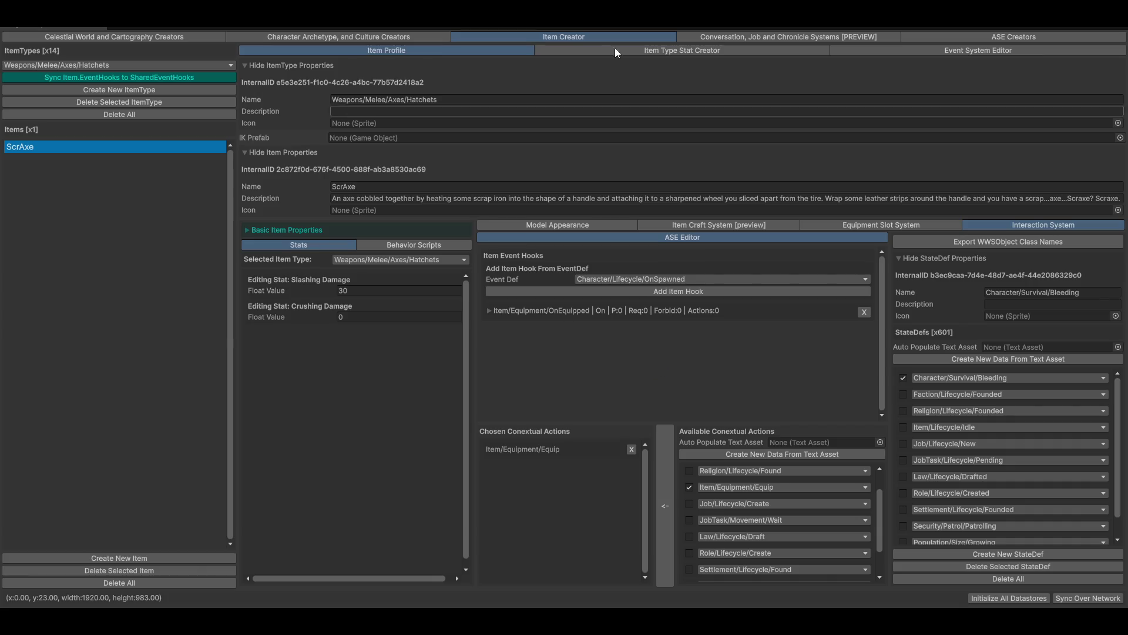
- Open World and Cartography Systems to show Endura's Terrain Scene 0_0 map and select Sample Spacing
click(98, 37)
click(774, 55)
scroll(727, 431, down, 5)
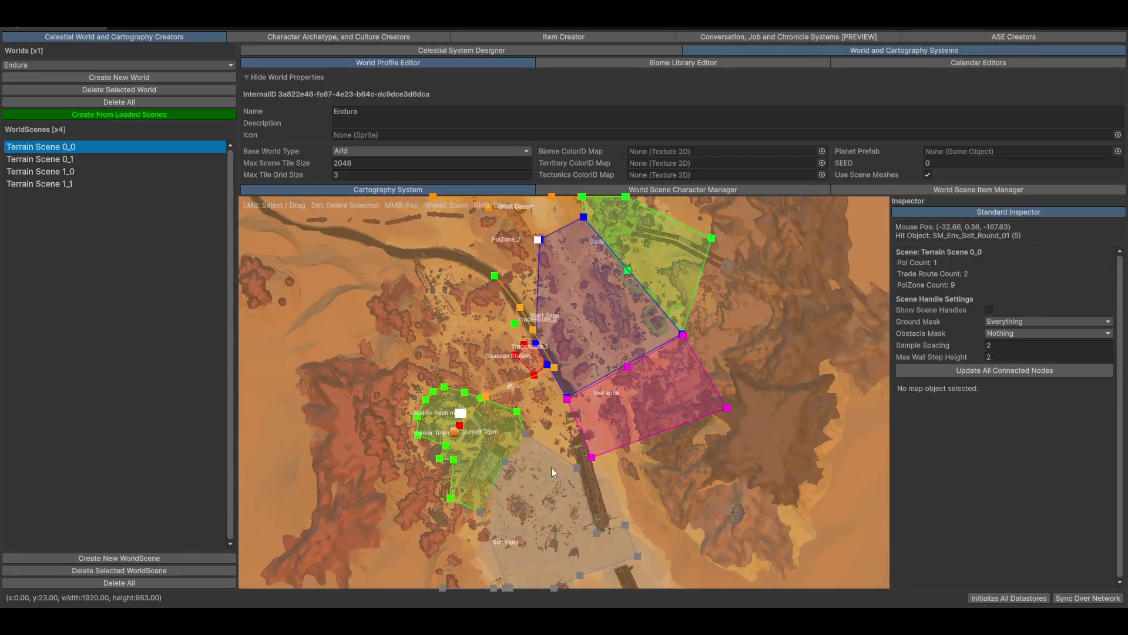
scroll(550, 423, down, 3)
scroll(547, 405, up, 2)
scroll(646, 362, up, 3)
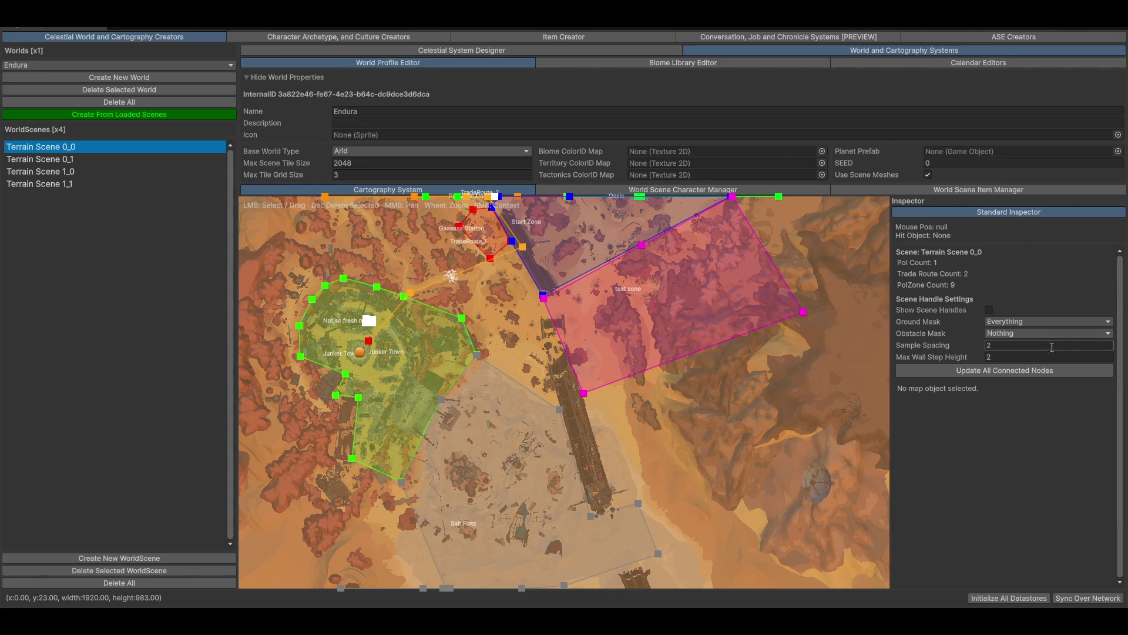
click(1011, 346)
- Enter Sample Spacing 2000, then browse Terrain Scene 0_0's scene items, selecting Little and Large Cactae
text(000)
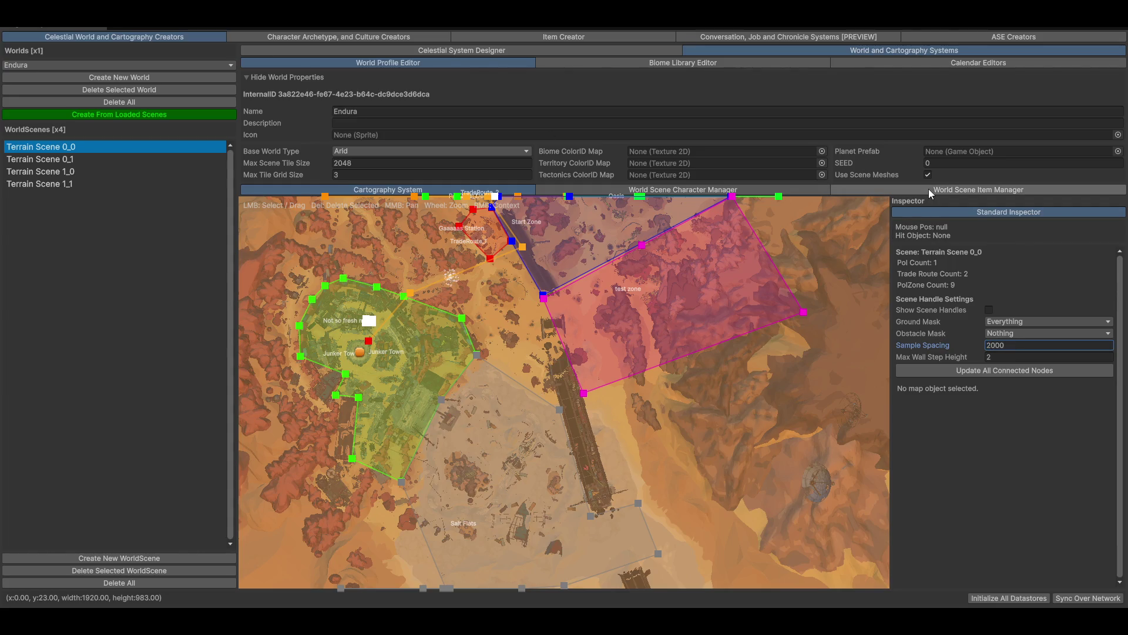
click(930, 191)
scroll(319, 333, down, 20)
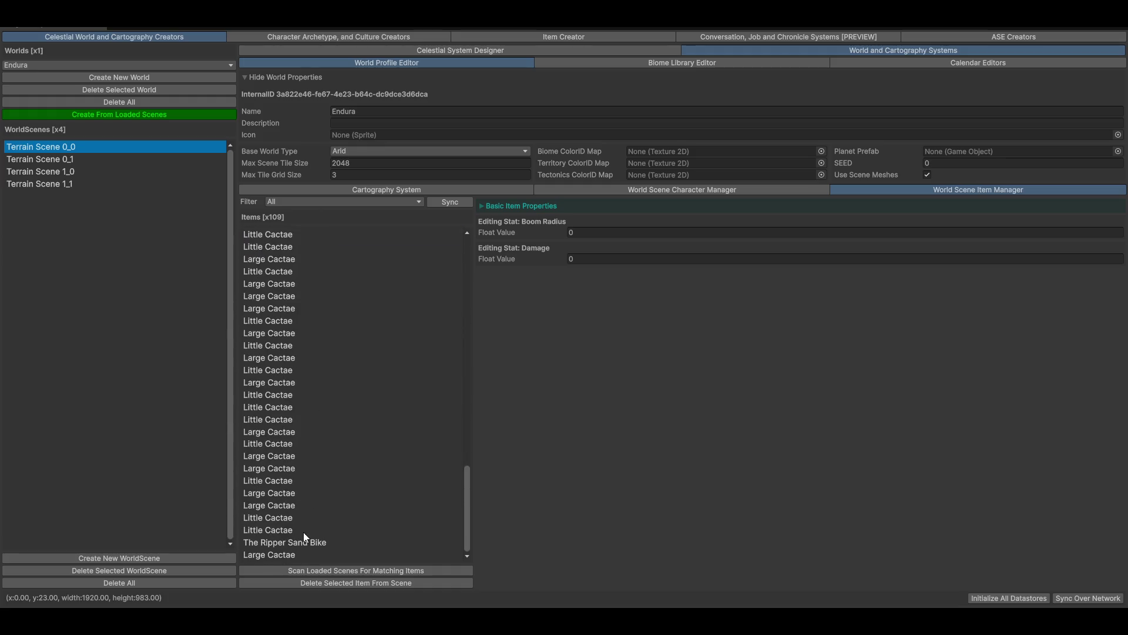
click(275, 531)
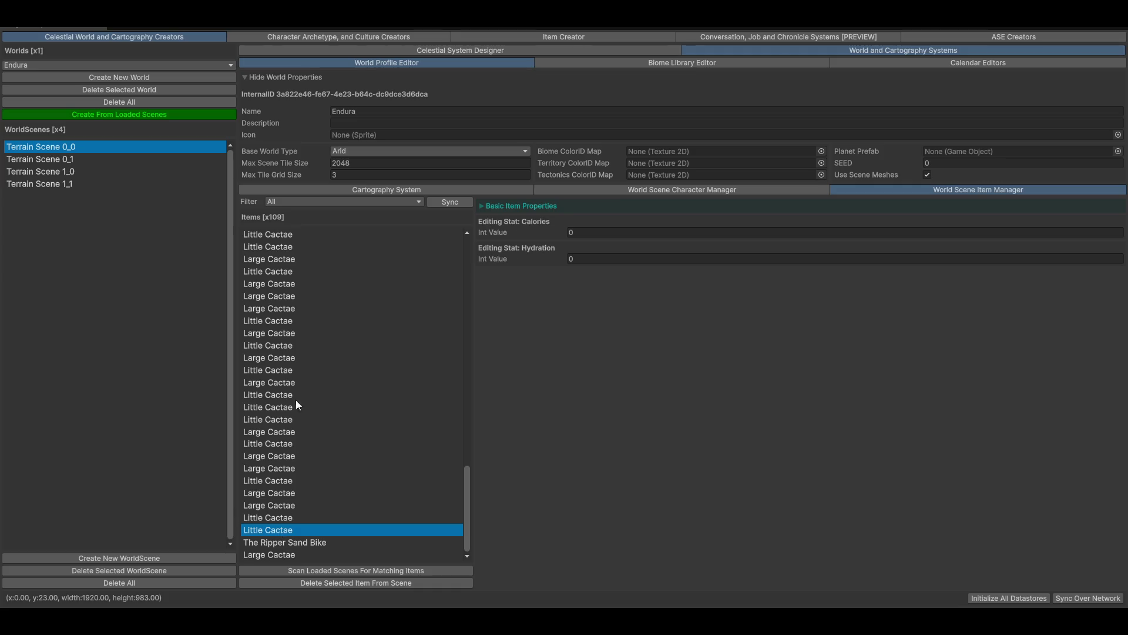
click(285, 296)
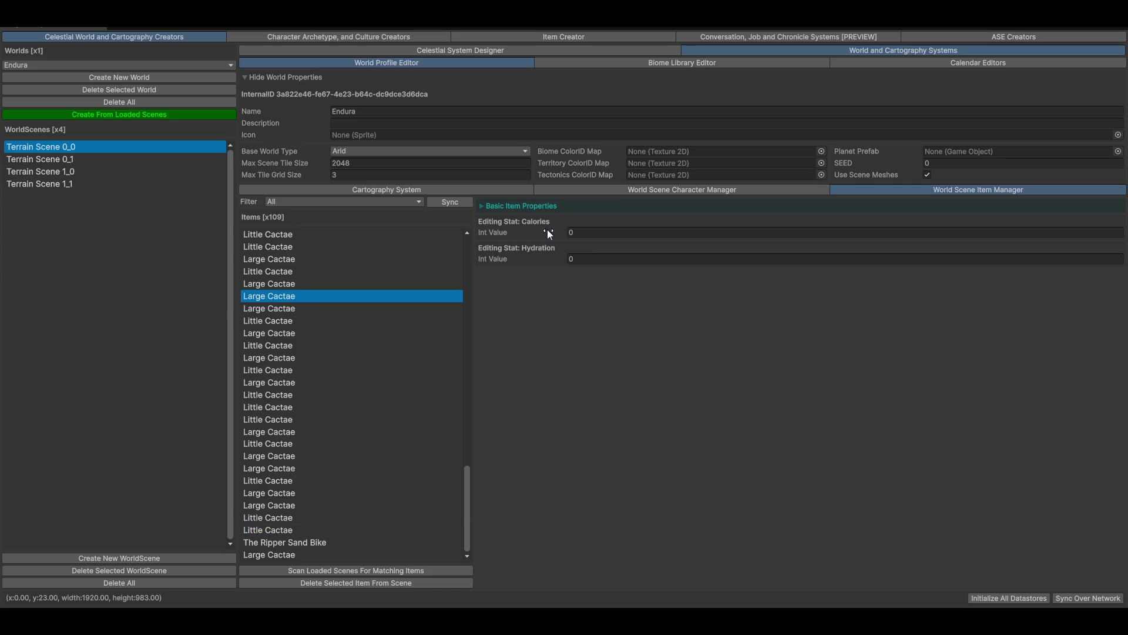
scroll(414, 420, up, 5)
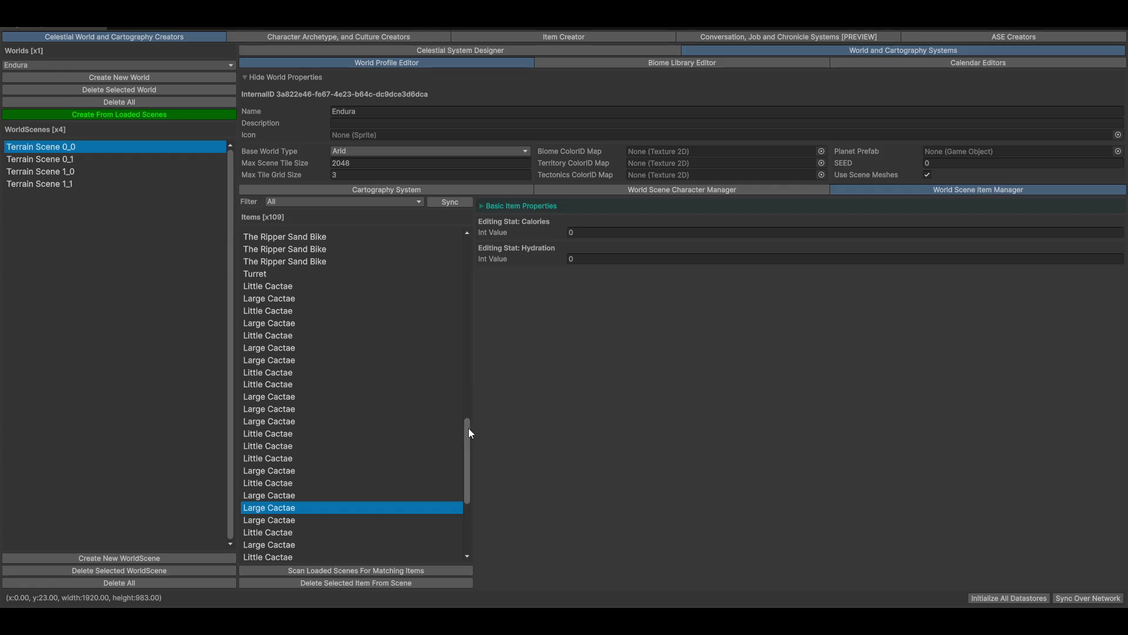
- Inspect a Cactae item's basic properties and model, then switch to the ScrAxe item
drag(468, 427, 402, 302)
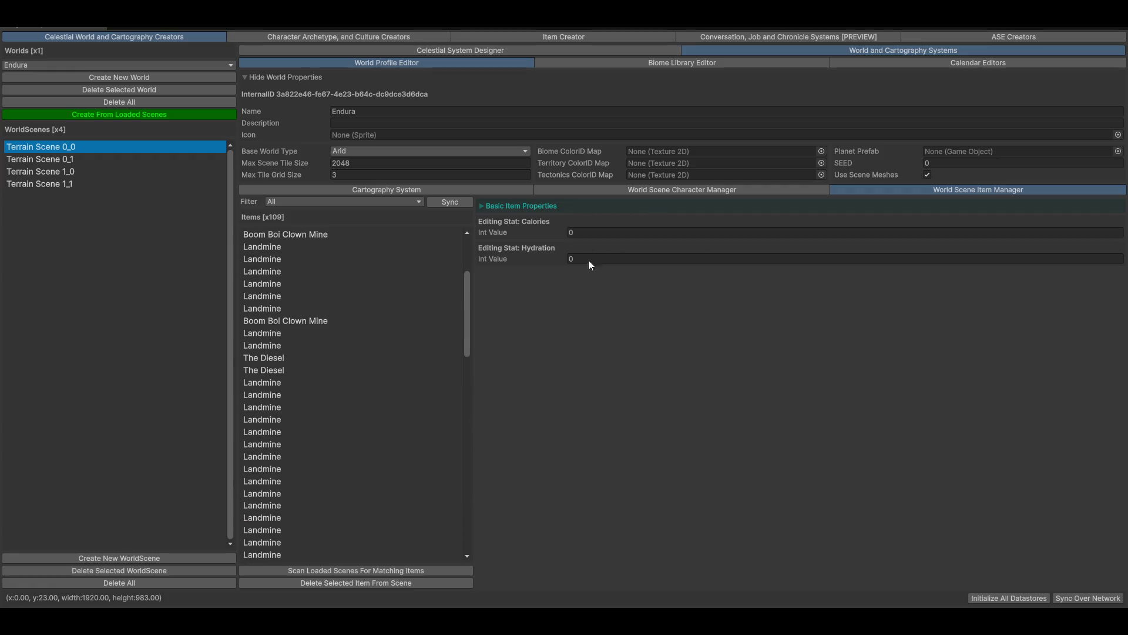
scroll(464, 259, up, 4)
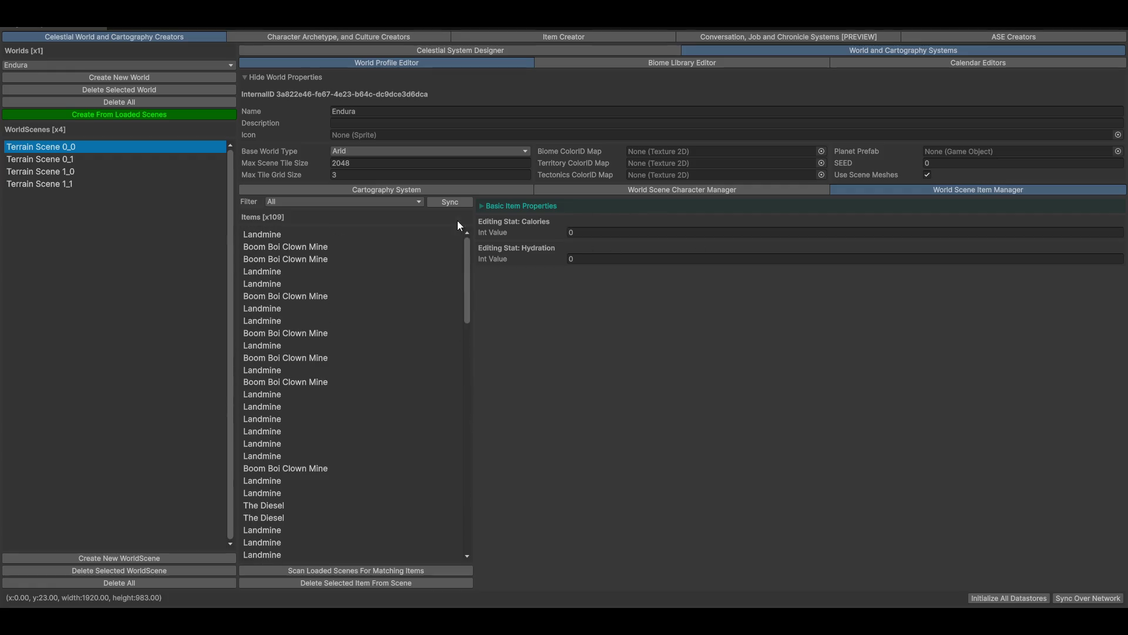
click(538, 204)
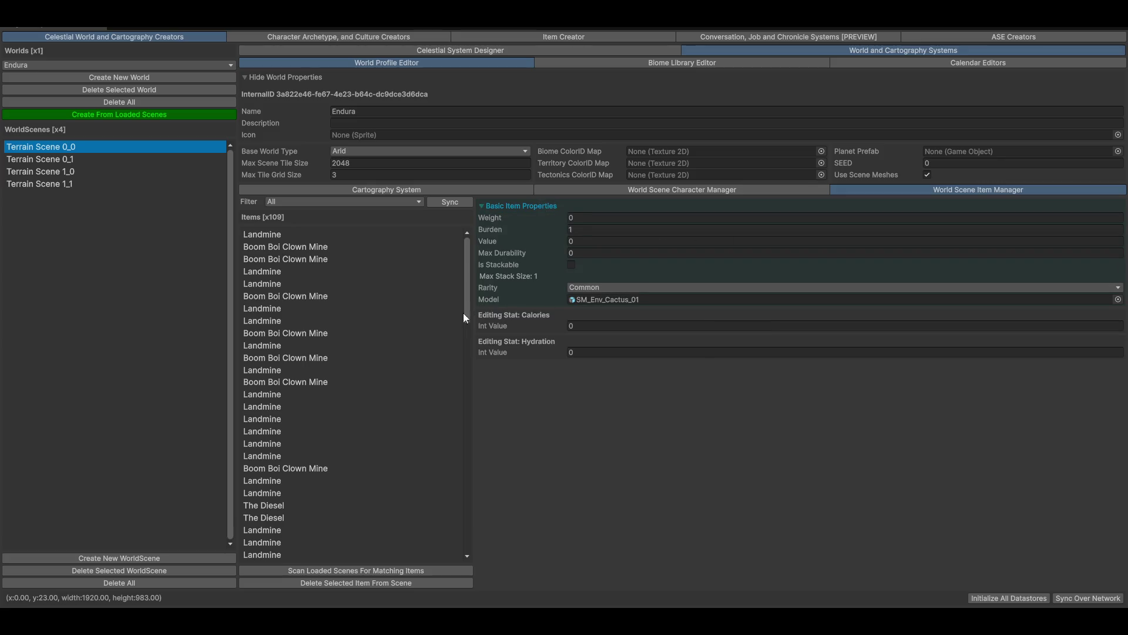
scroll(288, 441, down, 15)
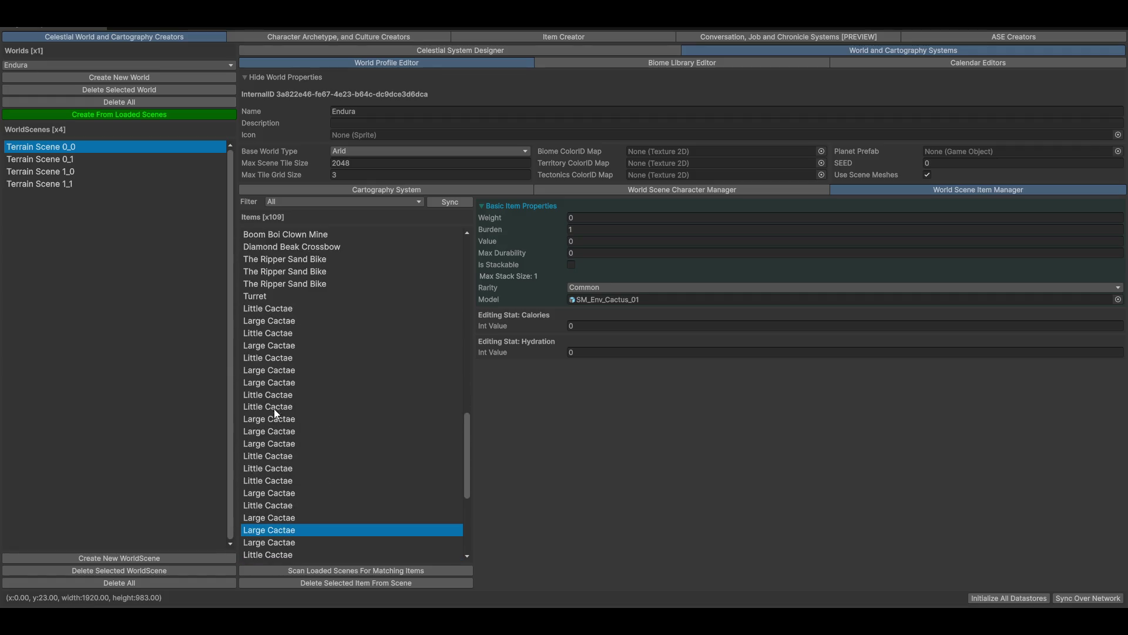
click(256, 314)
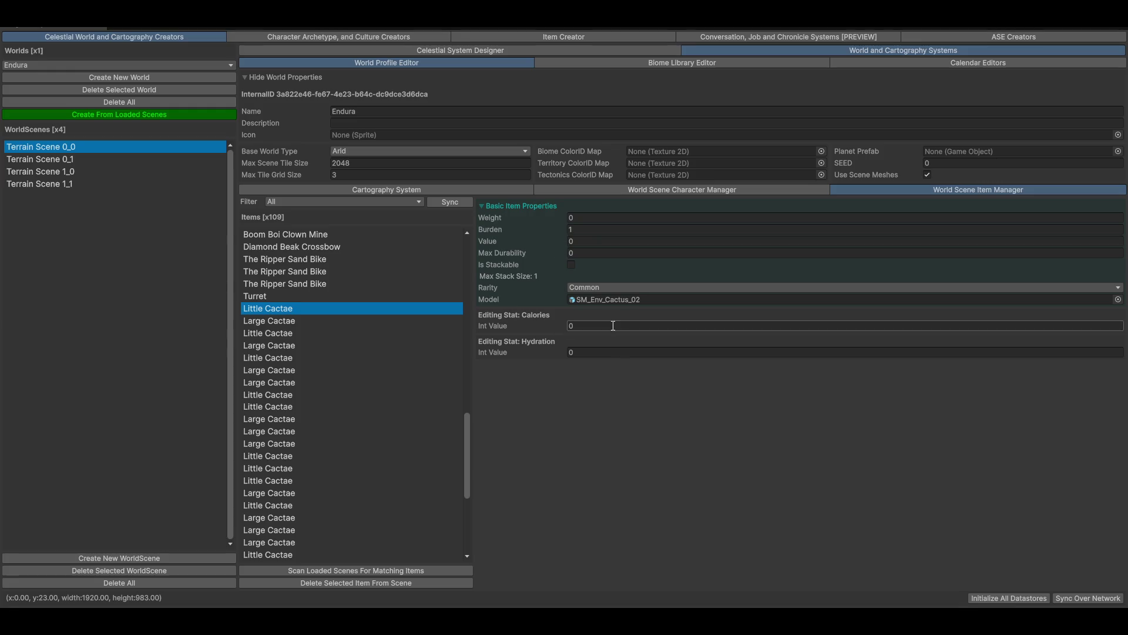
scroll(353, 306, up, 10)
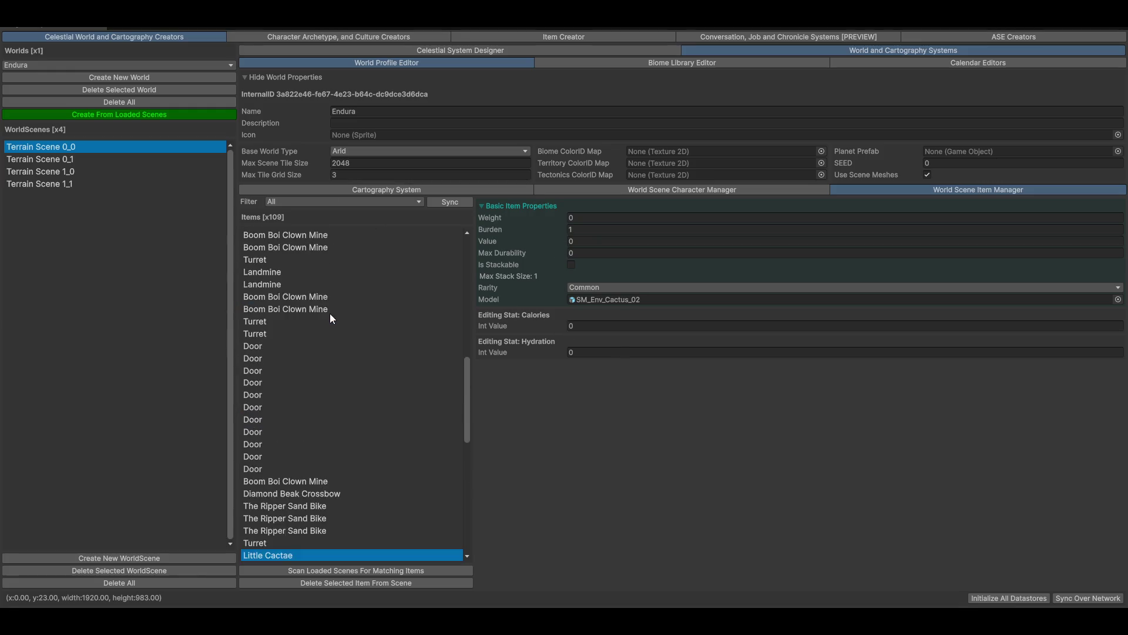
click(552, 37)
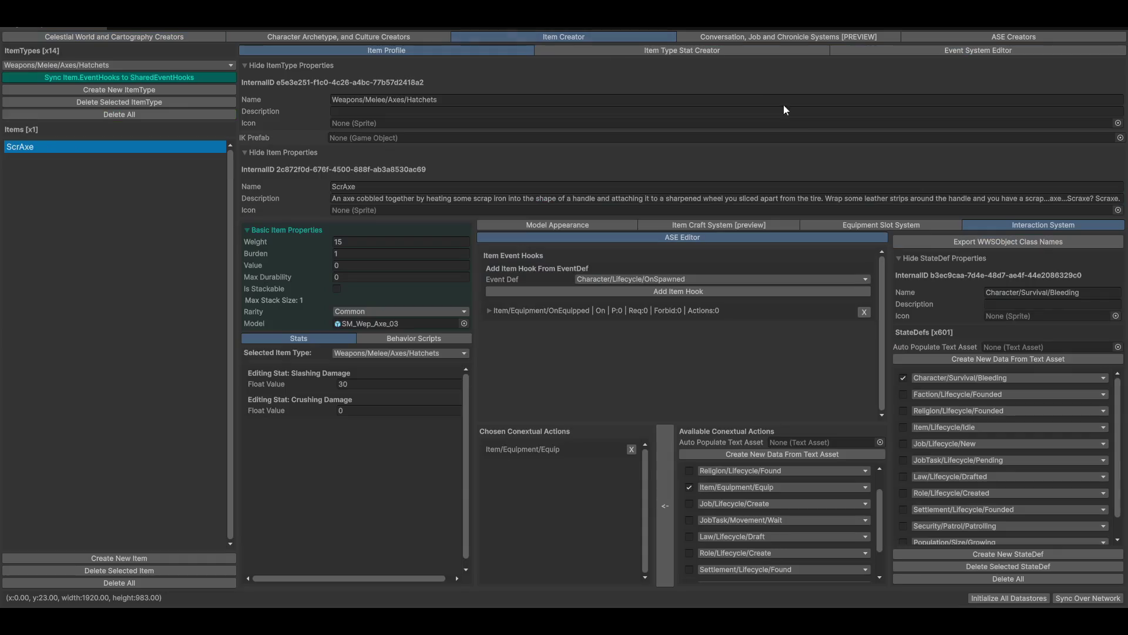
click(137, 65)
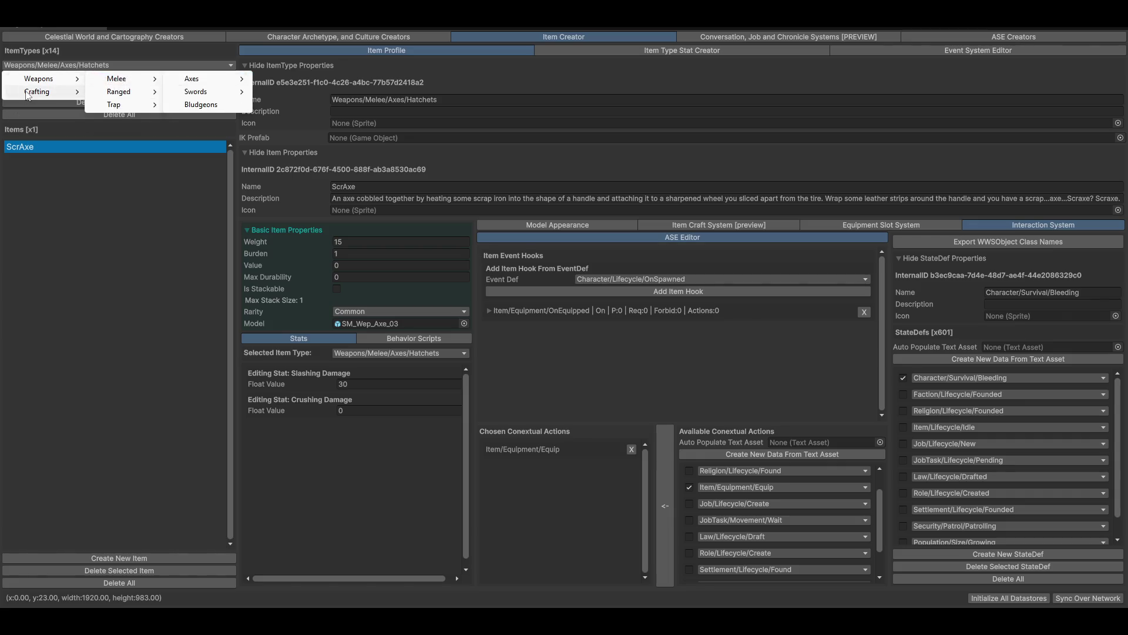
mouse_move(27, 95)
click(156, 268)
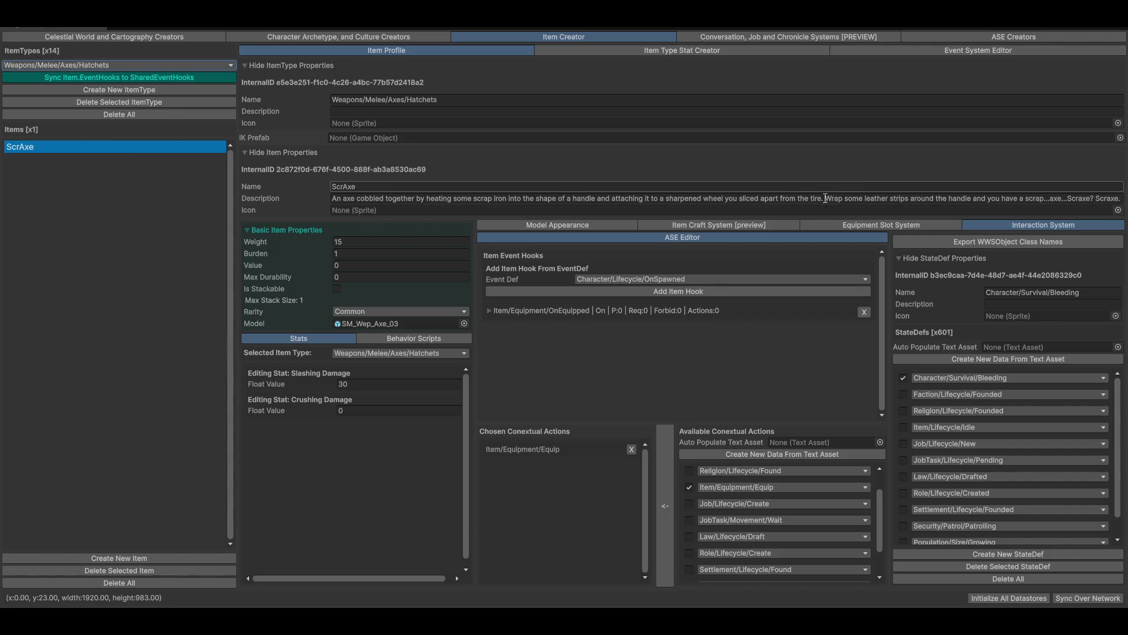
click(858, 226)
- Load ScrAxe's Axe Disassemble graph from the CraftingGraphs list
click(760, 224)
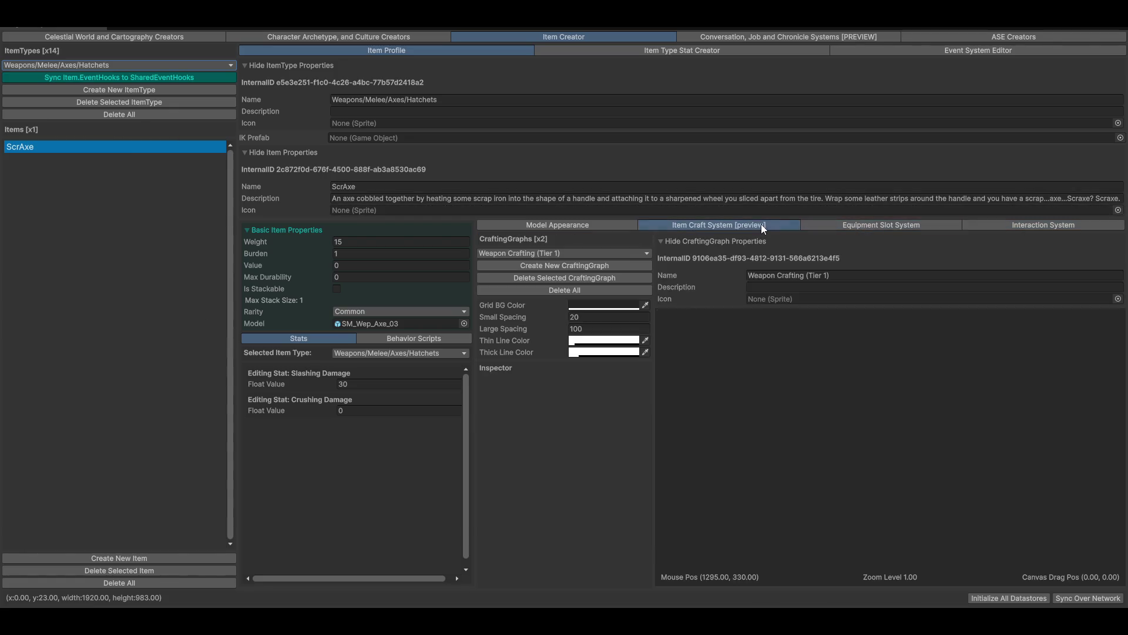
click(618, 253)
click(512, 278)
- Frame the graph's nodes and inspect the Disassemble Axe node's name and type
drag(851, 462, 809, 462)
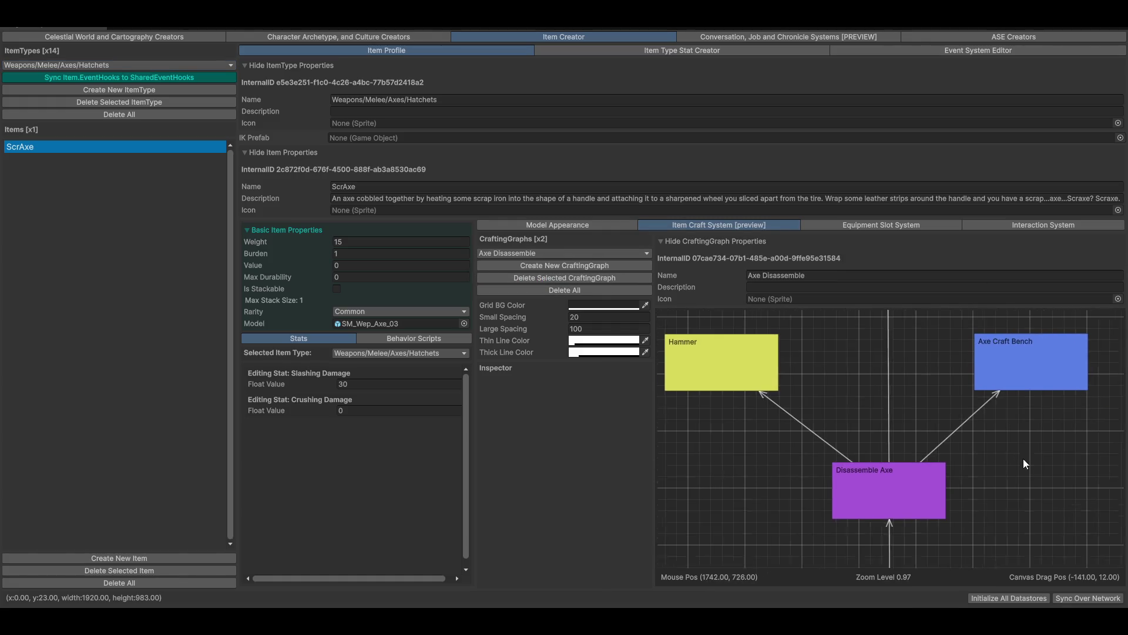
scroll(1012, 461, down, 4)
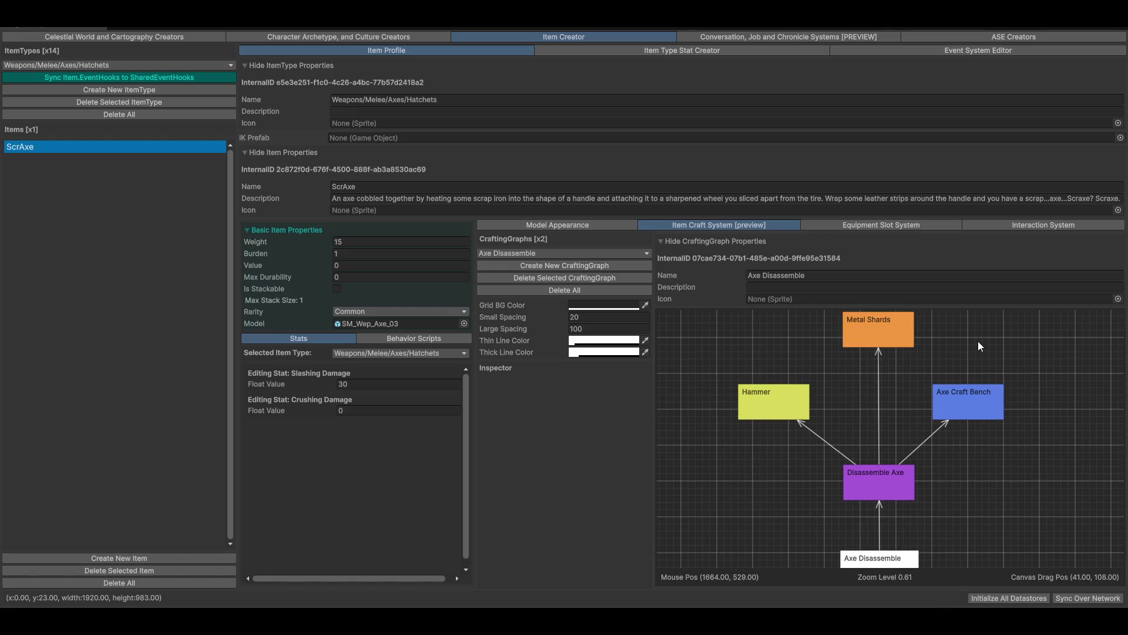
mouse_move(975, 341)
mouse_down()
mouse_move(958, 348)
mouse_move(960, 336)
mouse_up()
mouse_move(1070, 473)
mouse_down()
mouse_move(1040, 430)
mouse_move(926, 461)
mouse_up()
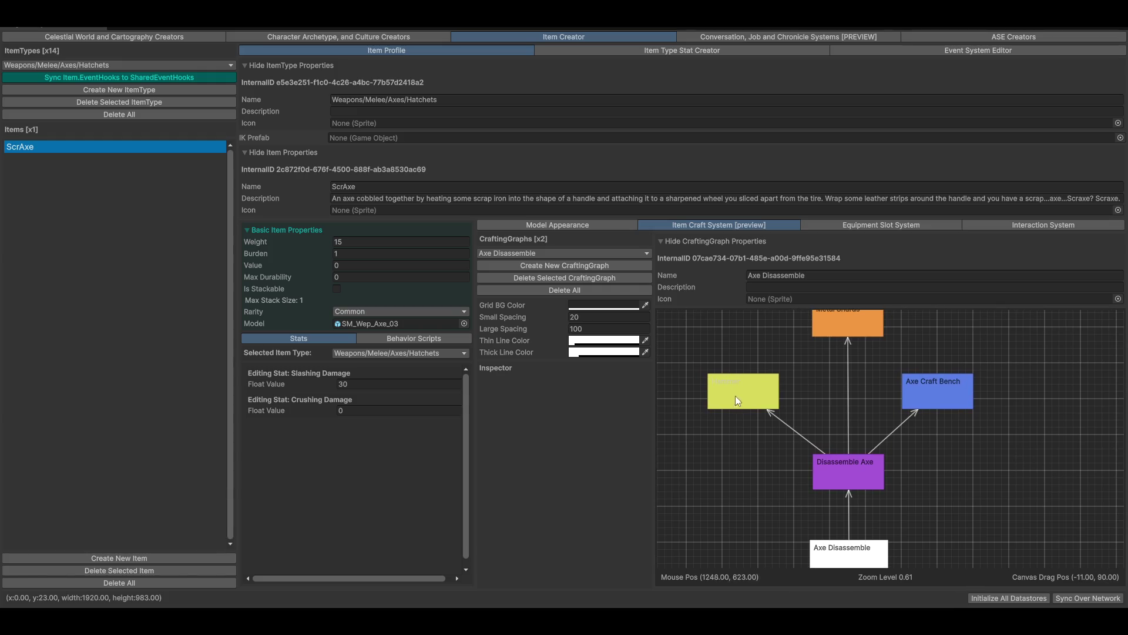
click(864, 477)
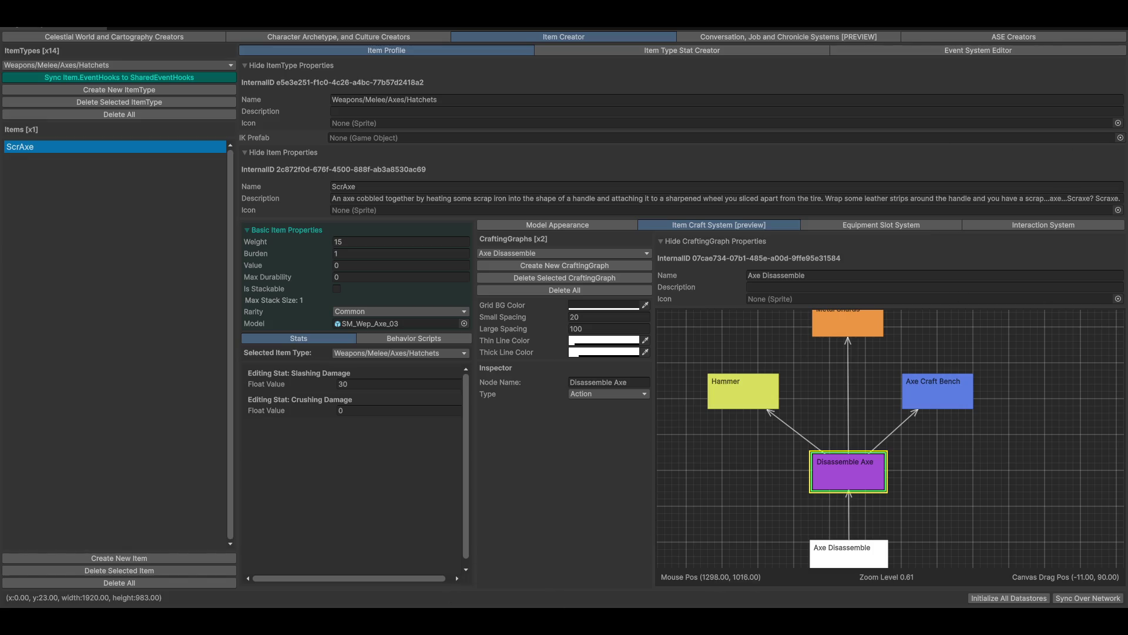
mouse_move(760, 629)
scroll(798, 417, down, 3)
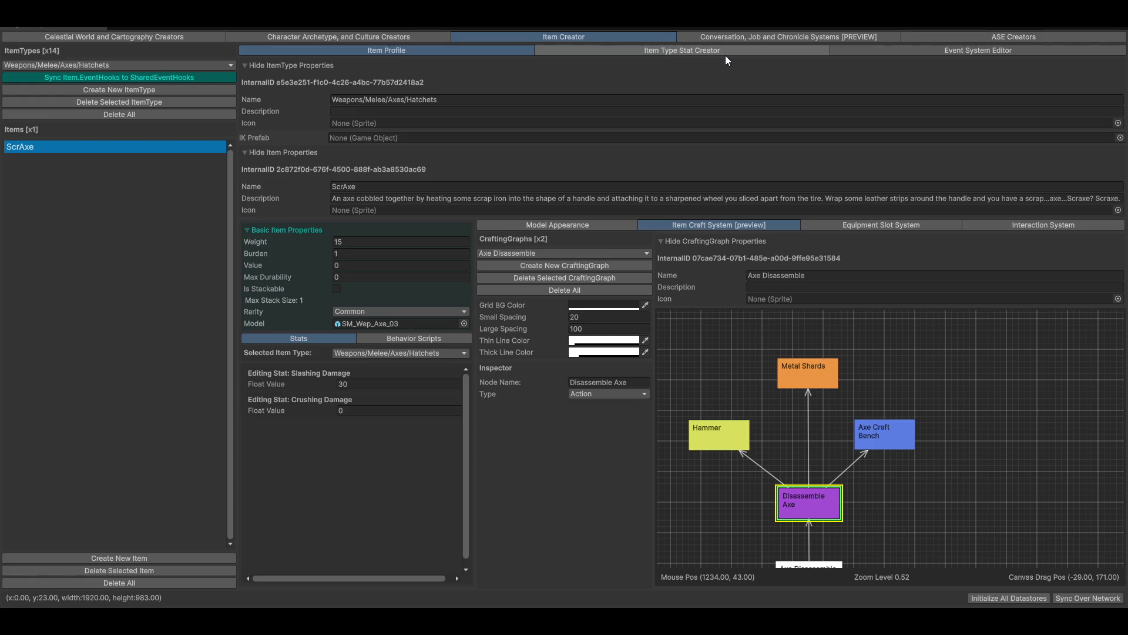
right_click(920, 359)
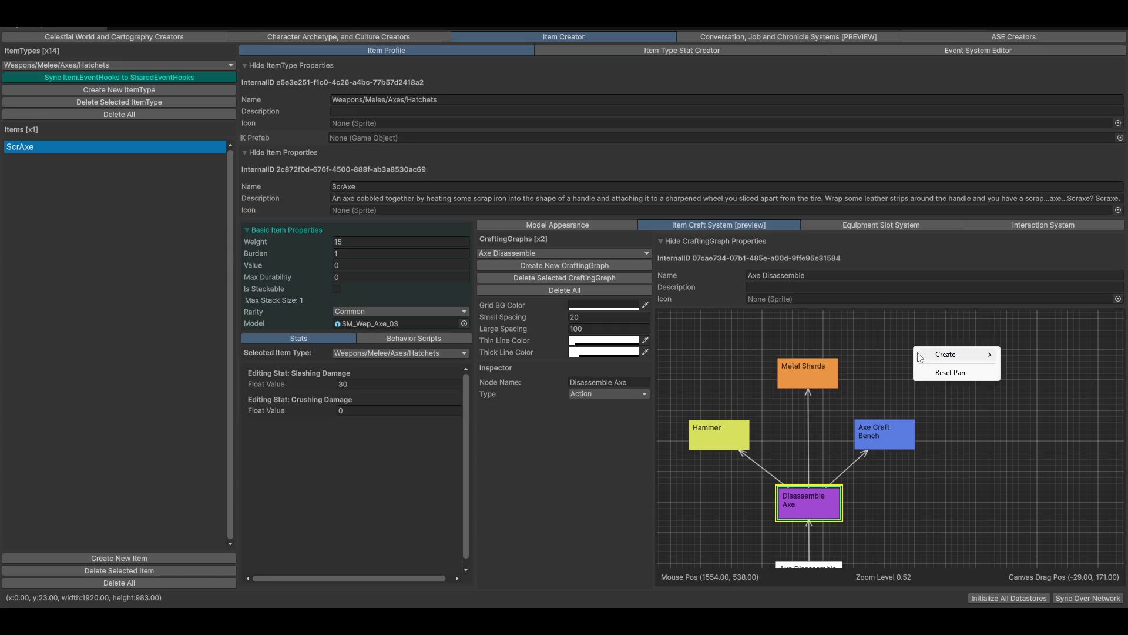
mouse_move(940, 355)
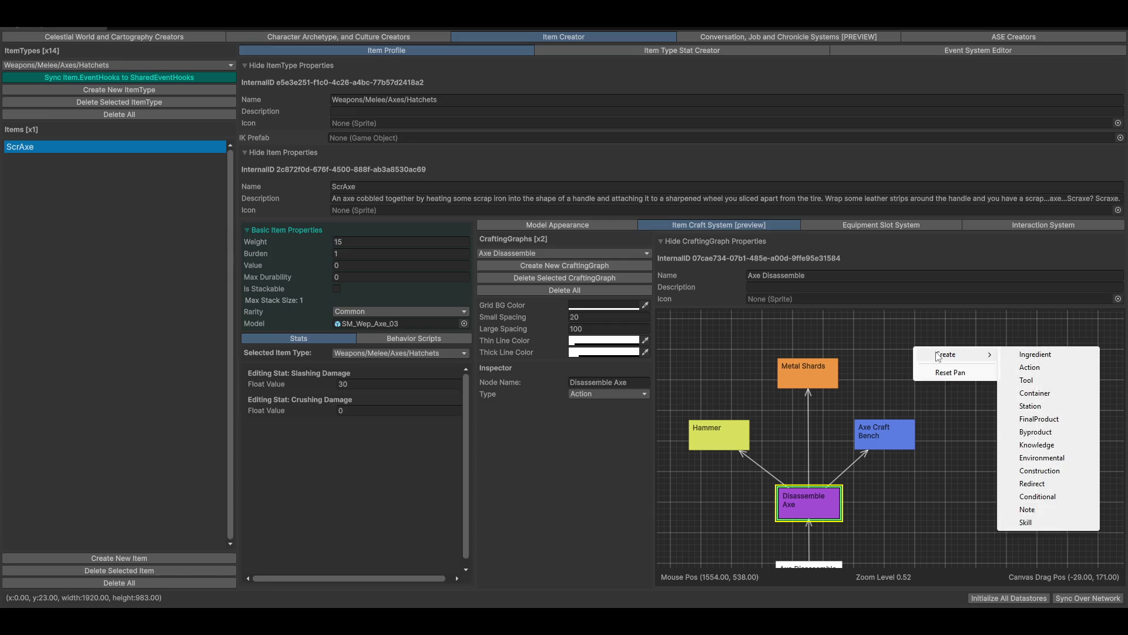
click(1040, 510)
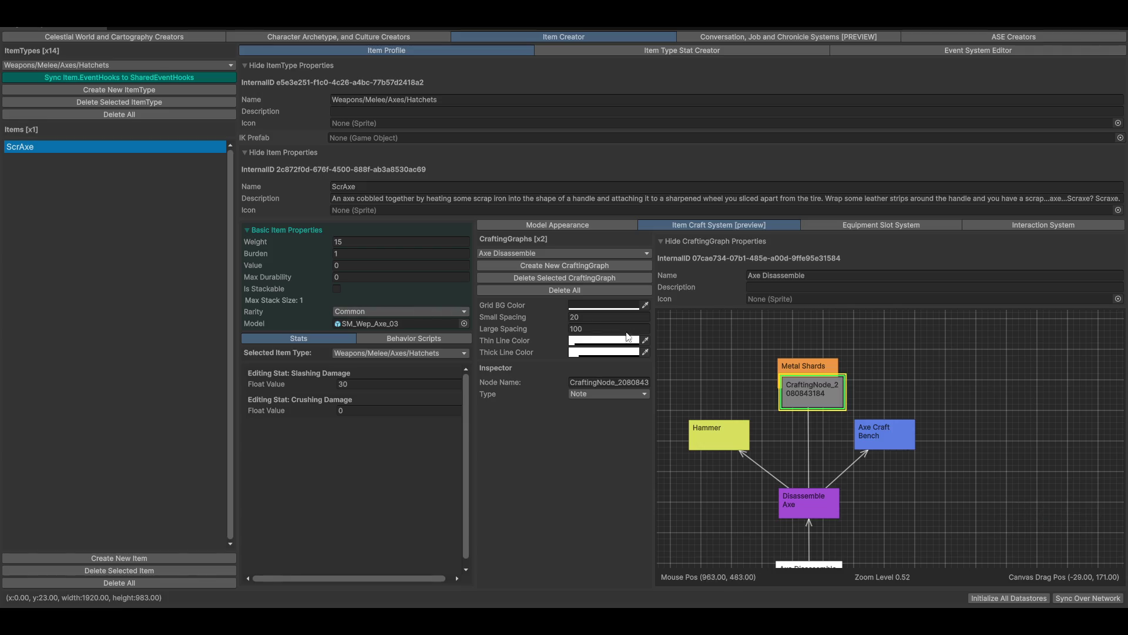
drag(803, 385, 901, 358)
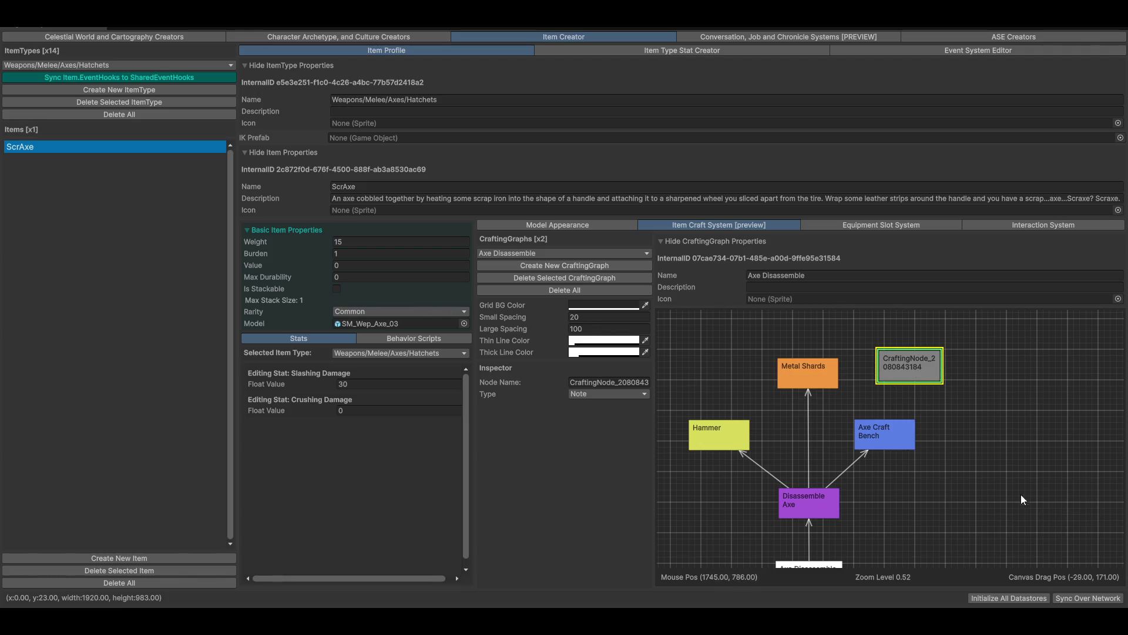
key(Delete)
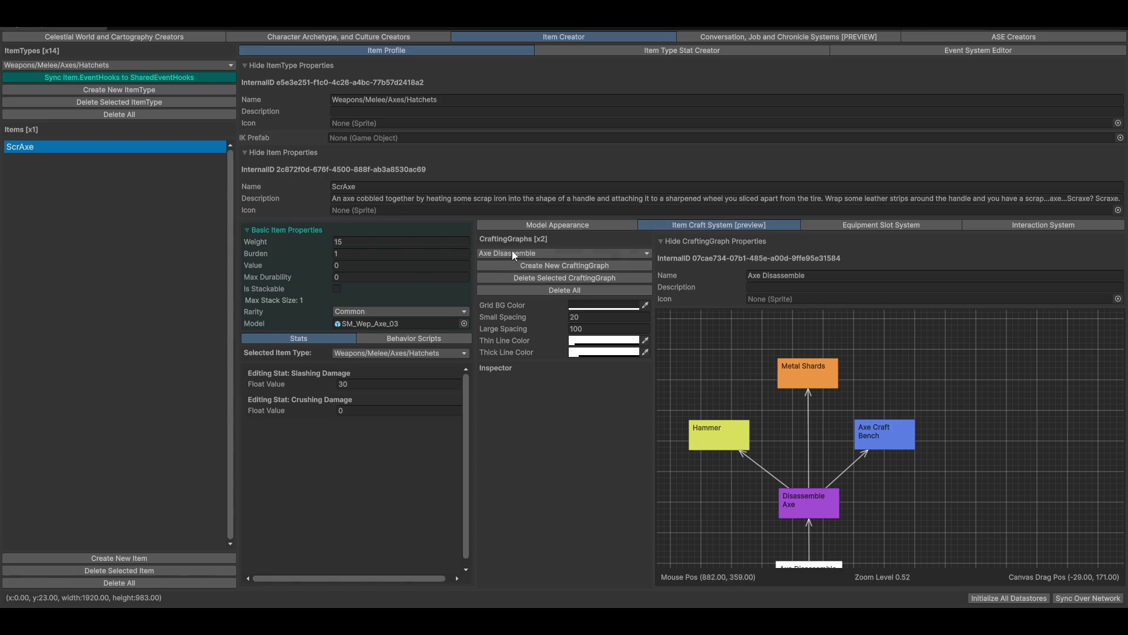
right_click(872, 384)
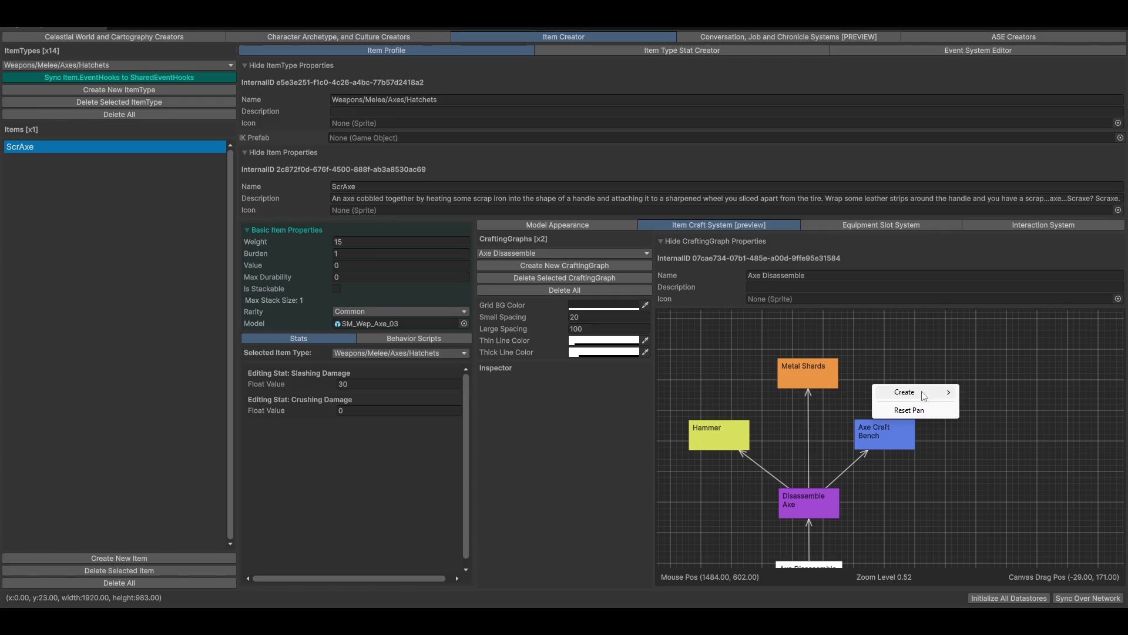
mouse_move(919, 396)
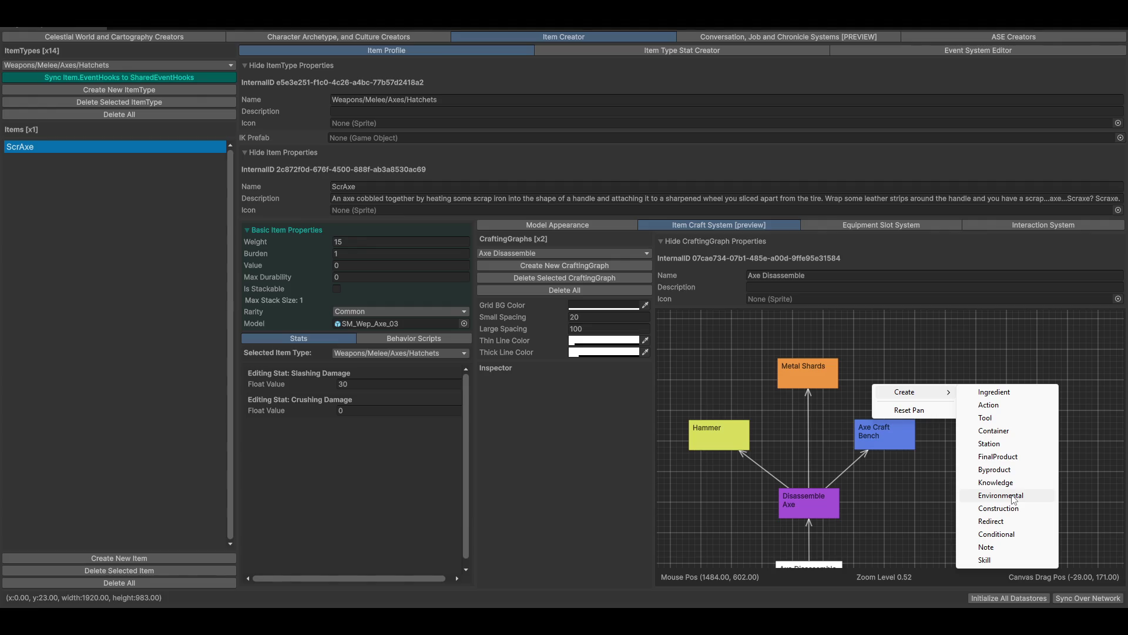
click(896, 339)
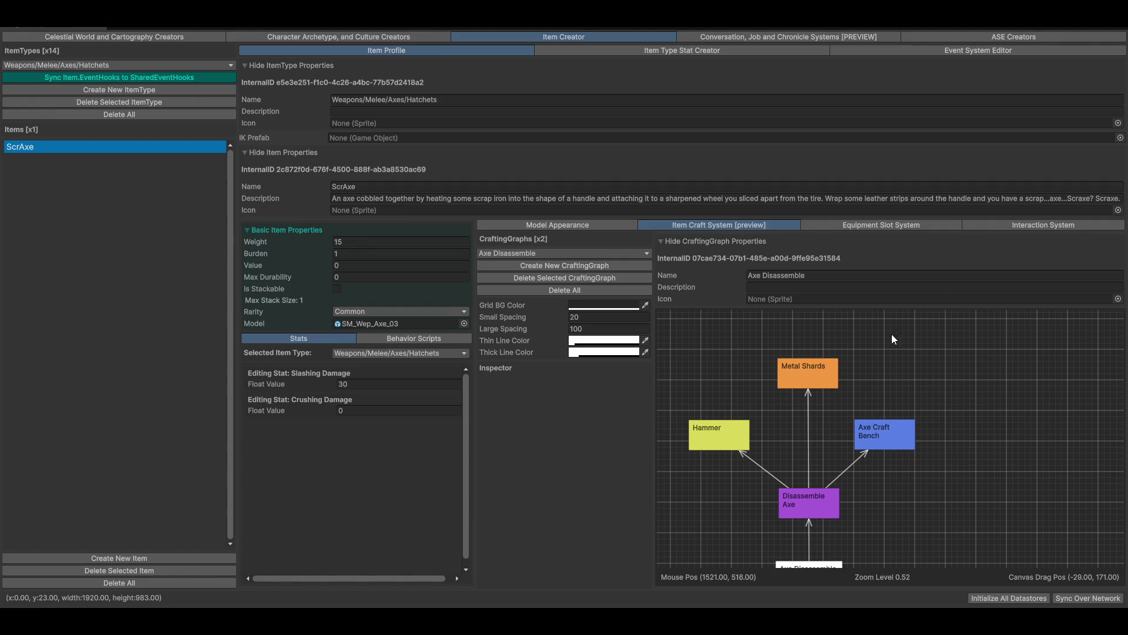
- Show the Model Appearance preview and switch to the Weapons/Ranged/Crossbows/Basic item type
click(589, 226)
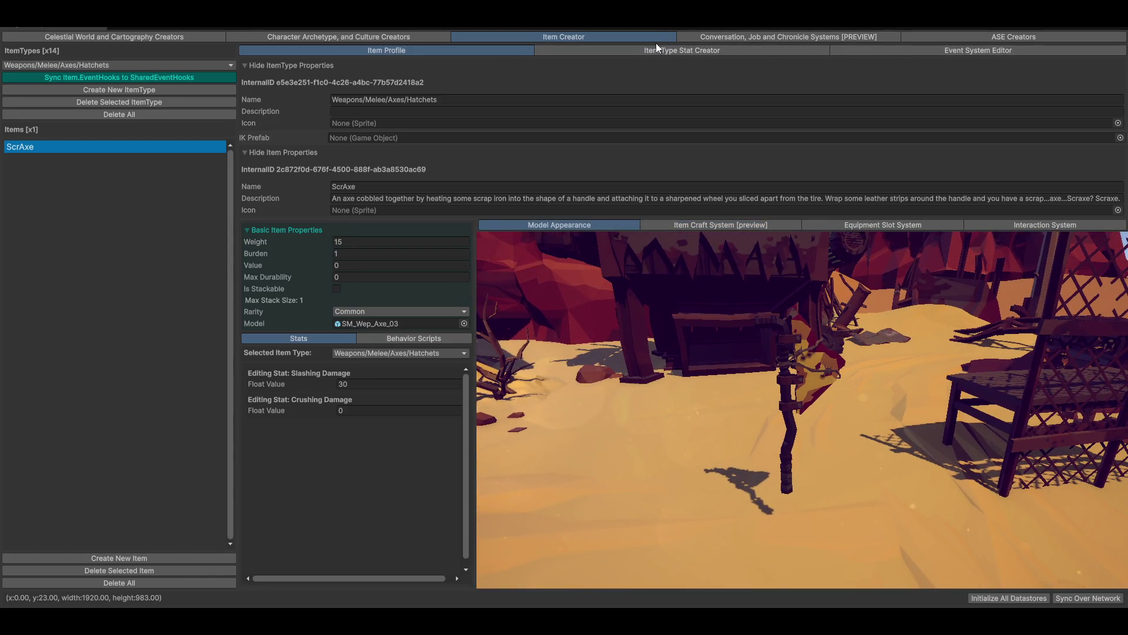
click(71, 66)
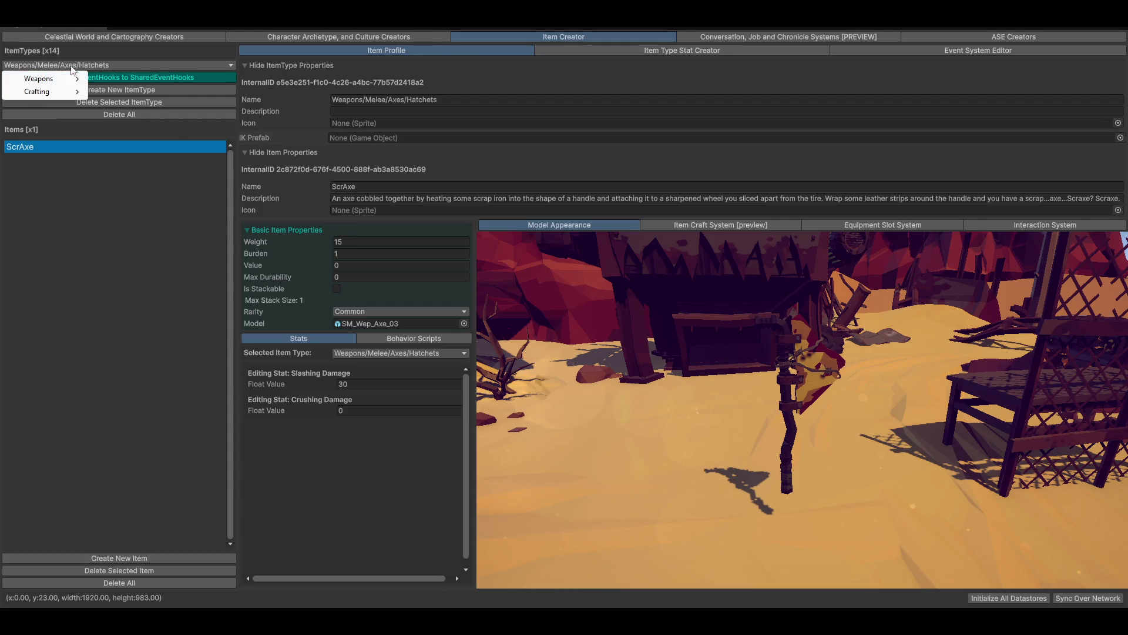
mouse_move(54, 79)
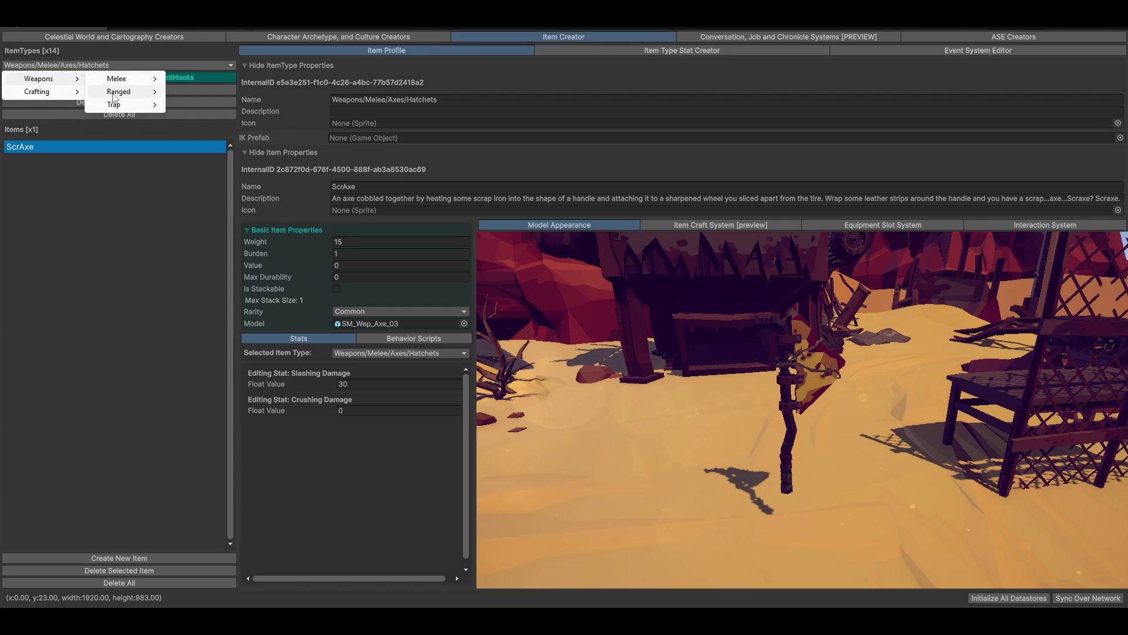
mouse_move(115, 92)
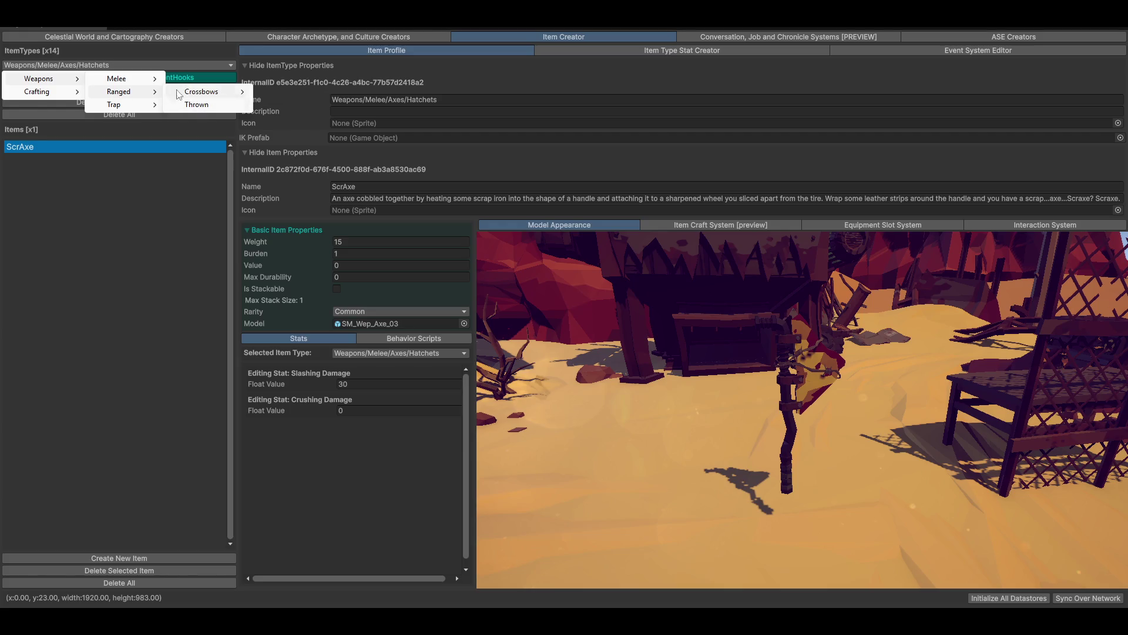
mouse_move(217, 94)
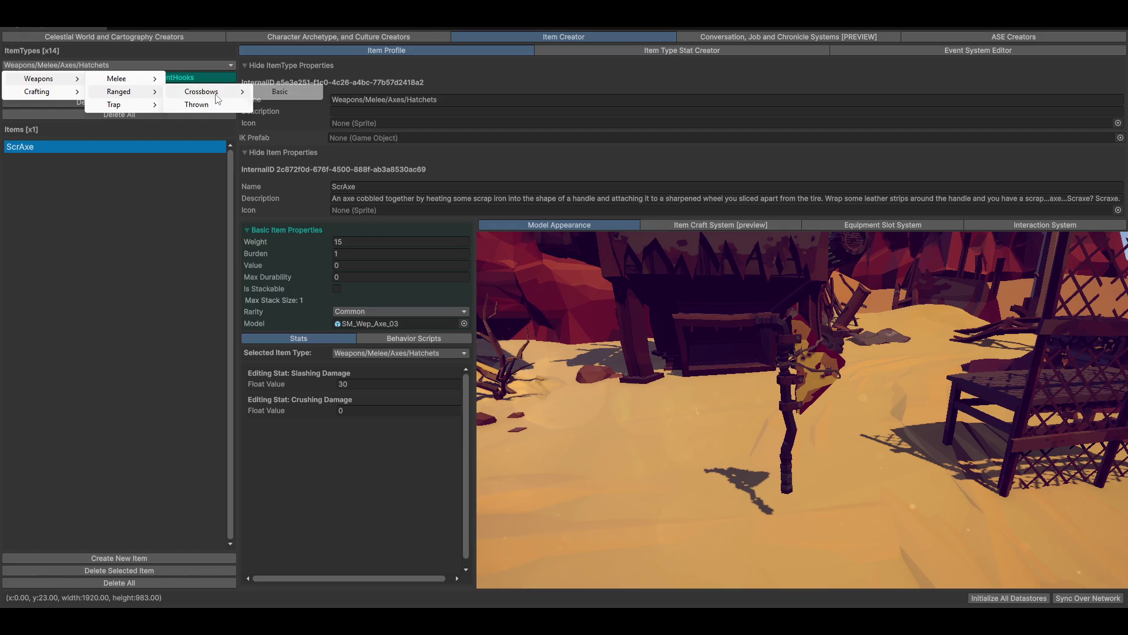
click(281, 92)
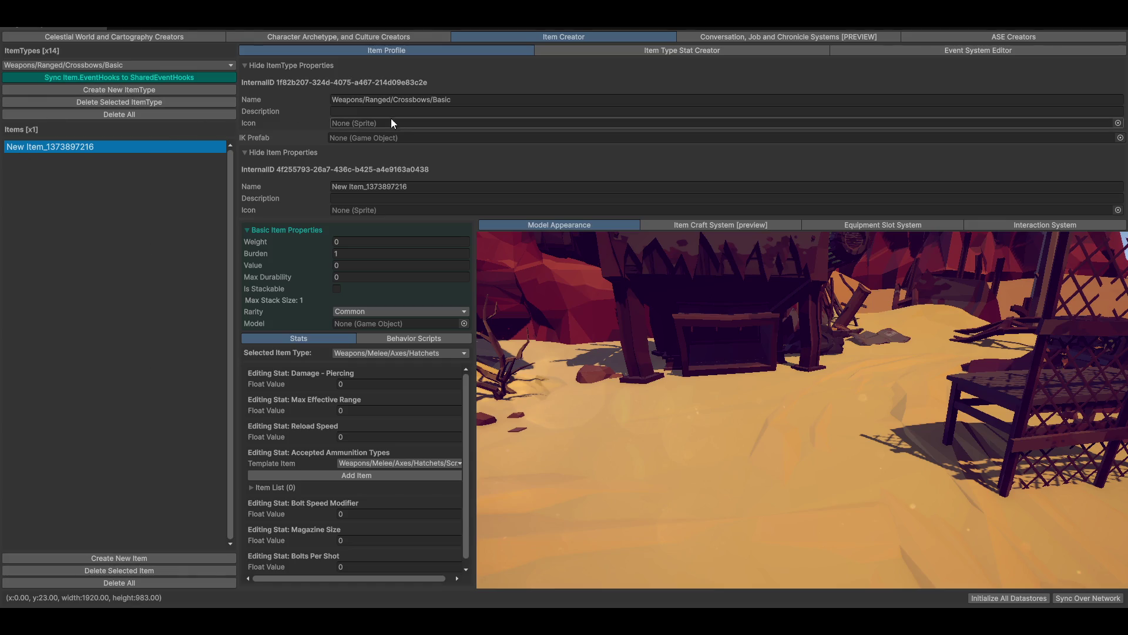
- Select the Weapons/Ranged part of the item type name, then dismiss the item type list
click(434, 100)
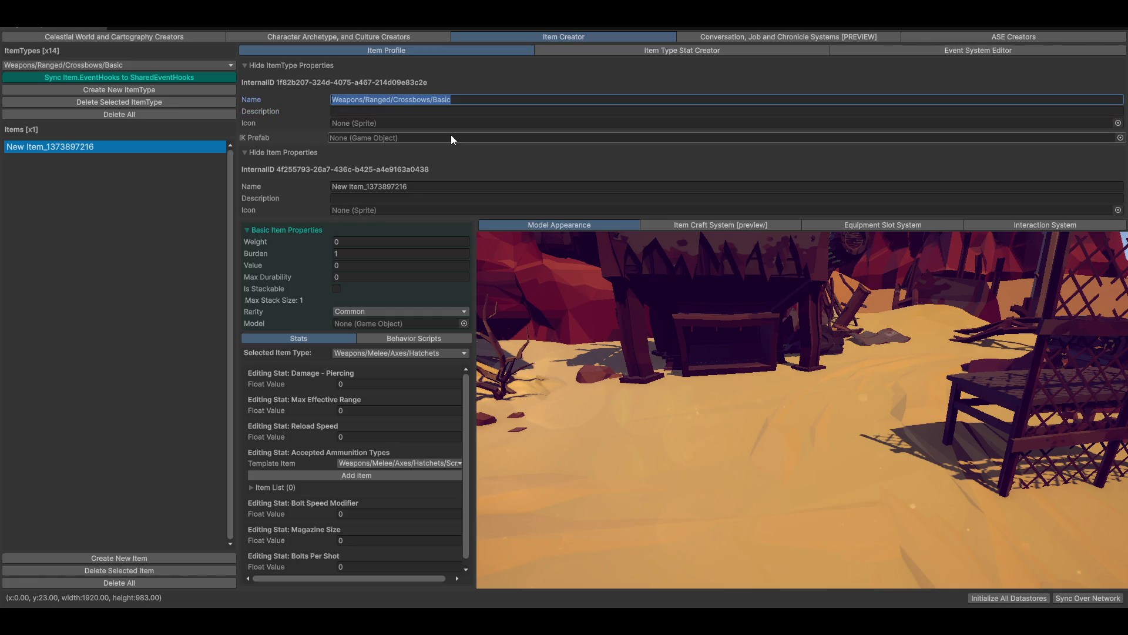
key(End)
key(ctrl+shift+Right)
key(ctrl+shift+Right)
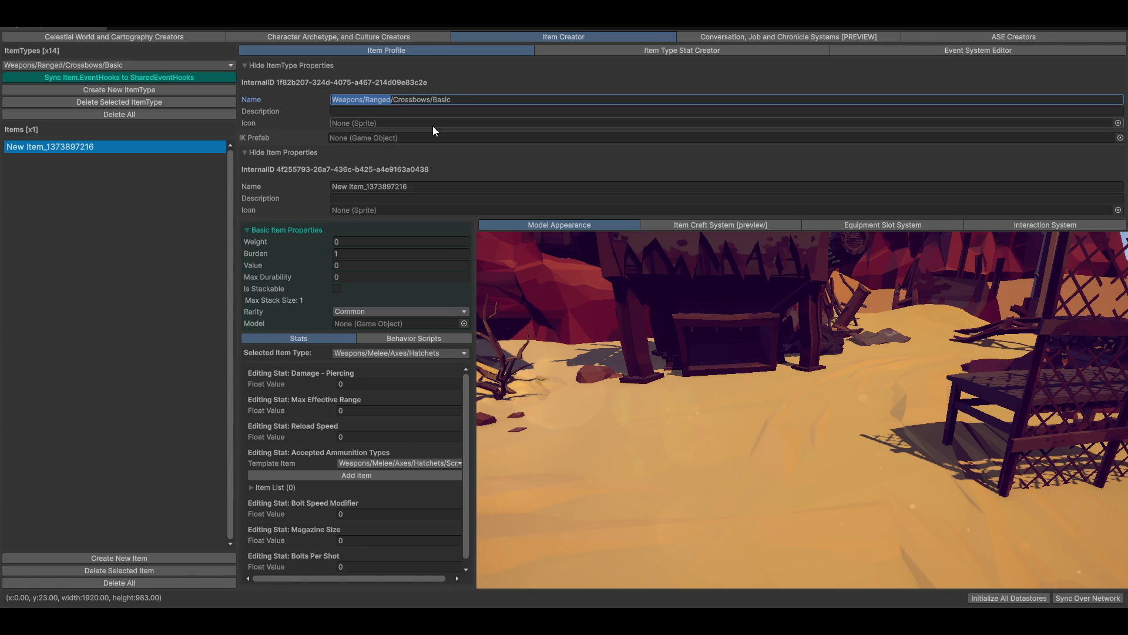
click(125, 66)
mouse_move(70, 79)
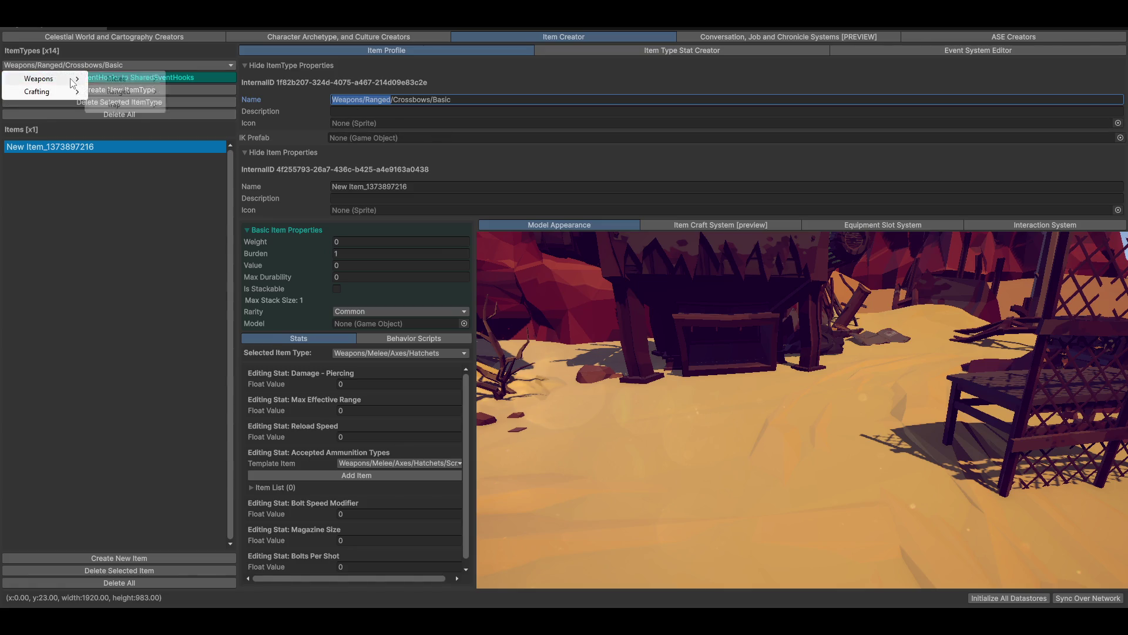
click(495, 115)
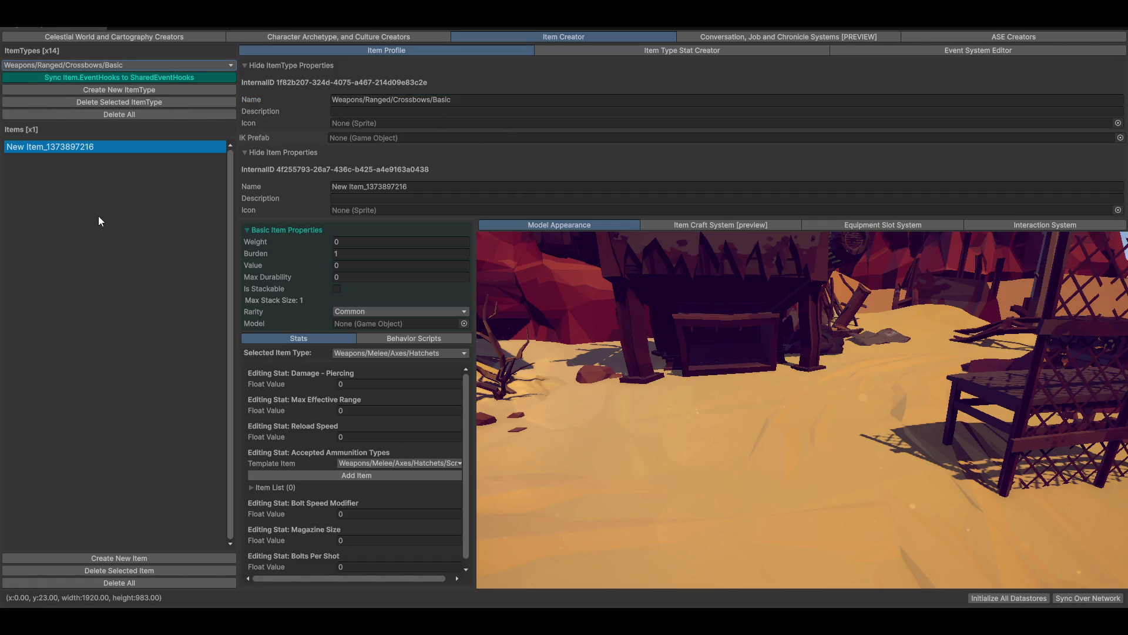
- Add item type Weapons/Ranged/Firearms/Rifles and create a default item under it
click(122, 89)
click(484, 101)
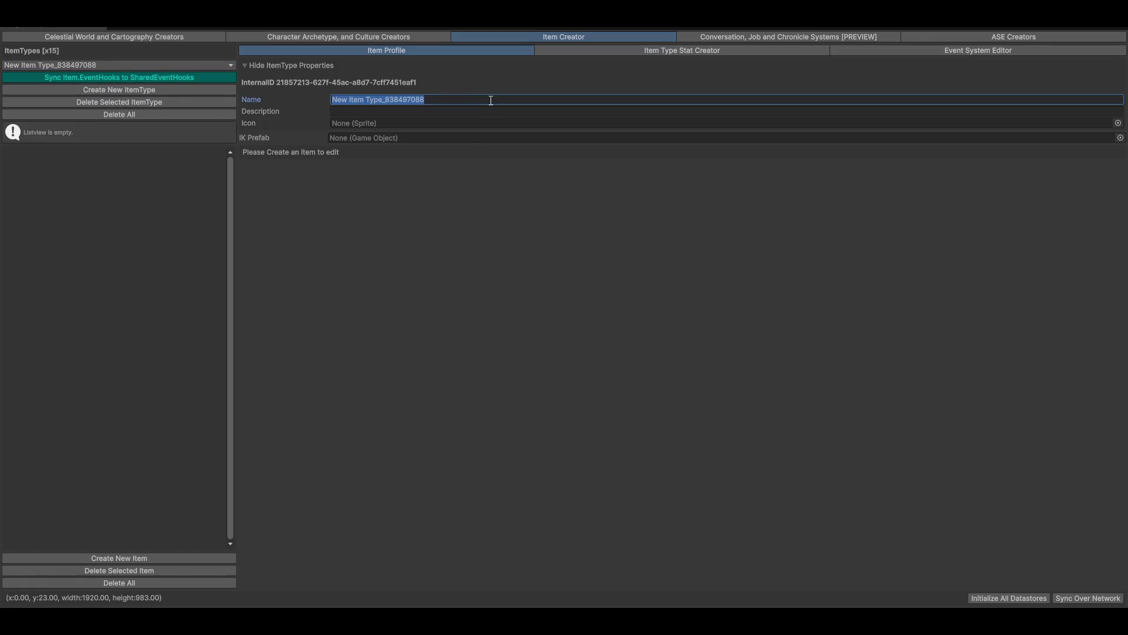
text(Weapons/Ranged/Firearms/)
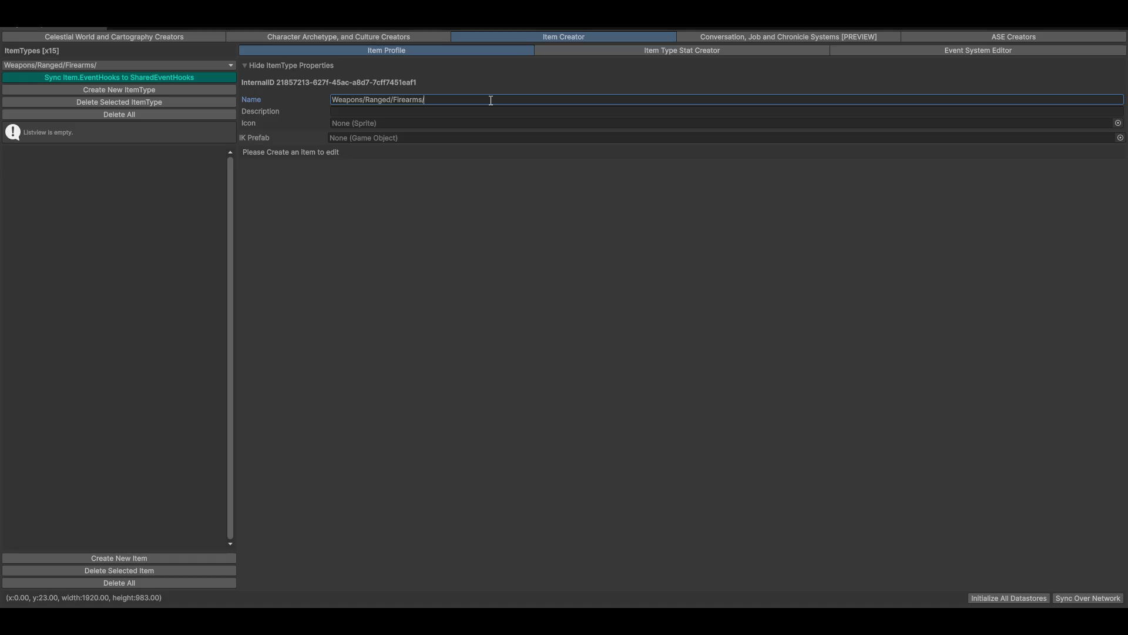
text(Rifl)
text(es)
click(110, 556)
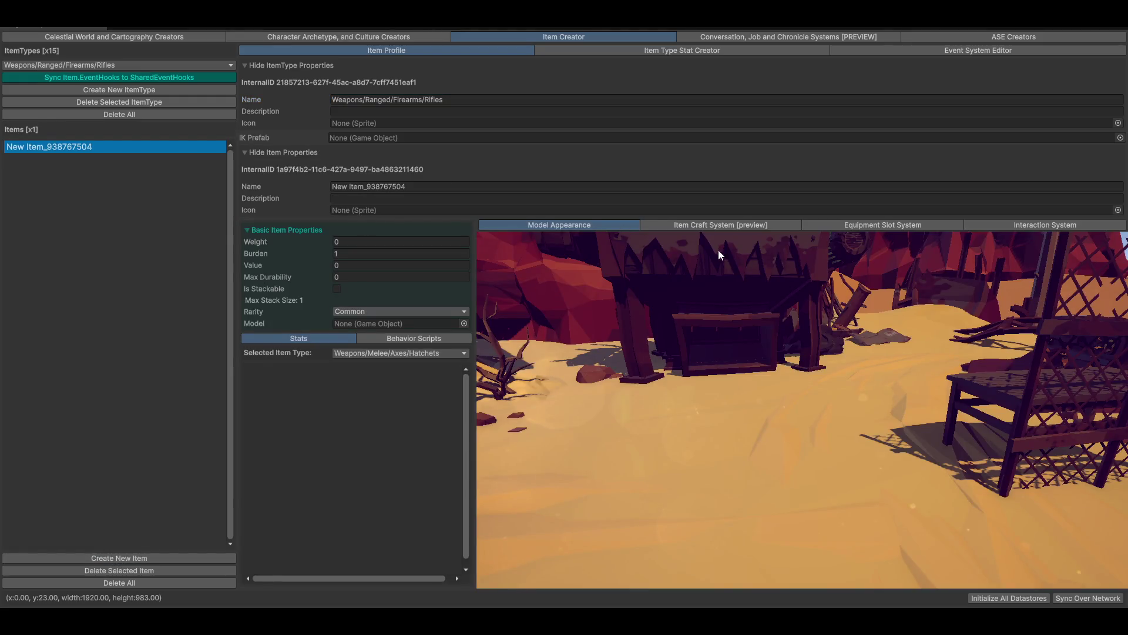
- Search the model picker for 'rifle' and preview AssaultRifle 03, 01 and 02 candidates
click(464, 323)
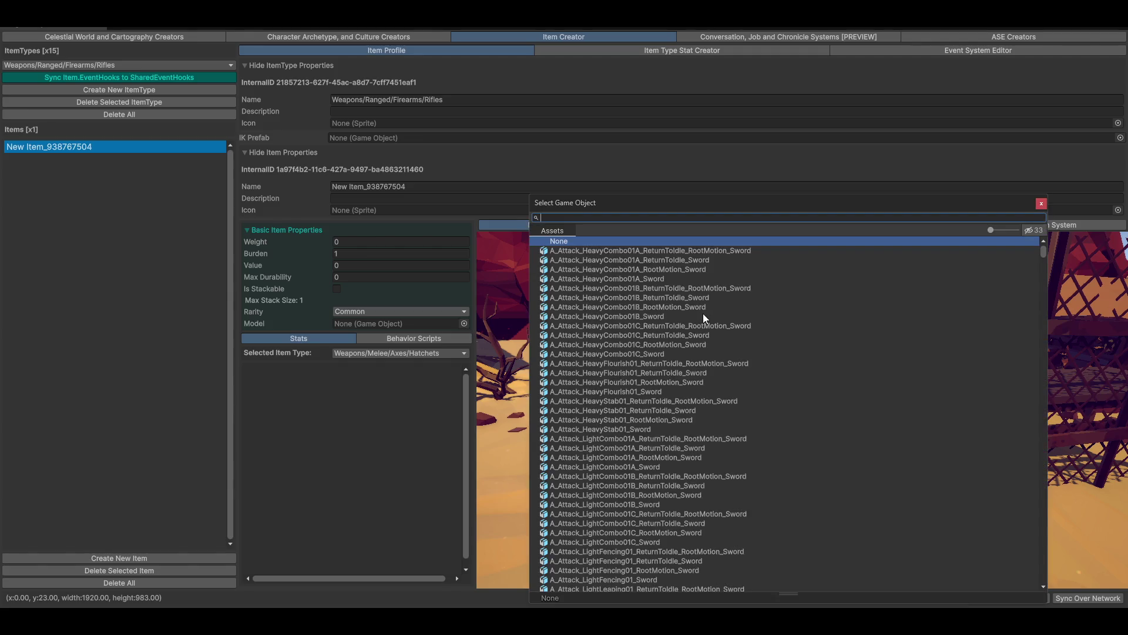
text(rifle)
click(626, 259)
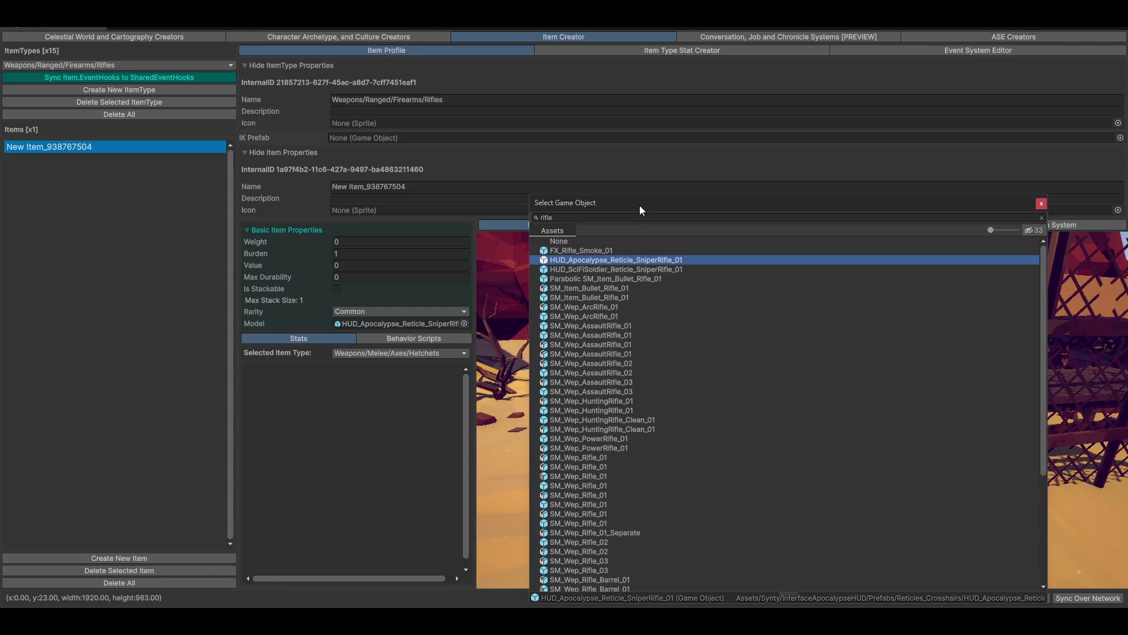
drag(639, 206, 165, 104)
click(111, 290)
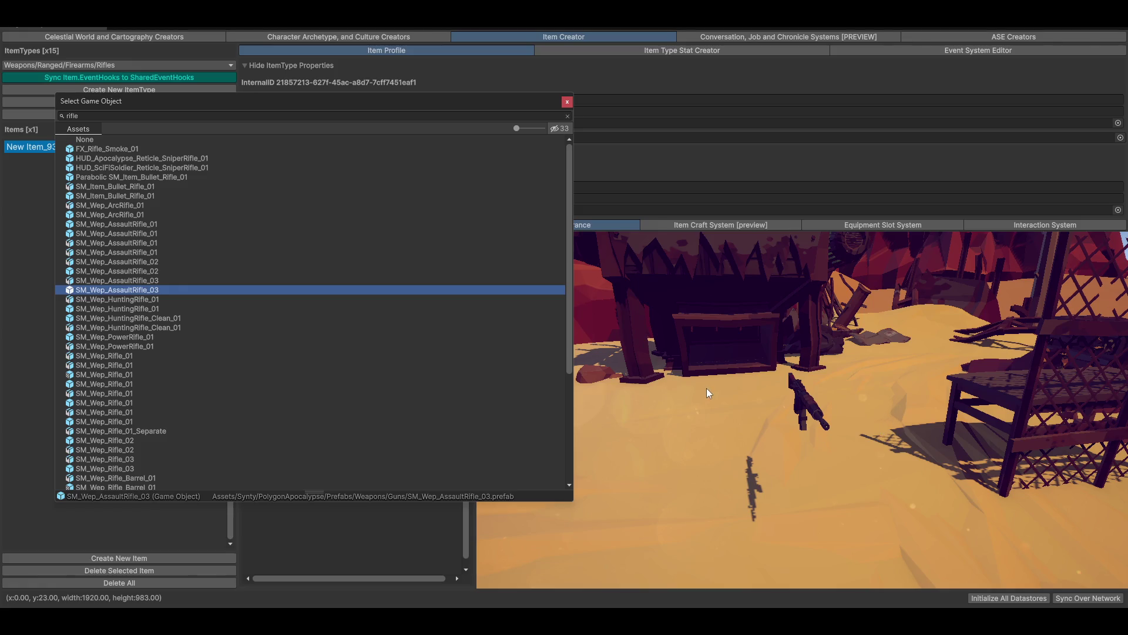
click(112, 225)
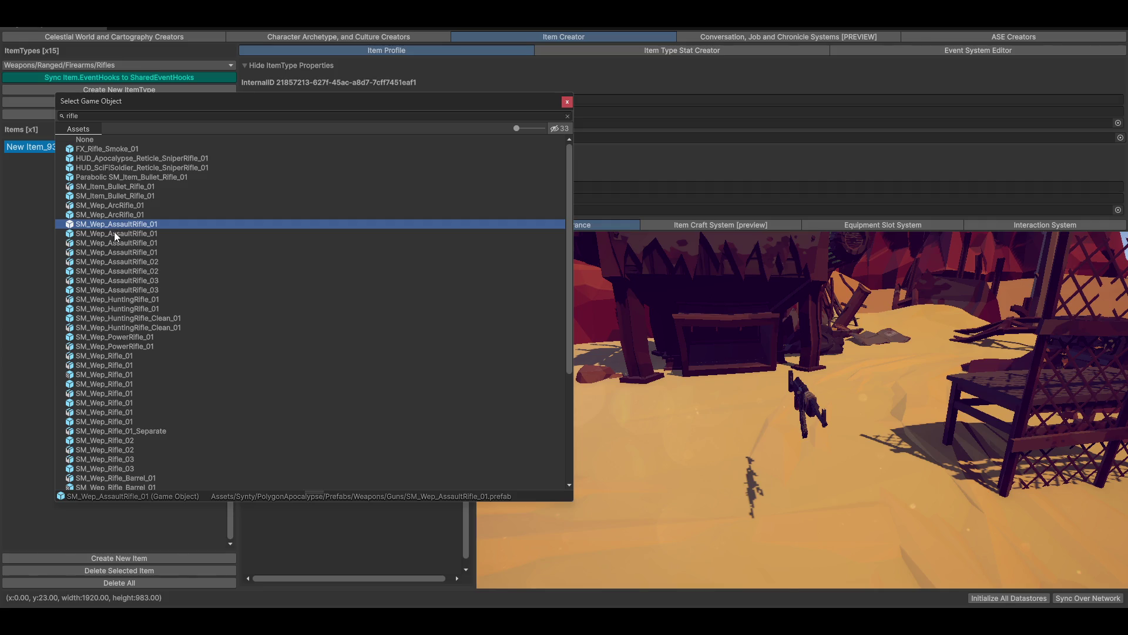
click(115, 234)
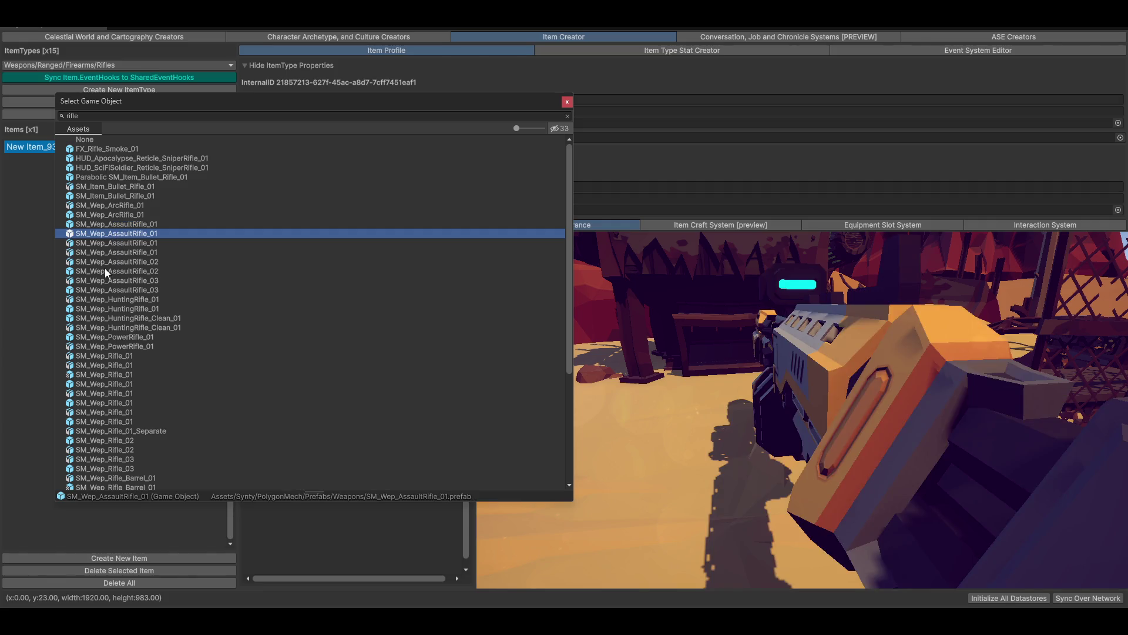
click(106, 271)
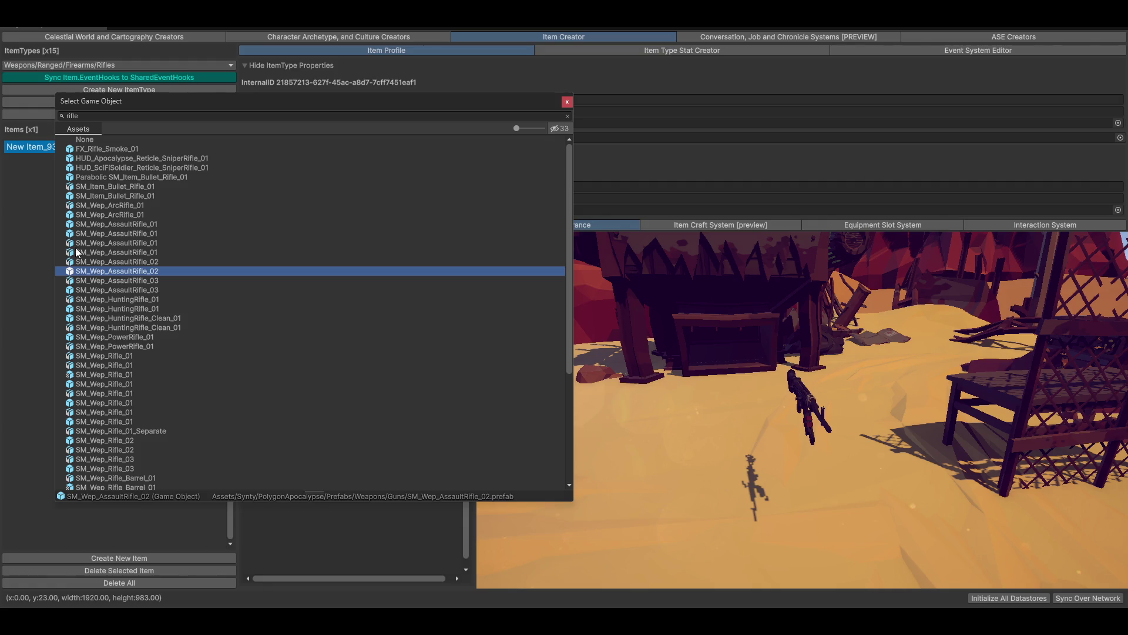
- Compare ArcRifle and mech variants, then confirm SM_Wep_AssaultRifle_01 as the item's model
click(93, 215)
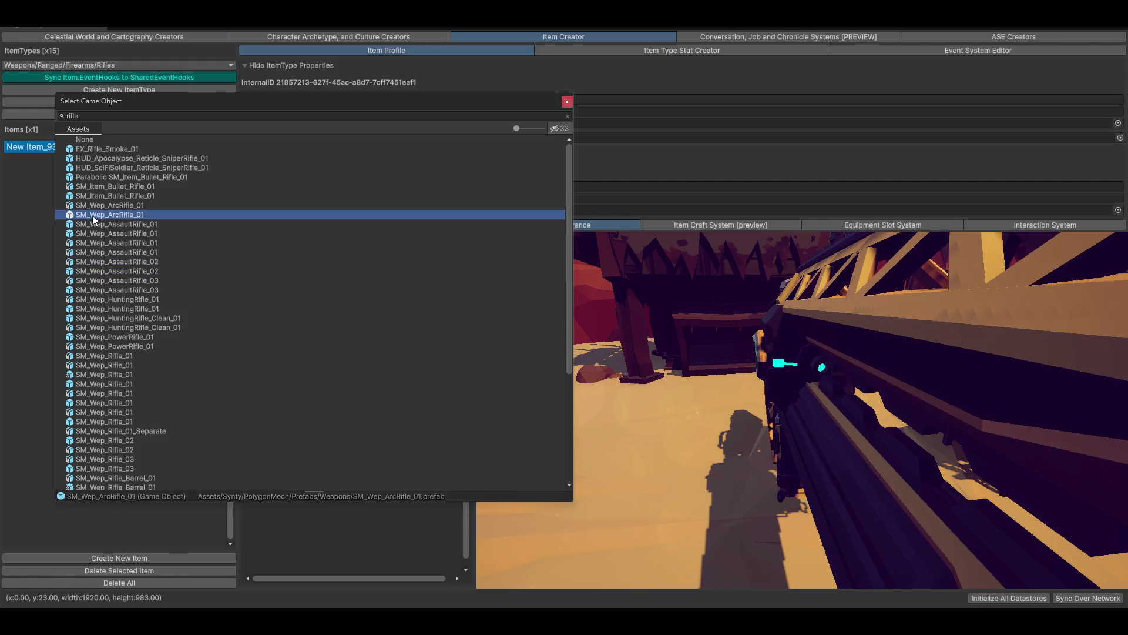
click(91, 224)
click(100, 231)
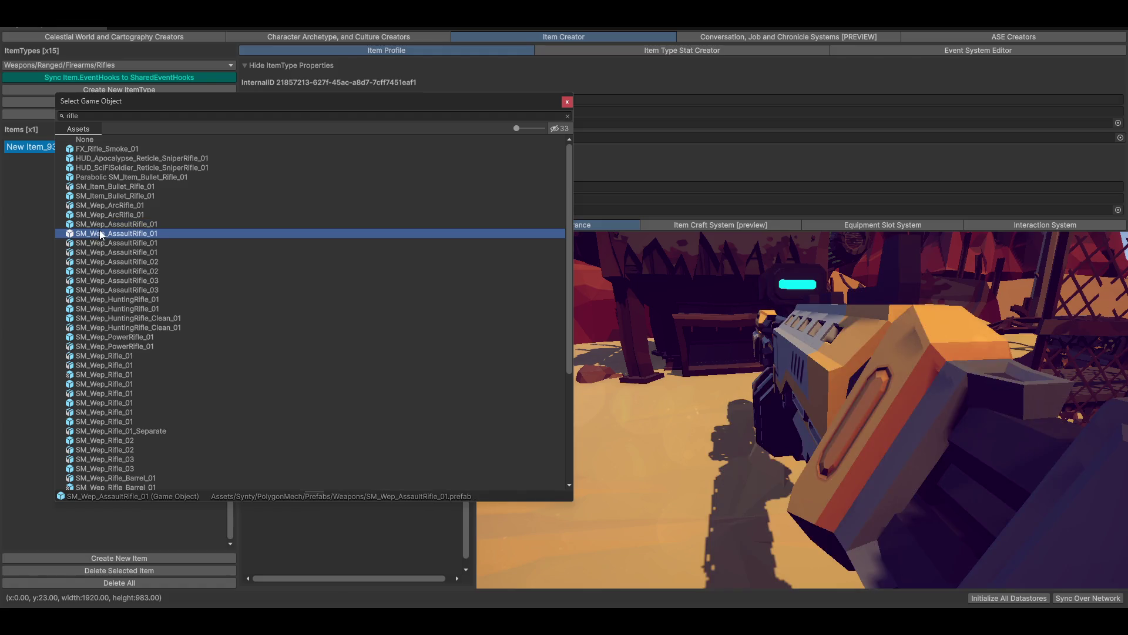
click(107, 222)
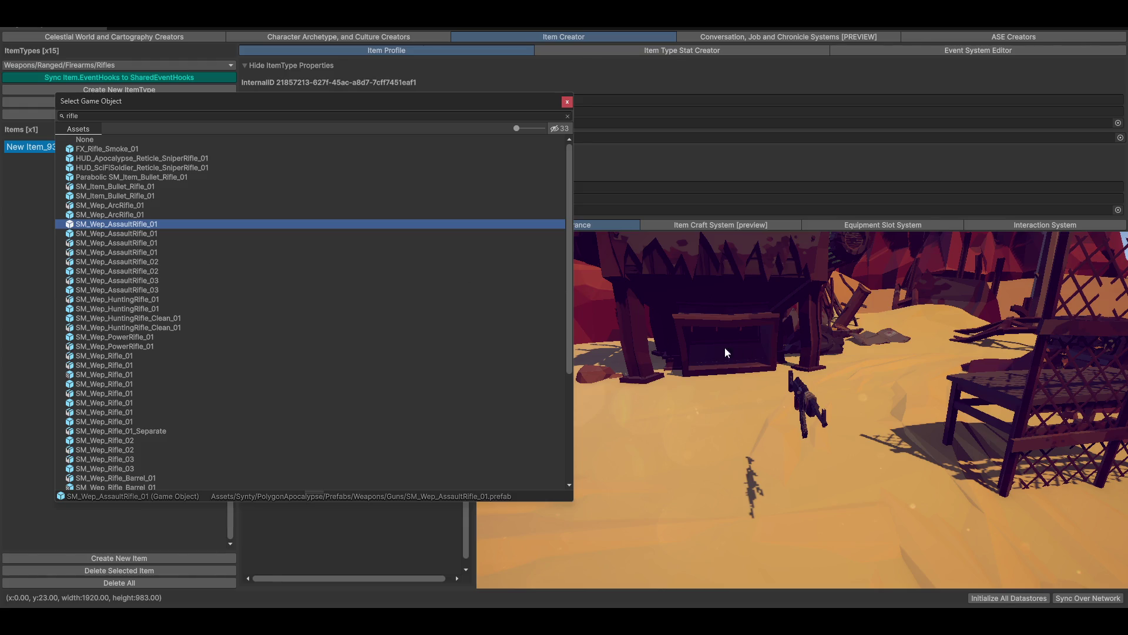
click(764, 353)
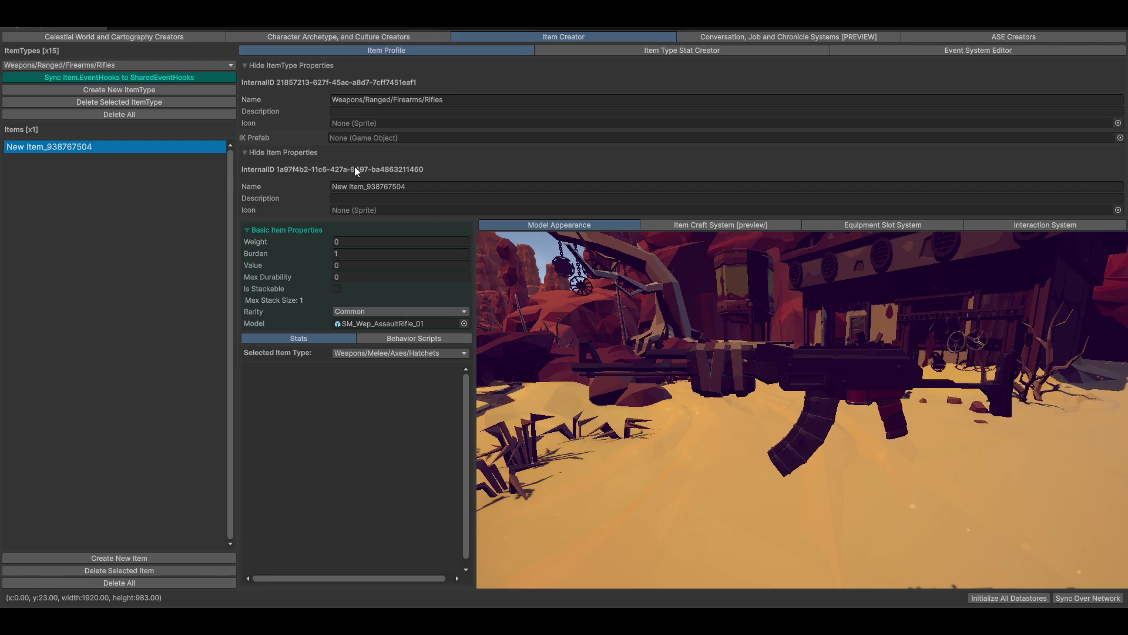
click(442, 187)
- Name the rifle item AK-74 and drop Firearm Rig Targets into the Rifles IK Prefab
text(A)
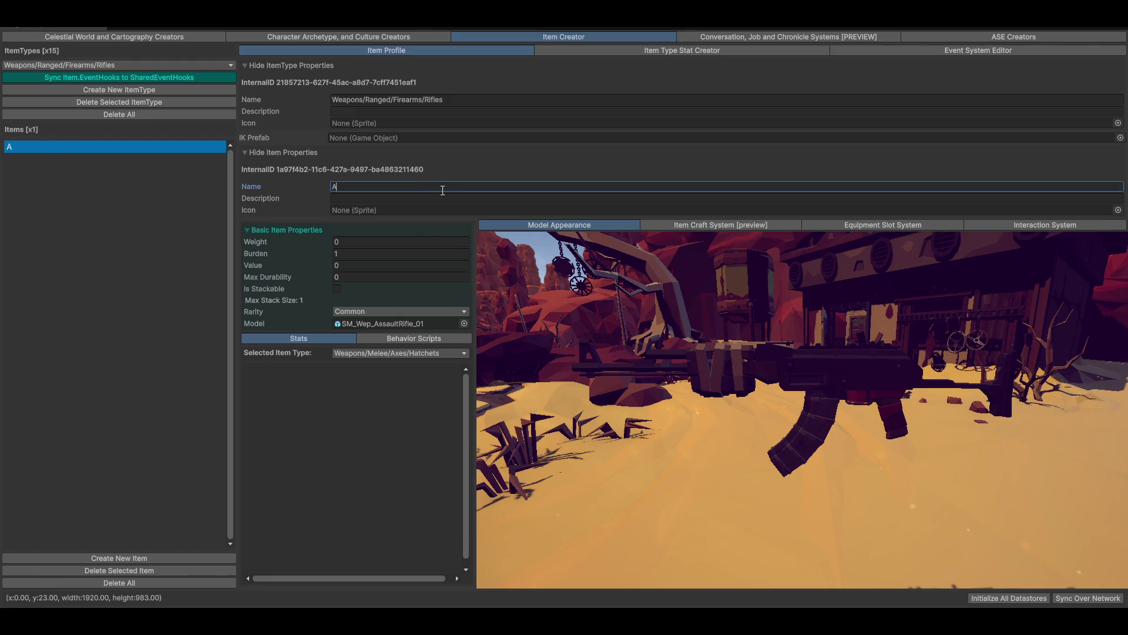
text(K-74)
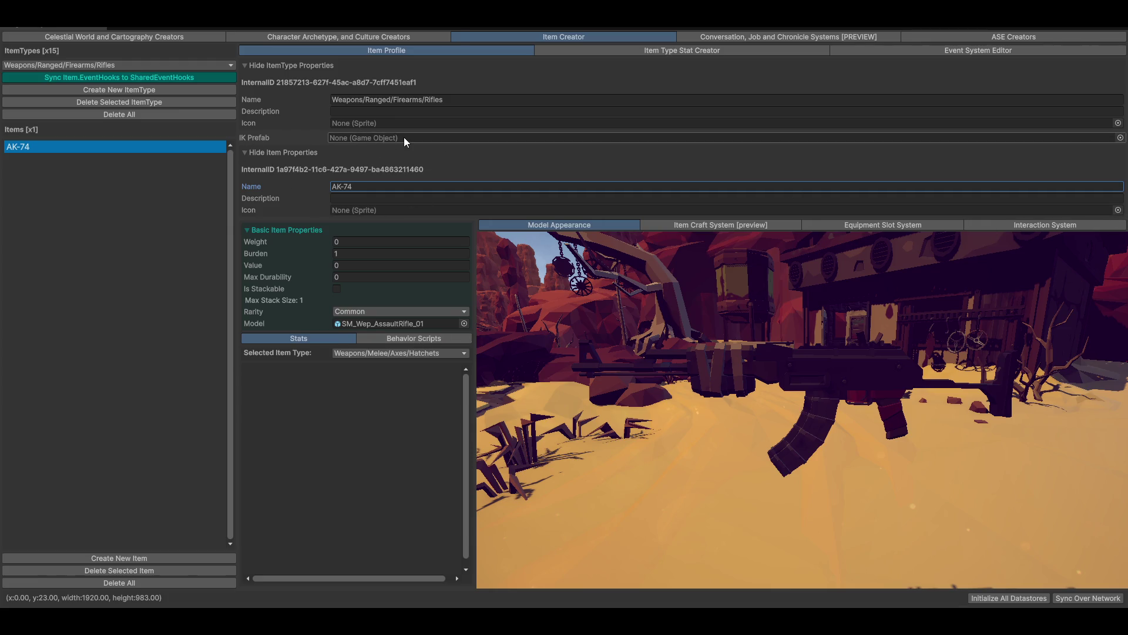
mouse_move(1034, 12)
mouse_down()
mouse_move(1034, 54)
mouse_move(1127, 54)
mouse_up()
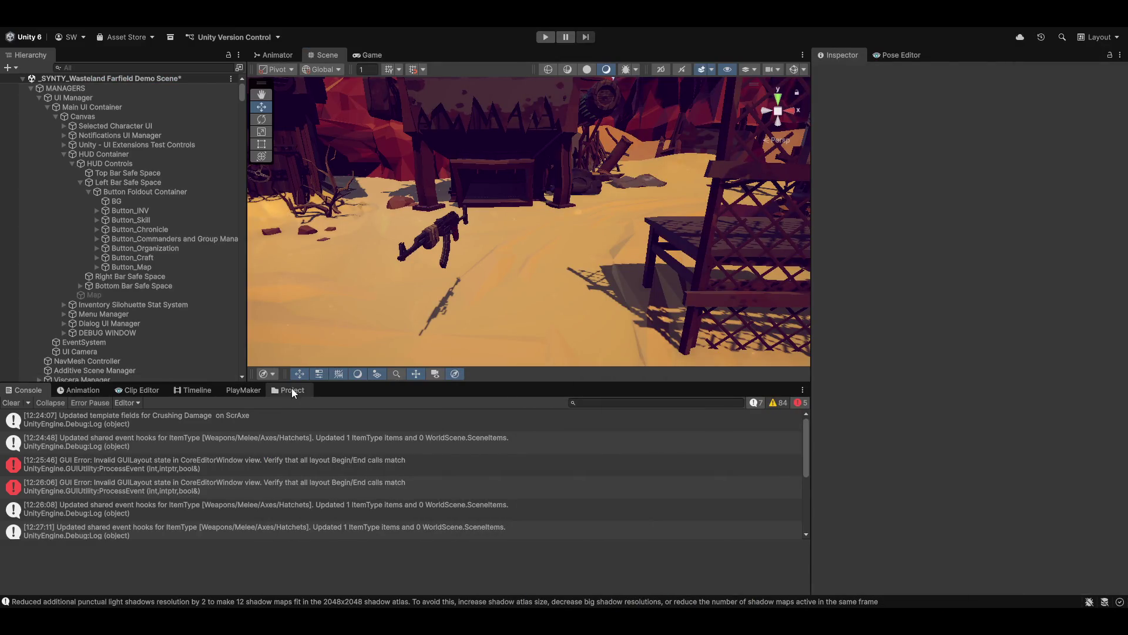
click(291, 389)
mouse_move(450, 437)
mouse_down()
mouse_move(536, 433)
mouse_move(1127, 55)
mouse_up()
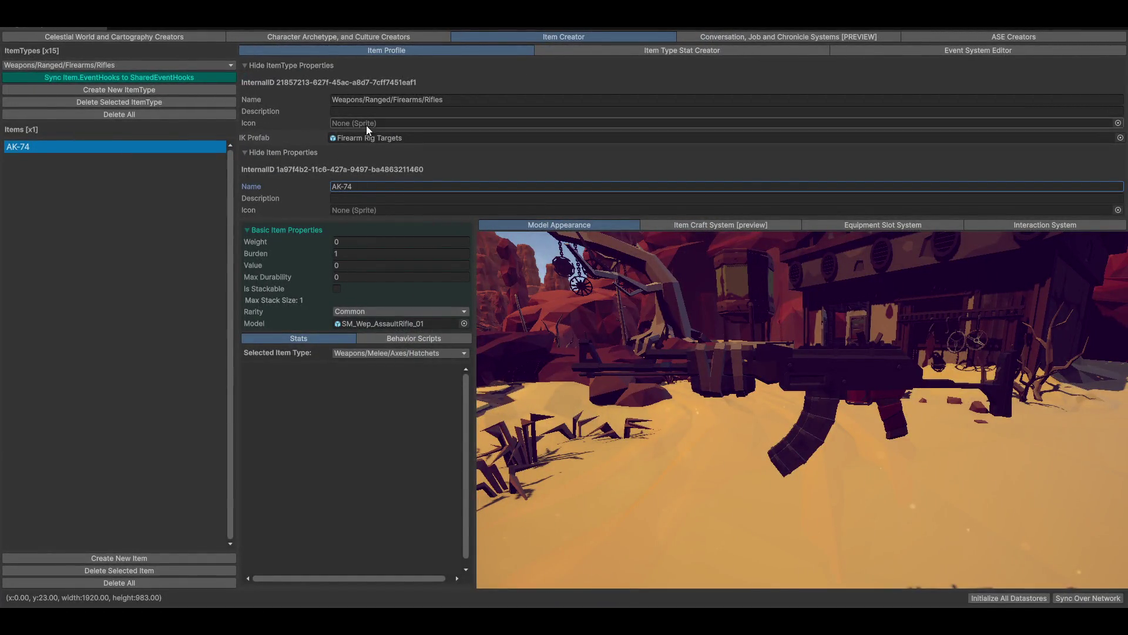
click(122, 65)
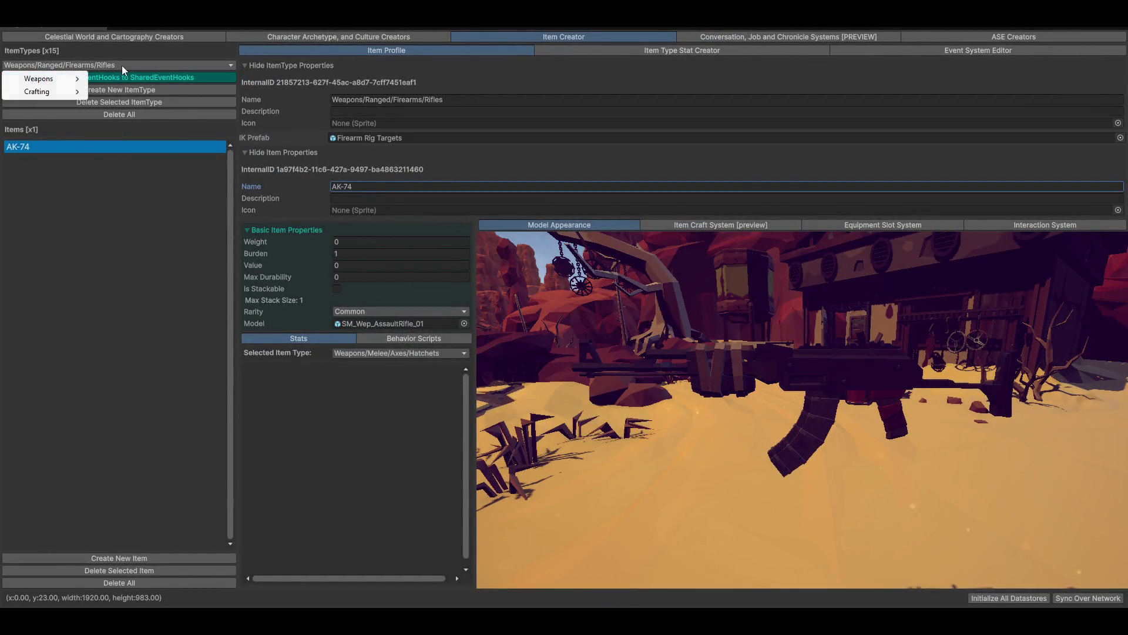
- Add an extra item to the Rifles type, then delete it
click(76, 165)
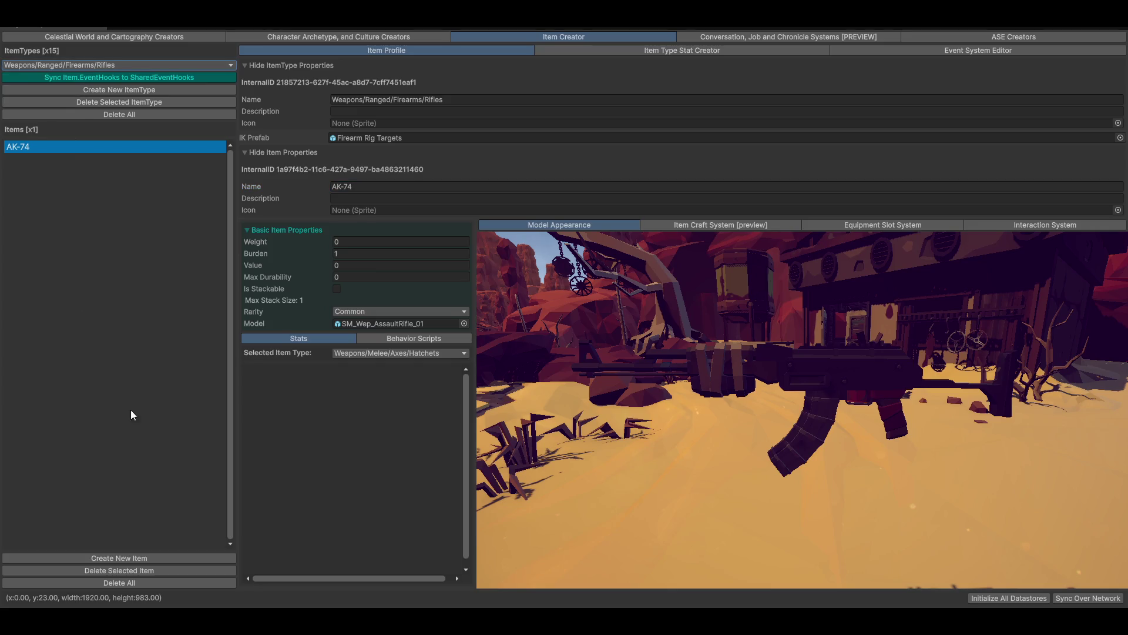
click(128, 558)
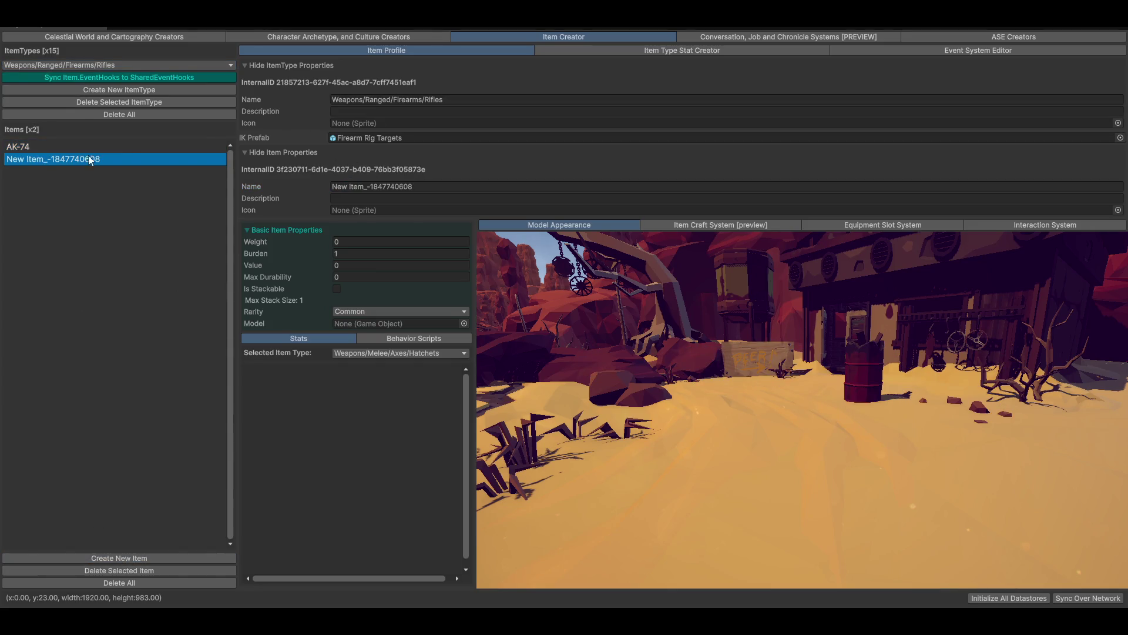
click(132, 570)
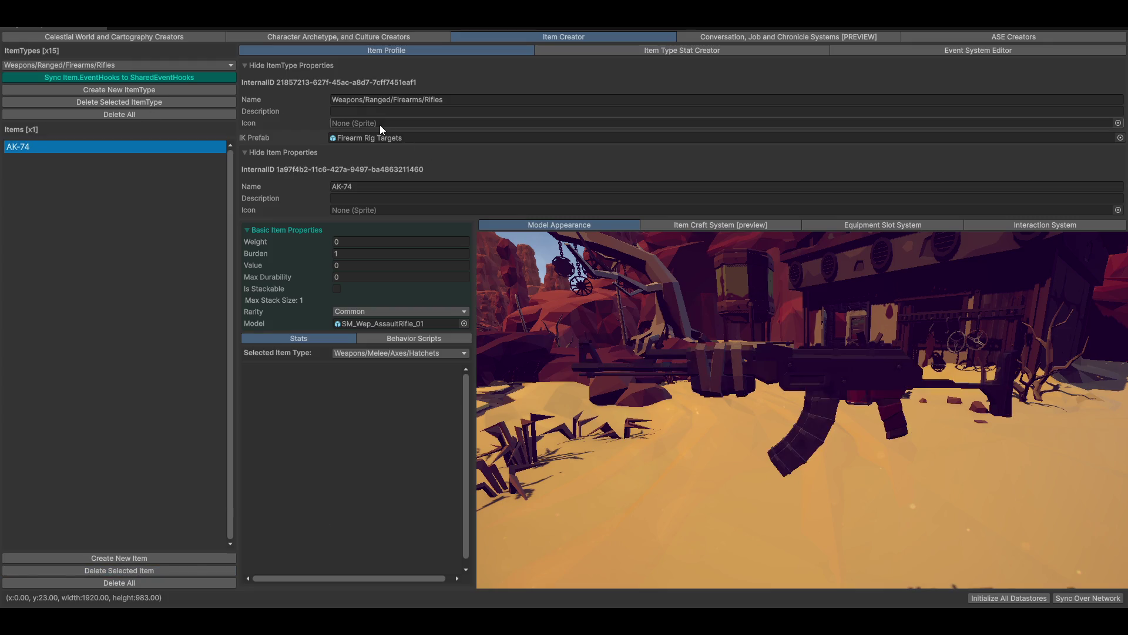
- Move through Weapons/Ranged/Thrown to the Weapons/Ranged/Crossbows/Basic item type
click(120, 66)
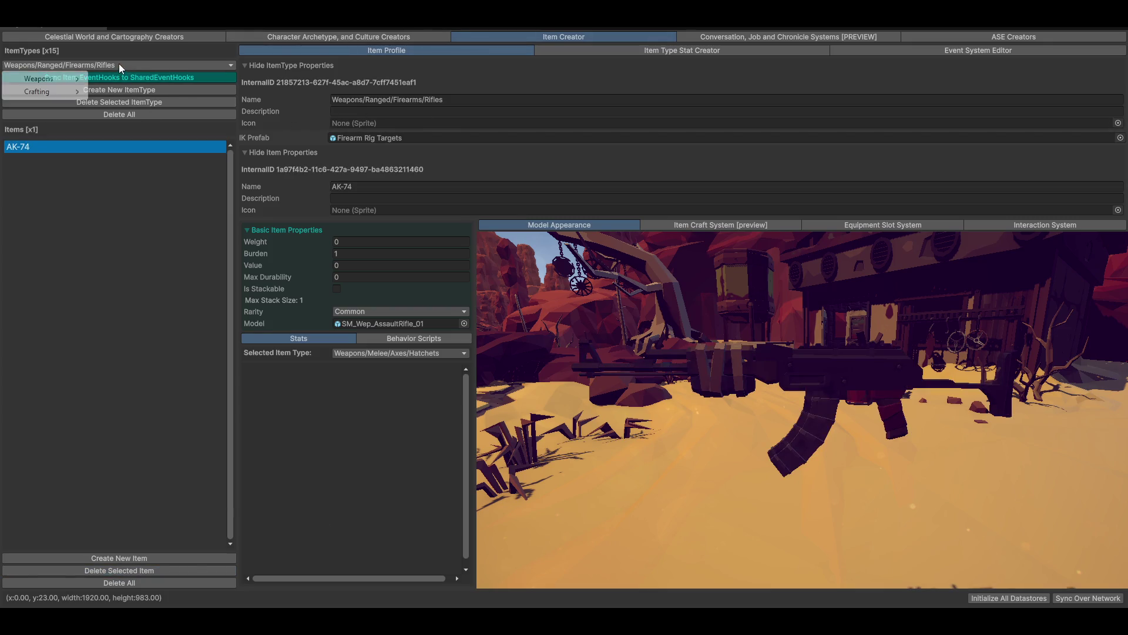
mouse_move(56, 81)
mouse_move(137, 95)
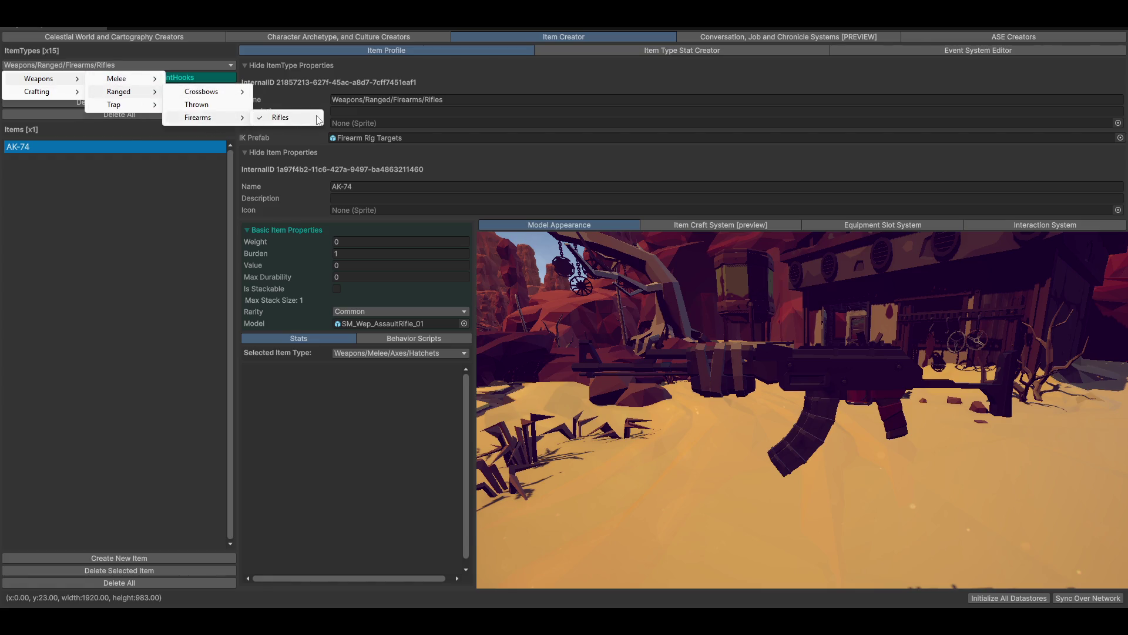
click(197, 105)
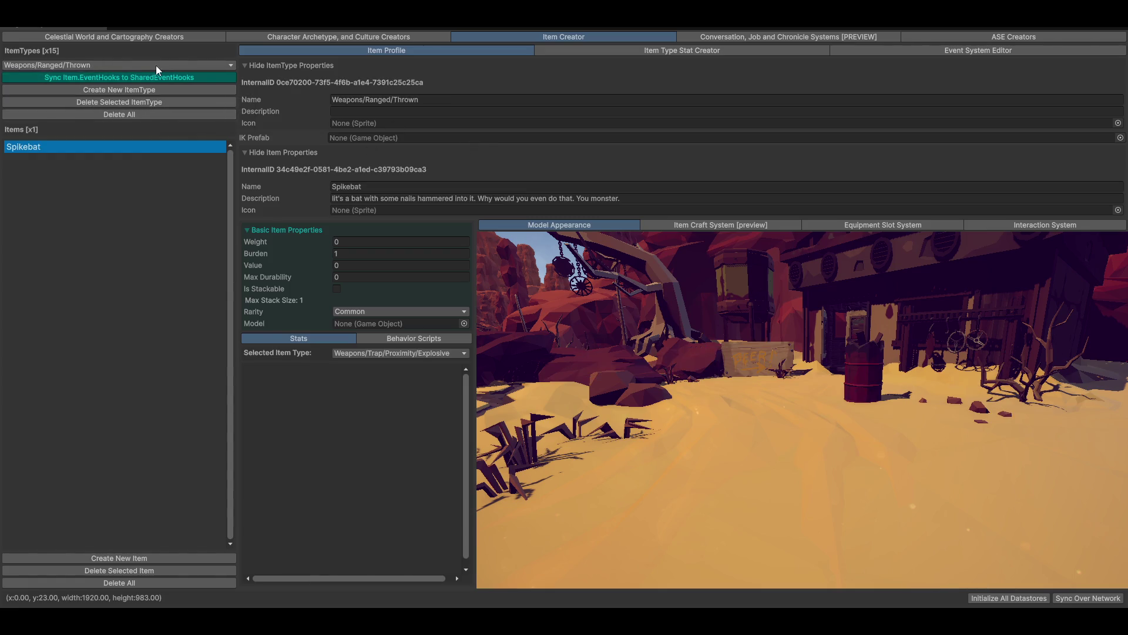
click(107, 67)
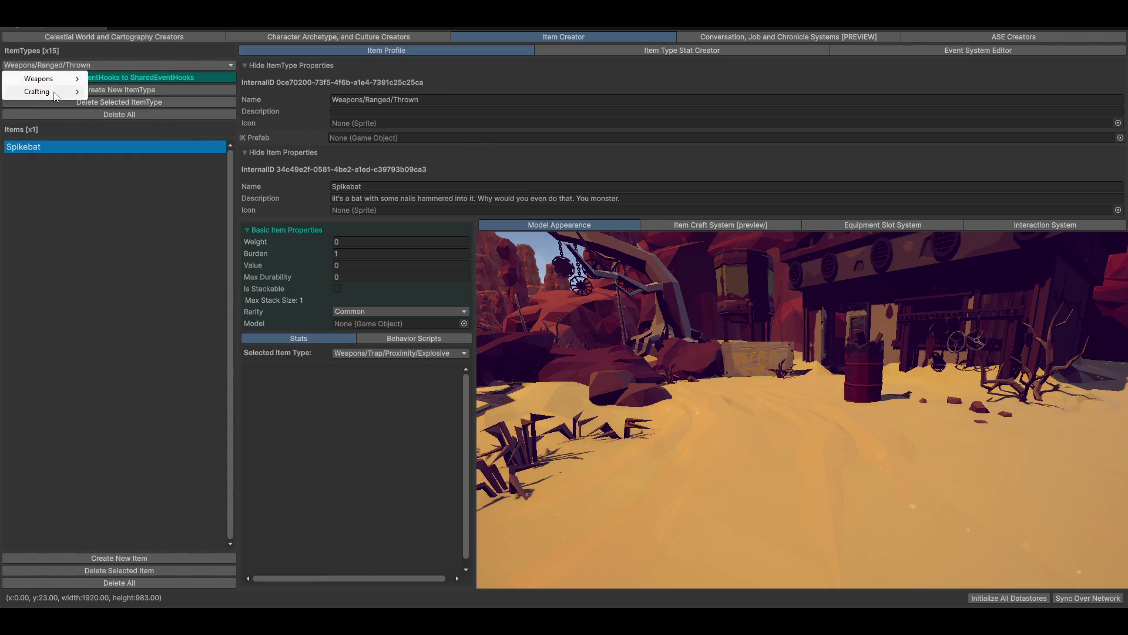
mouse_move(62, 91)
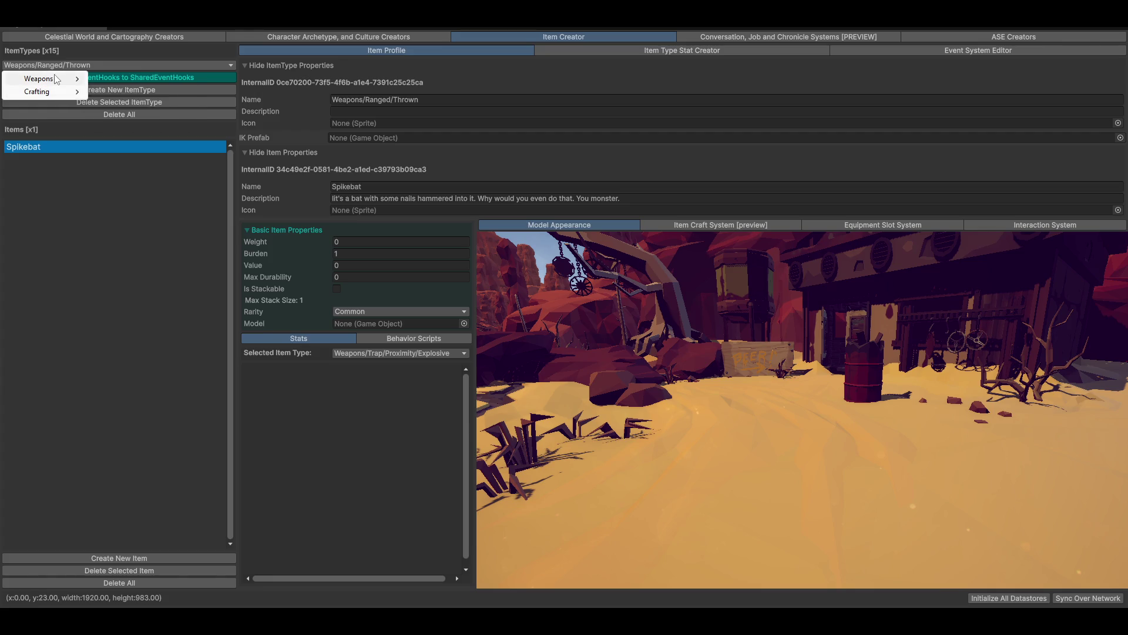
mouse_move(132, 92)
mouse_move(210, 93)
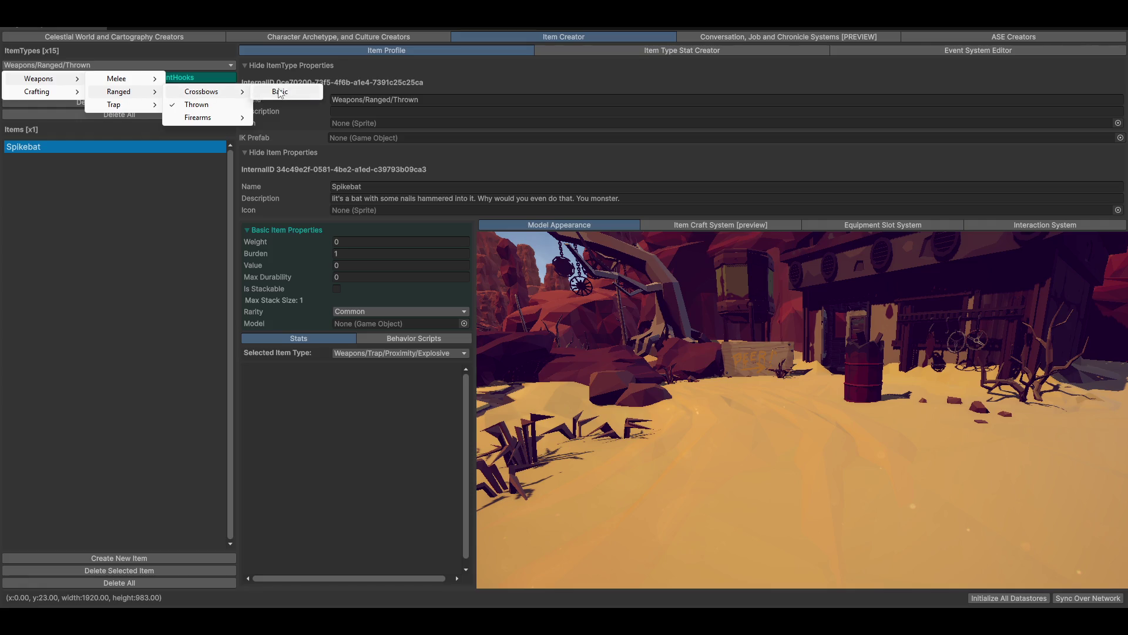
click(280, 93)
scroll(702, 382, up, 5)
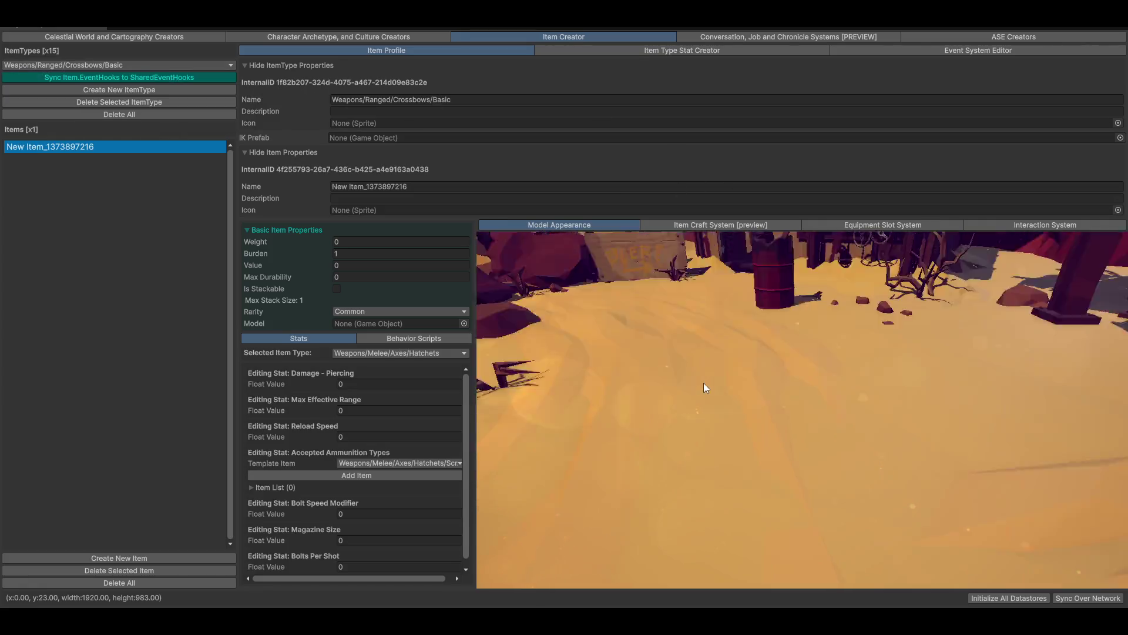
- Assign the Diamondbeak Crossbow model, found by searching 'dia', and orbit its preview
scroll(816, 340, down, 5)
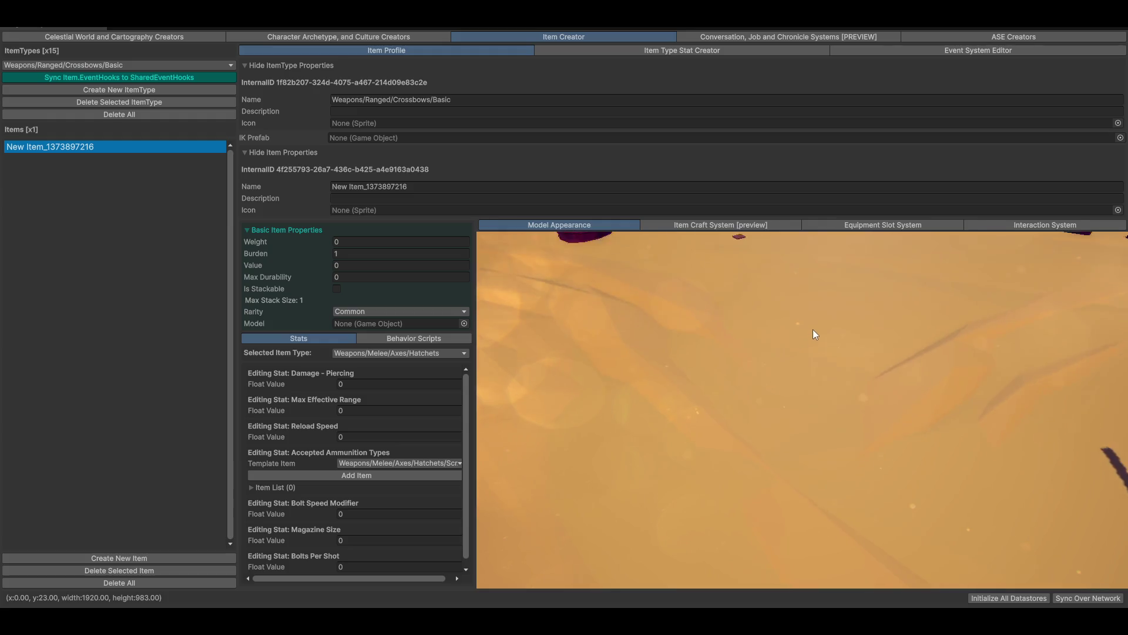
click(464, 323)
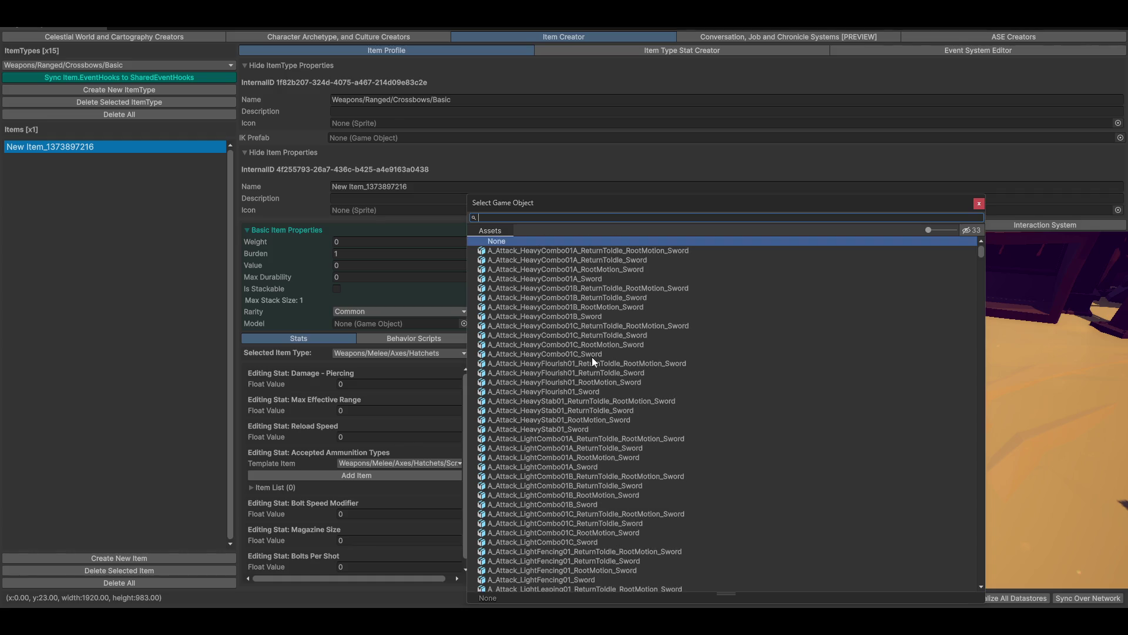
text(dia)
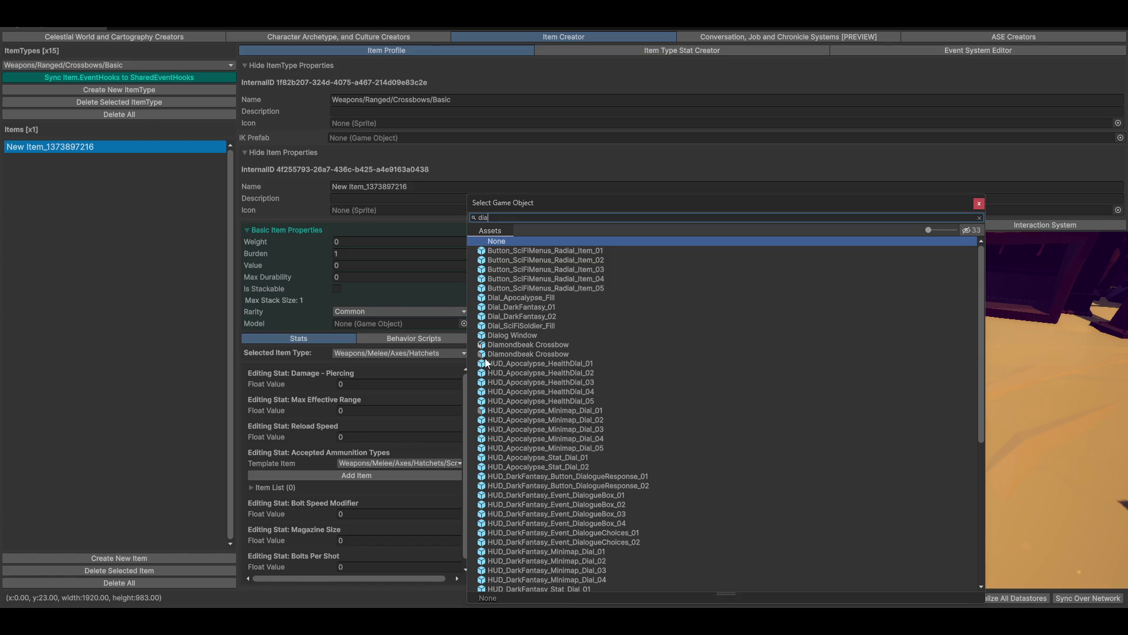
double_click(505, 355)
mouse_move(841, 417)
mouse_down()
mouse_move(876, 409)
mouse_move(837, 380)
mouse_move(783, 404)
mouse_move(871, 429)
mouse_move(858, 422)
mouse_move(853, 446)
mouse_move(871, 448)
mouse_move(851, 447)
mouse_up()
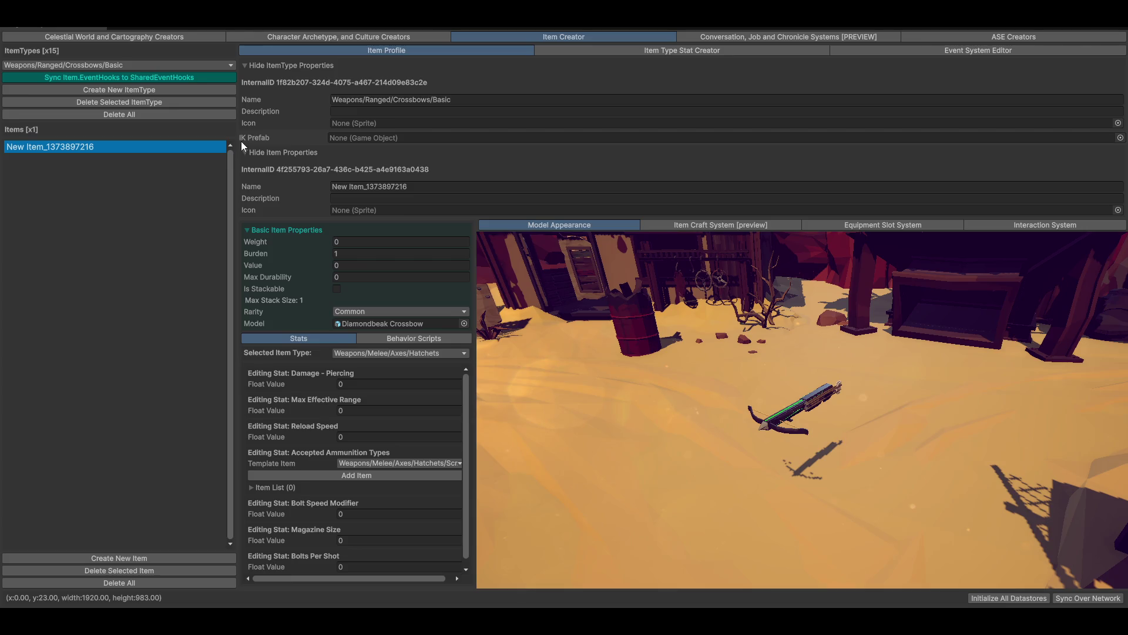
mouse_move(738, 410)
mouse_down()
mouse_move(710, 399)
mouse_move(689, 417)
mouse_move(731, 414)
mouse_up()
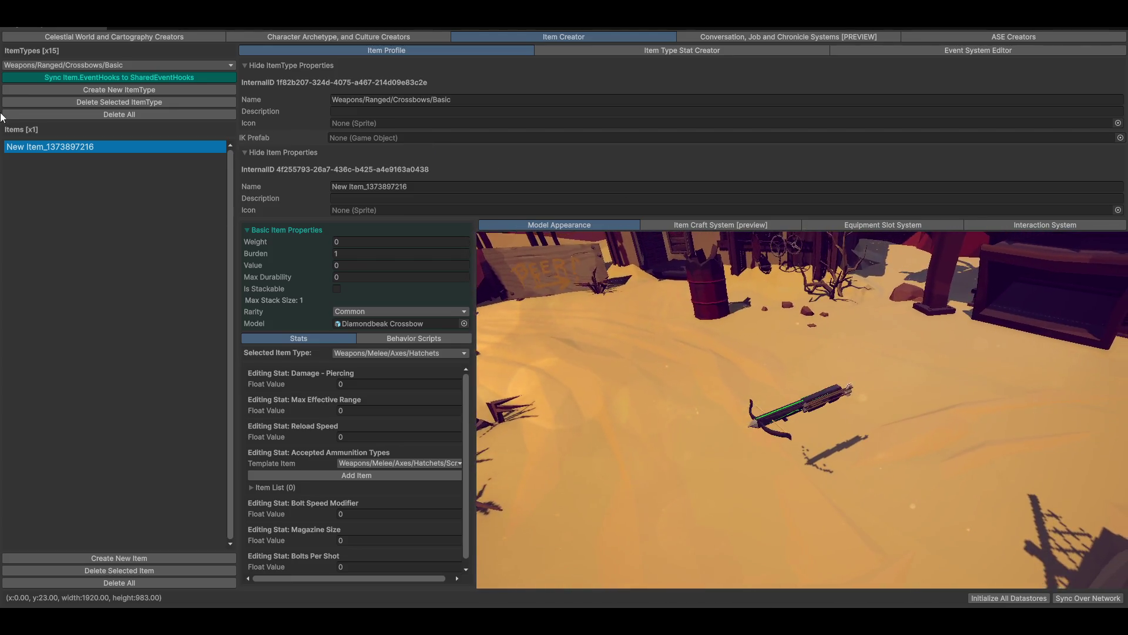
- Rename the item to Diamondbeak Crossbow
click(423, 187)
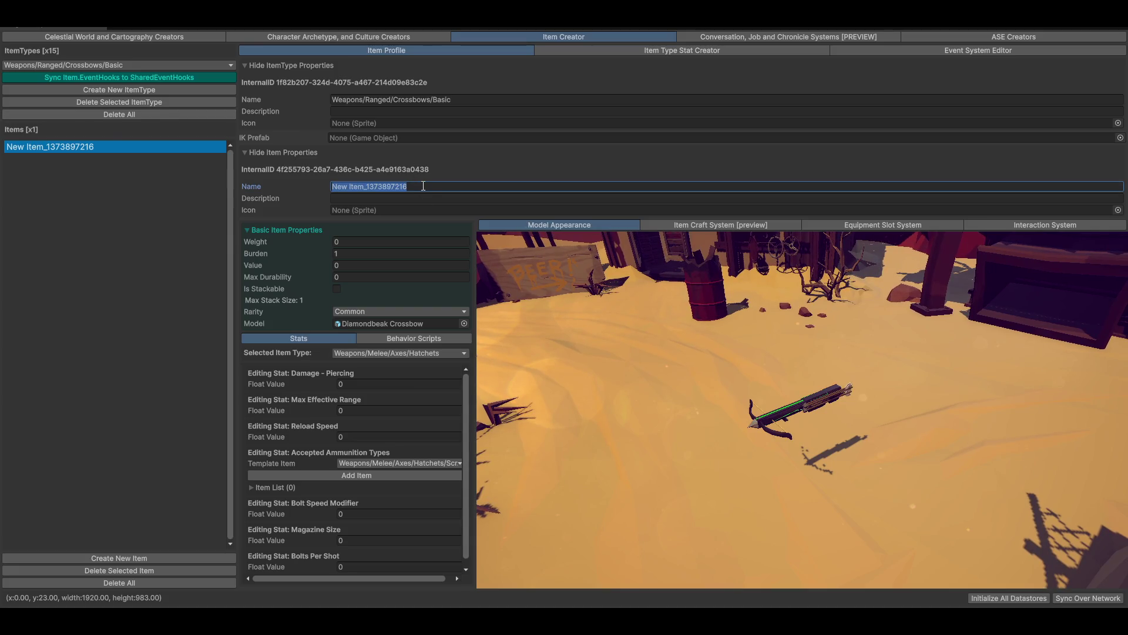
text(Diamon)
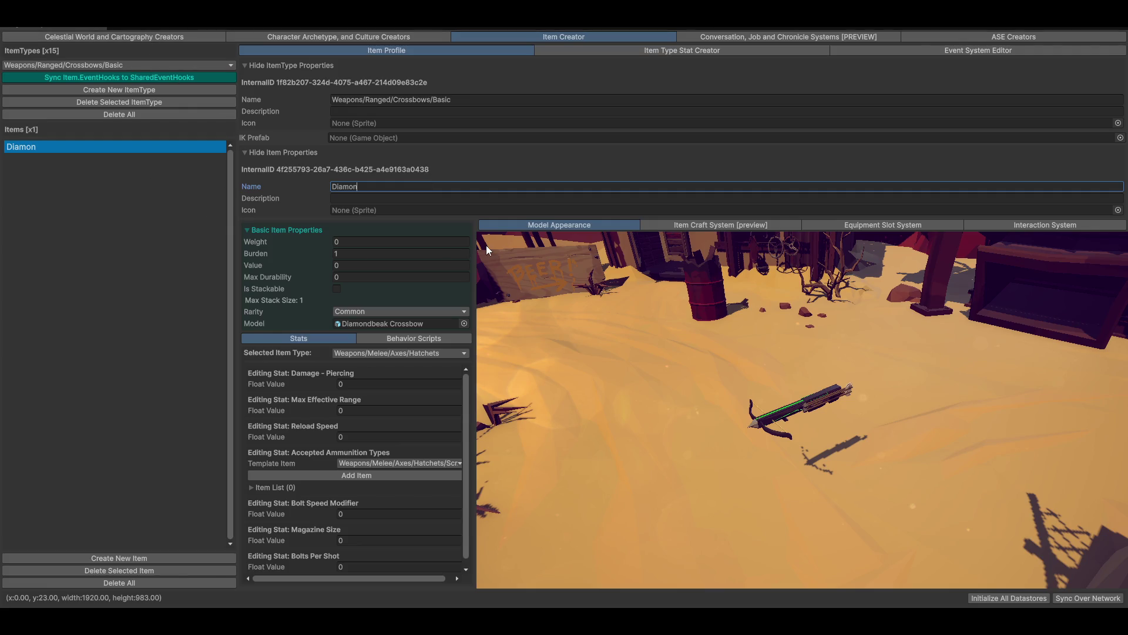
text(dbeak Cros)
text(sbow)
- Copy the 'Weapons/Ranged/Crossbows' path from the Crossbows/Basic type's name
click(174, 64)
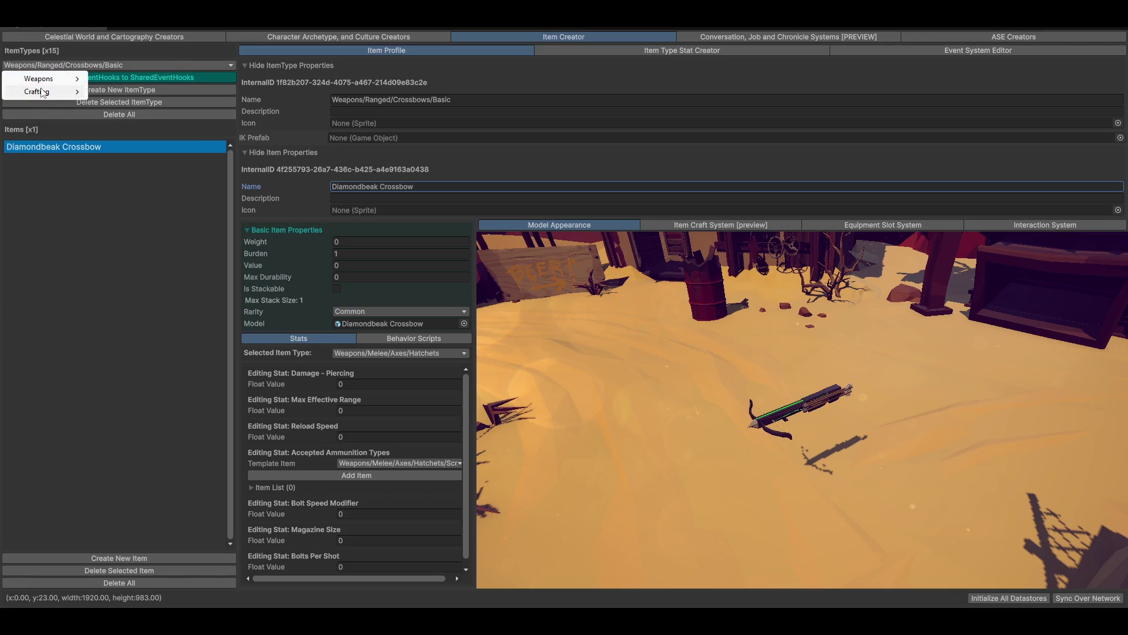
mouse_move(52, 82)
mouse_move(128, 94)
mouse_move(212, 94)
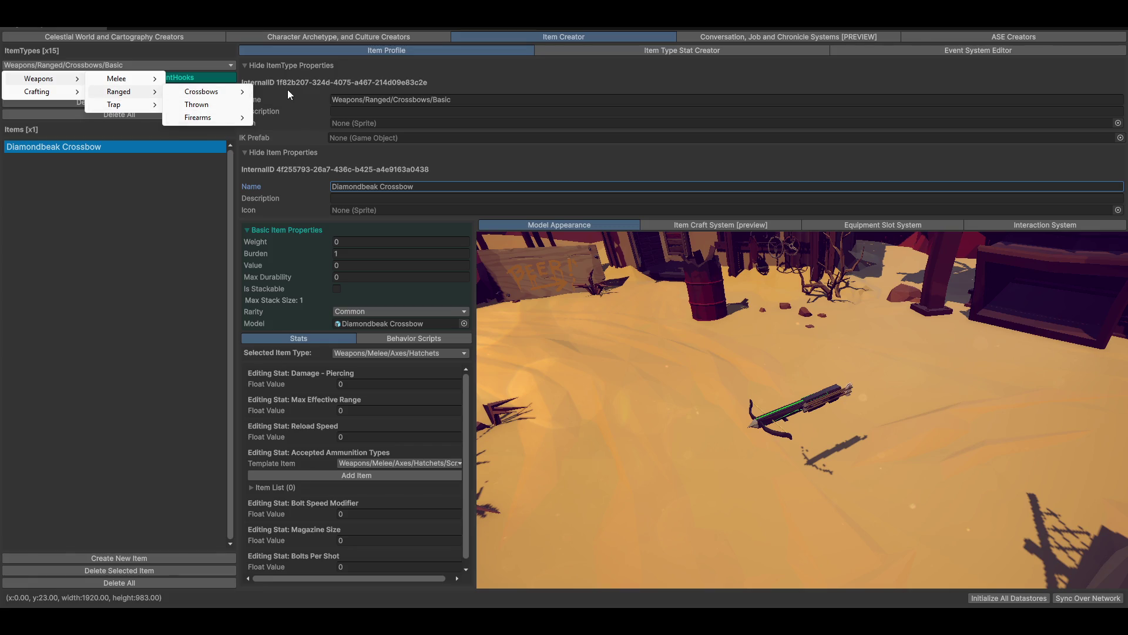
click(285, 91)
click(501, 99)
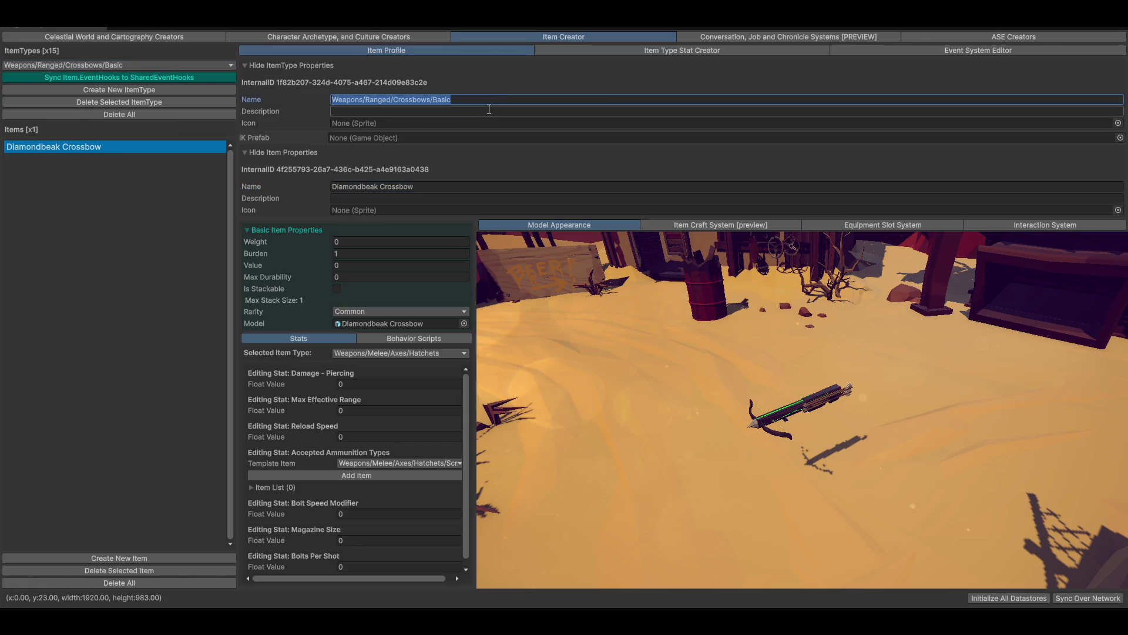
key(Home)
key(ctrl+shift+Right)
key(ctrl+shift+Right)
key(ctrl+shift+Right)
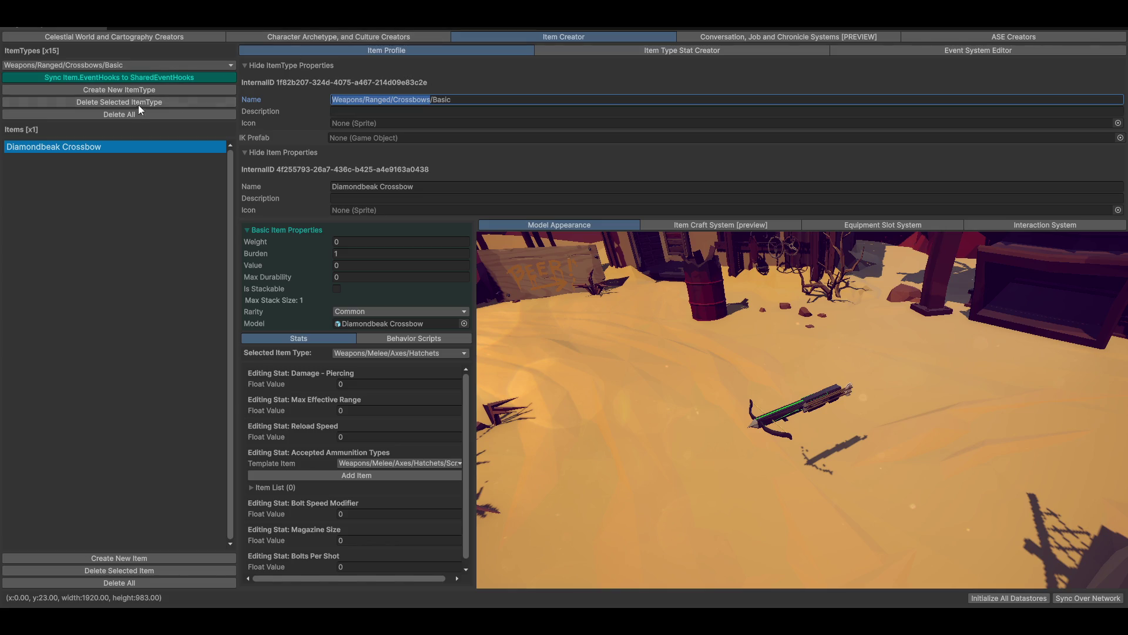
- Create item type Weapons/Ranged/Crossbows/Synty from the pasted path and add its first item
click(122, 90)
click(456, 103)
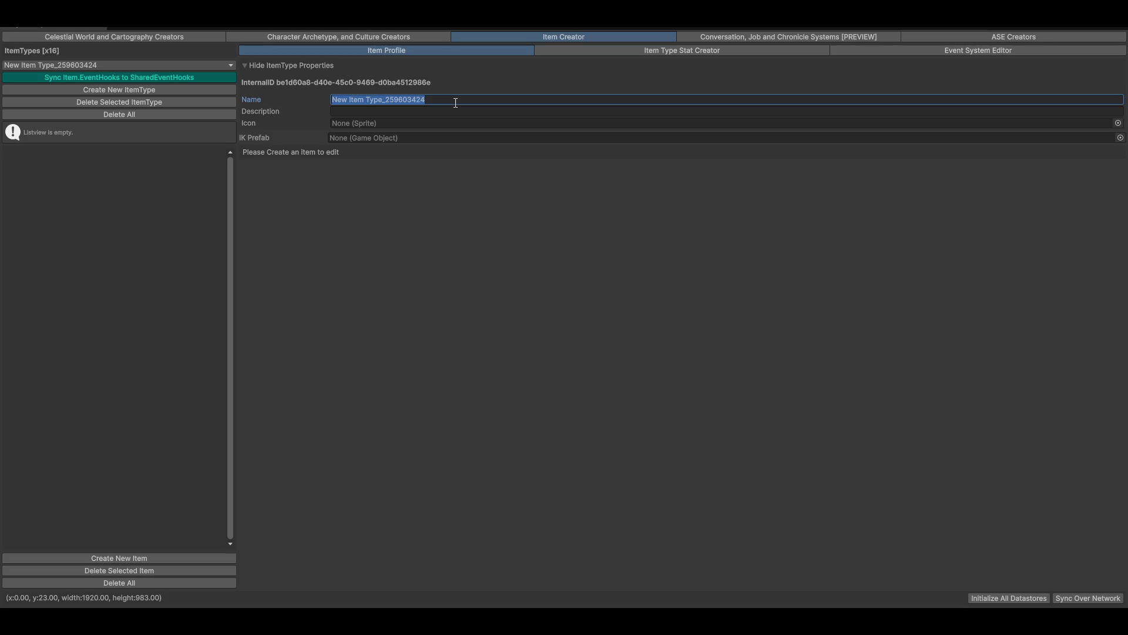
text(Weapons/Ranged/Crossbows)
text(/)
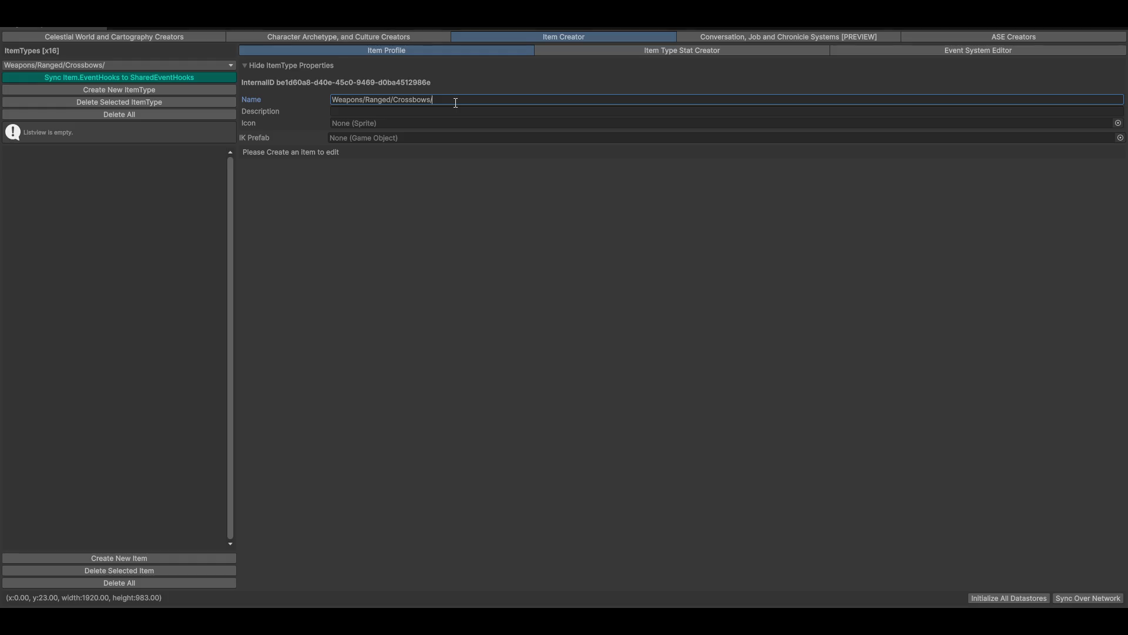
text(Synty)
click(109, 558)
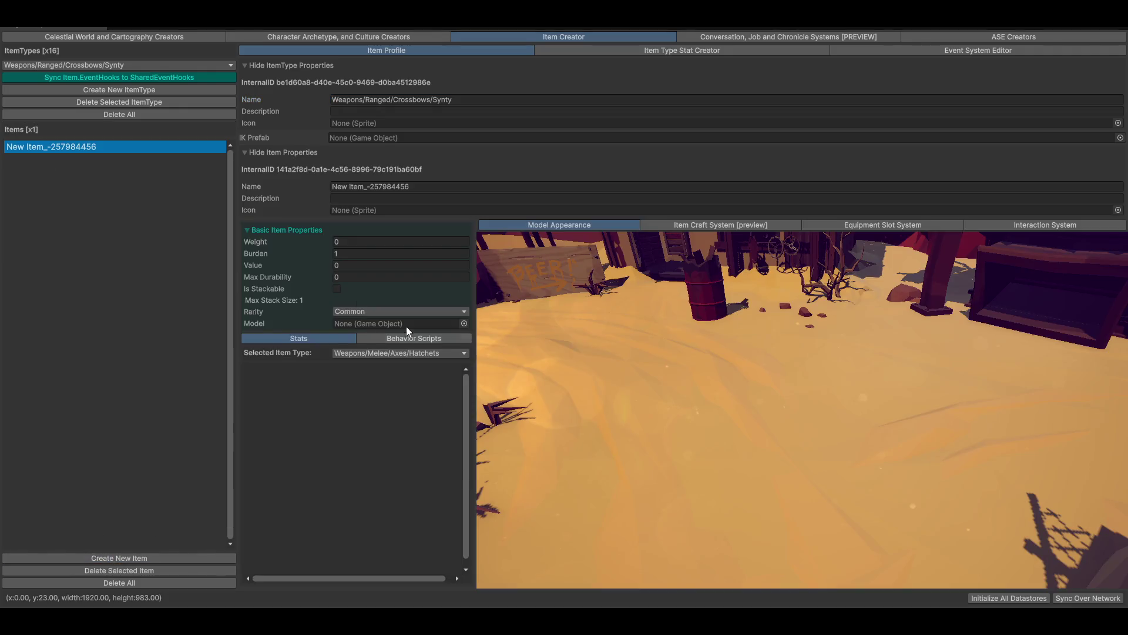
- Set the item's model to SM_Wep_CrossBow_01, found by searching 'crossbo'
click(464, 323)
text(crossbo)
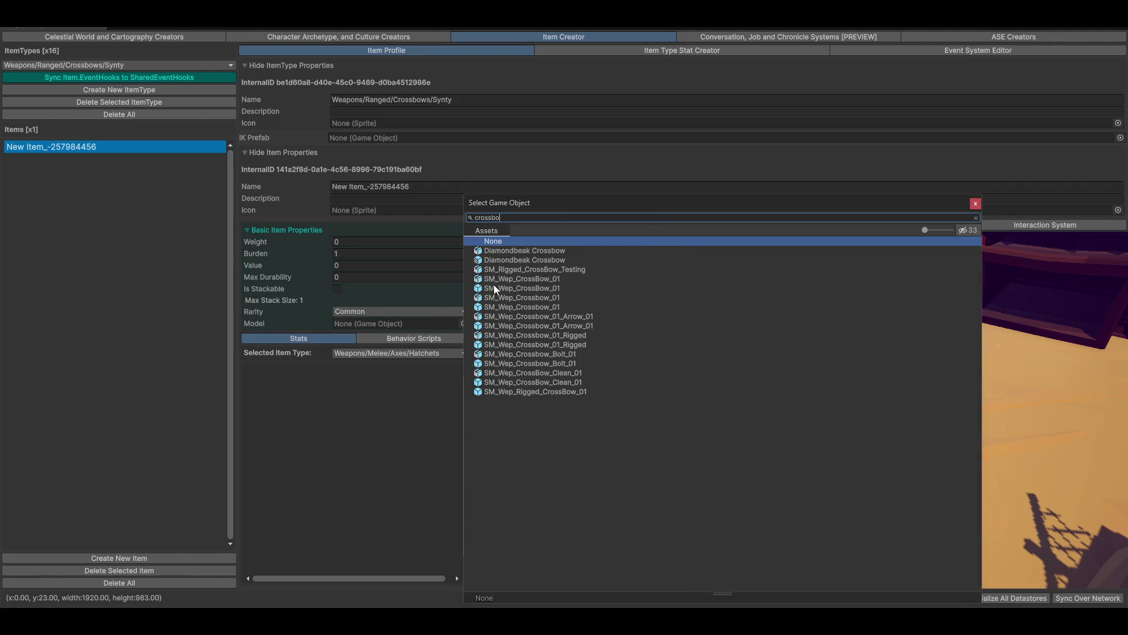
click(521, 288)
mouse_move(621, 204)
mouse_down()
mouse_move(231, 178)
mouse_move(327, 158)
mouse_up()
double_click(234, 242)
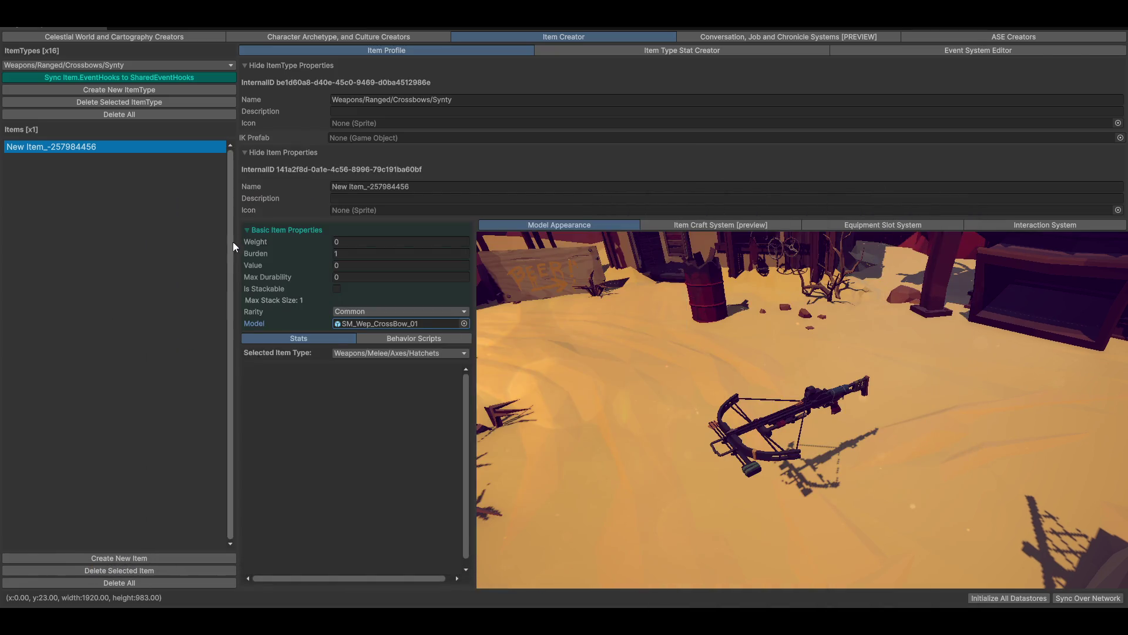
mouse_move(921, 487)
mouse_down()
mouse_move(833, 452)
mouse_move(728, 468)
mouse_move(845, 467)
mouse_up()
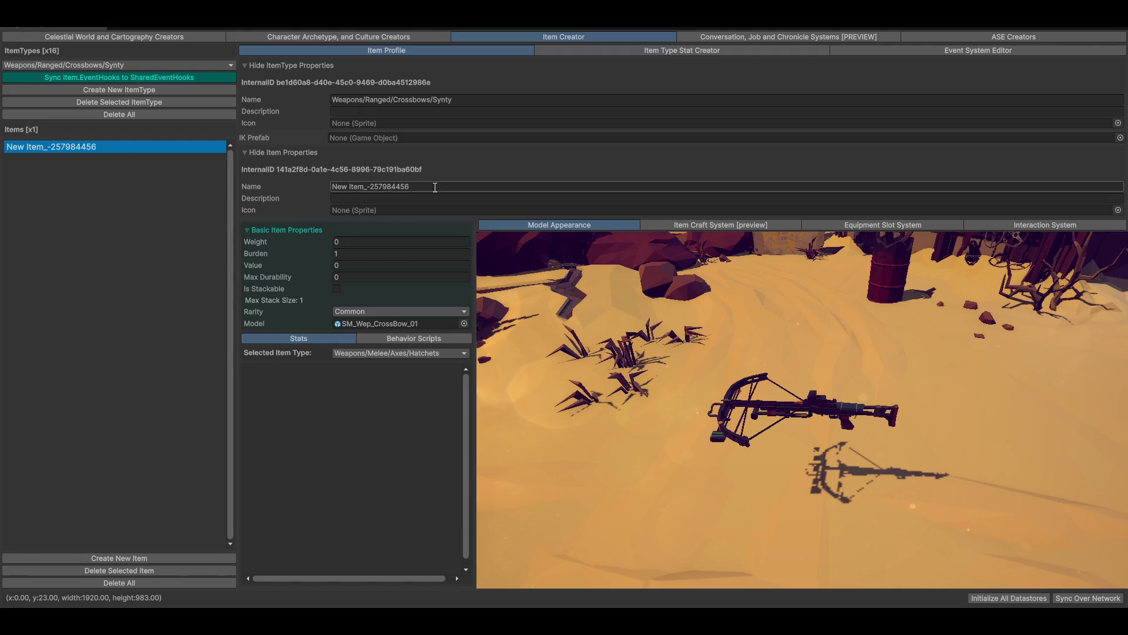
- Rename the item to Scrappy Crossbow by replacing the word Standard
click(430, 189)
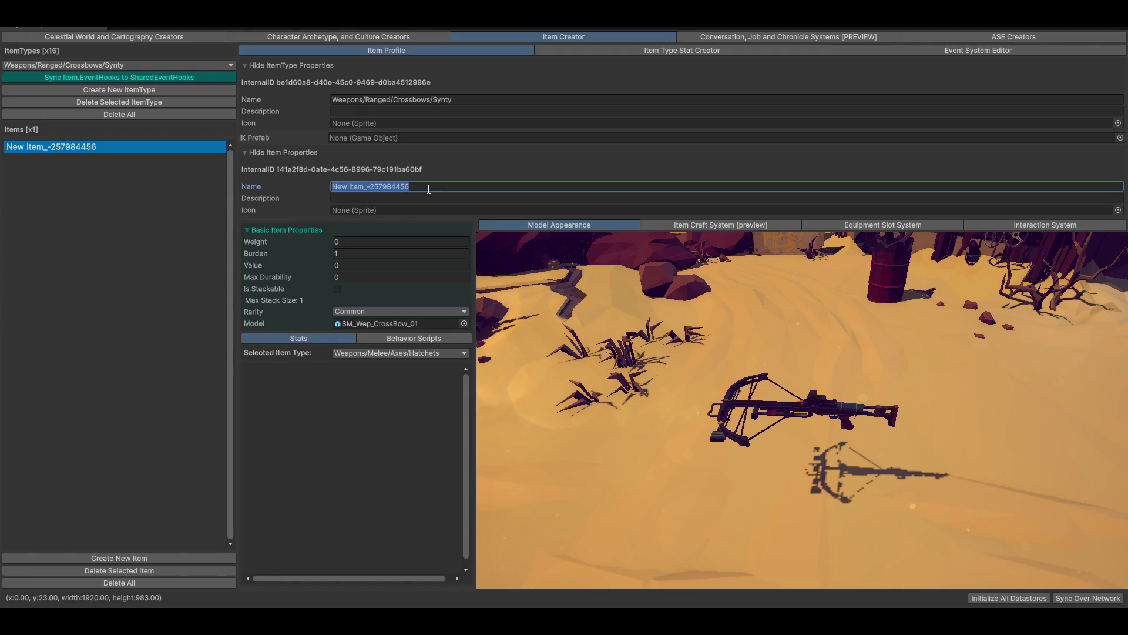
text(Standard Crossbow)
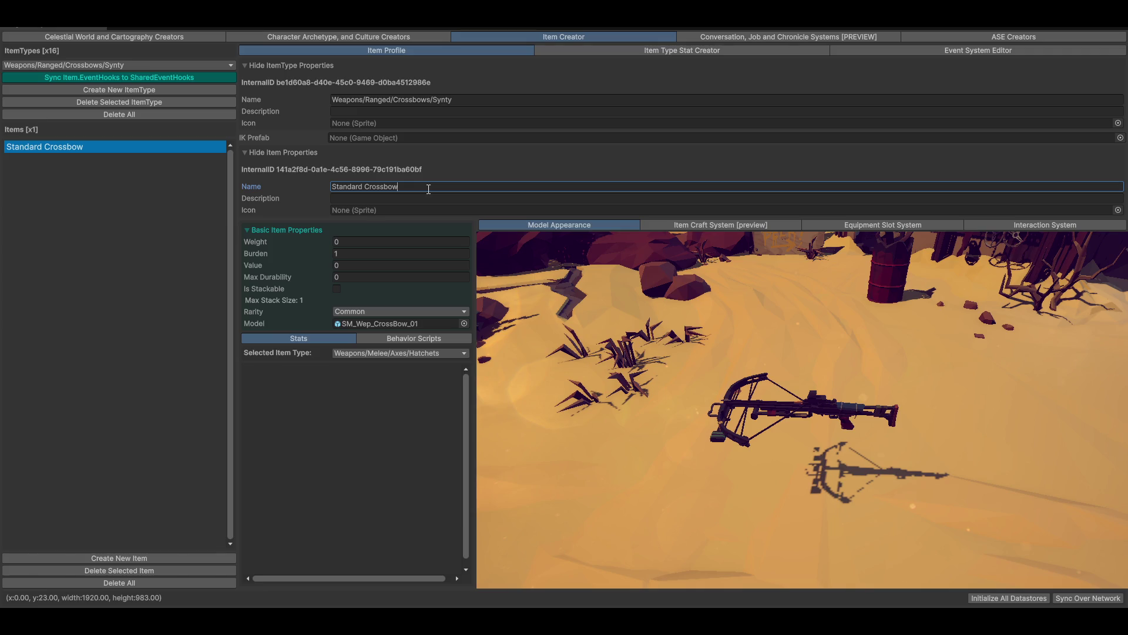
key(ctrl+shift+Right)
key(Delete)
text(Scrappy)
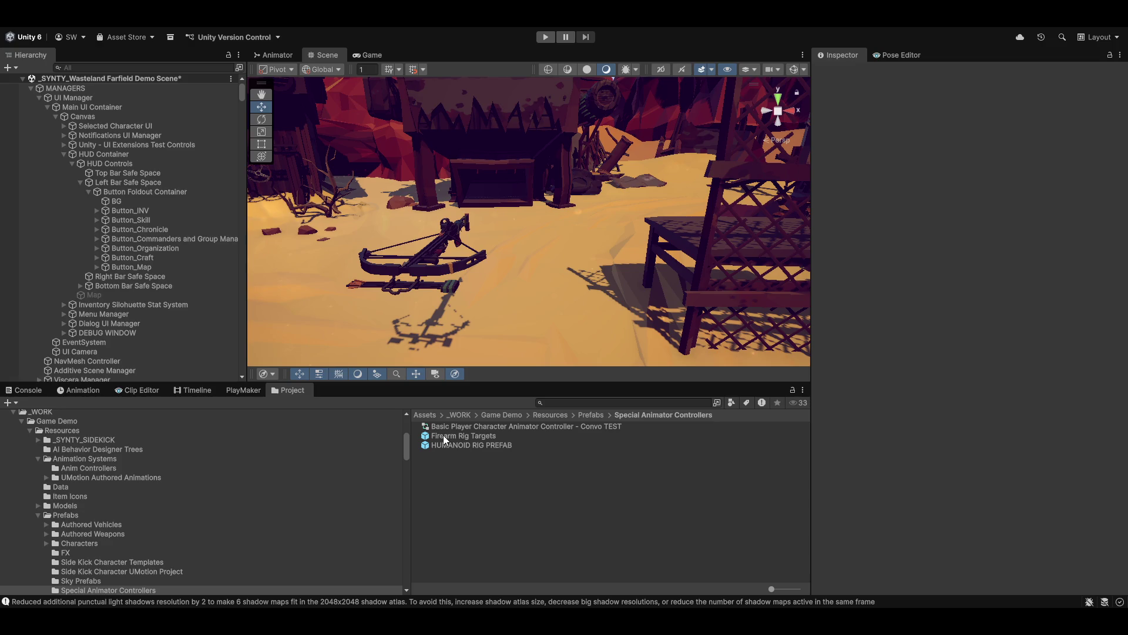
- Drop Firearm Rig Targets into the Synty type's IK Prefab field and inspect the crossbow preview
drag(439, 436, 887, 453)
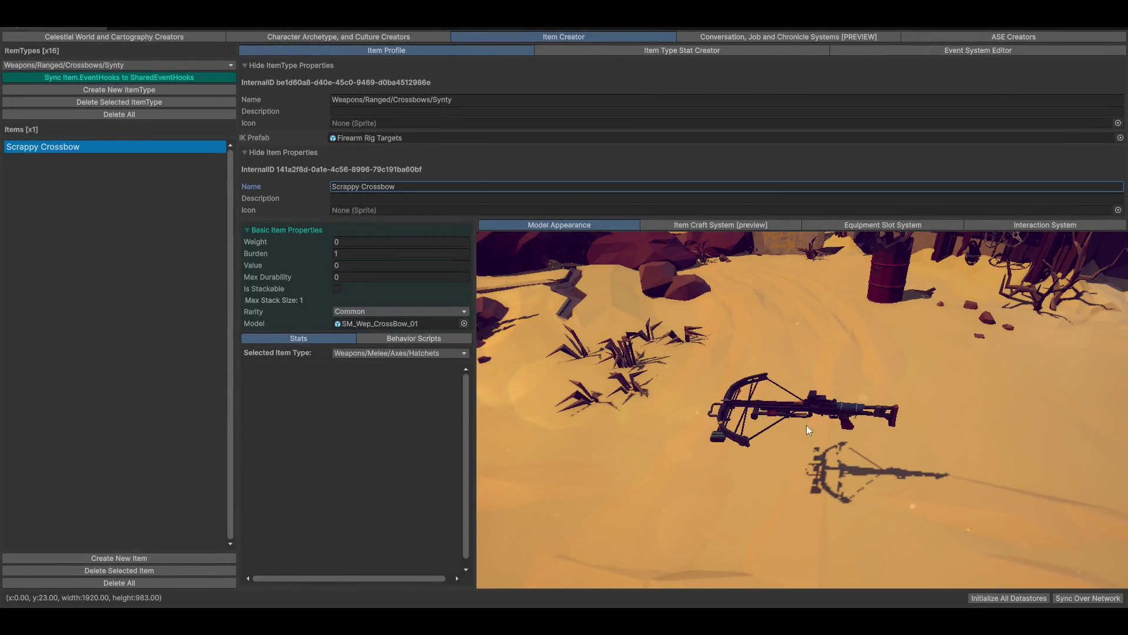
mouse_move(807, 424)
mouse_down()
mouse_move(823, 455)
mouse_move(705, 406)
mouse_move(760, 442)
mouse_move(704, 428)
mouse_move(852, 502)
mouse_move(819, 470)
mouse_move(833, 478)
mouse_move(831, 452)
mouse_move(900, 422)
mouse_move(852, 425)
mouse_move(906, 430)
mouse_move(914, 418)
mouse_move(902, 430)
mouse_move(900, 419)
mouse_move(904, 438)
mouse_move(969, 473)
mouse_up()
drag(679, 405, 693, 329)
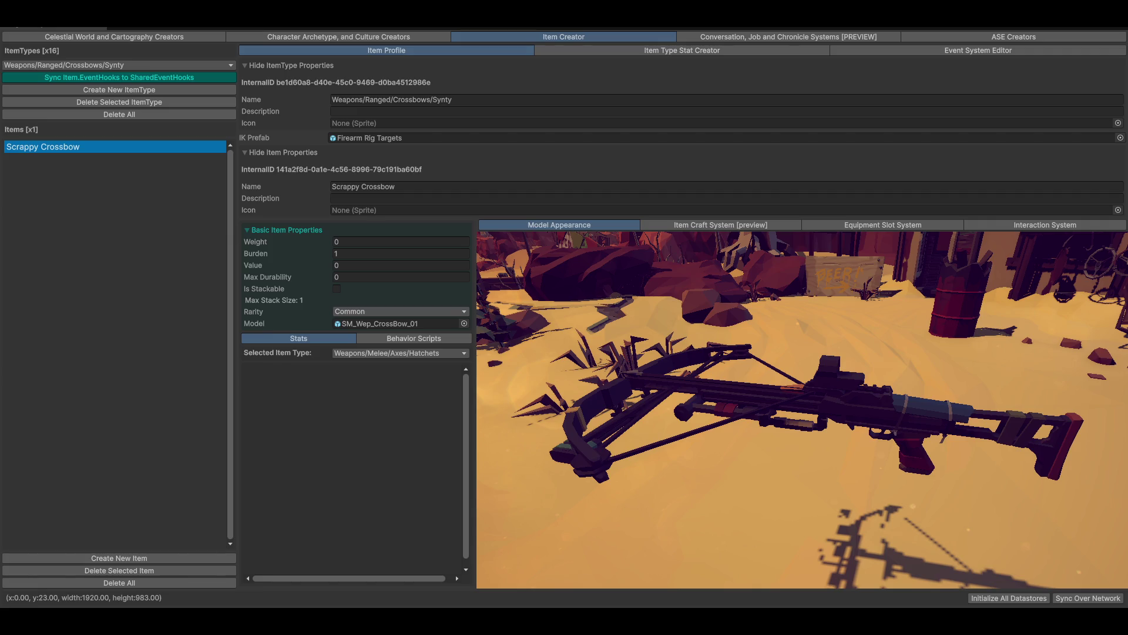
mouse_move(682, 418)
mouse_down()
mouse_move(739, 433)
mouse_move(842, 428)
mouse_up()
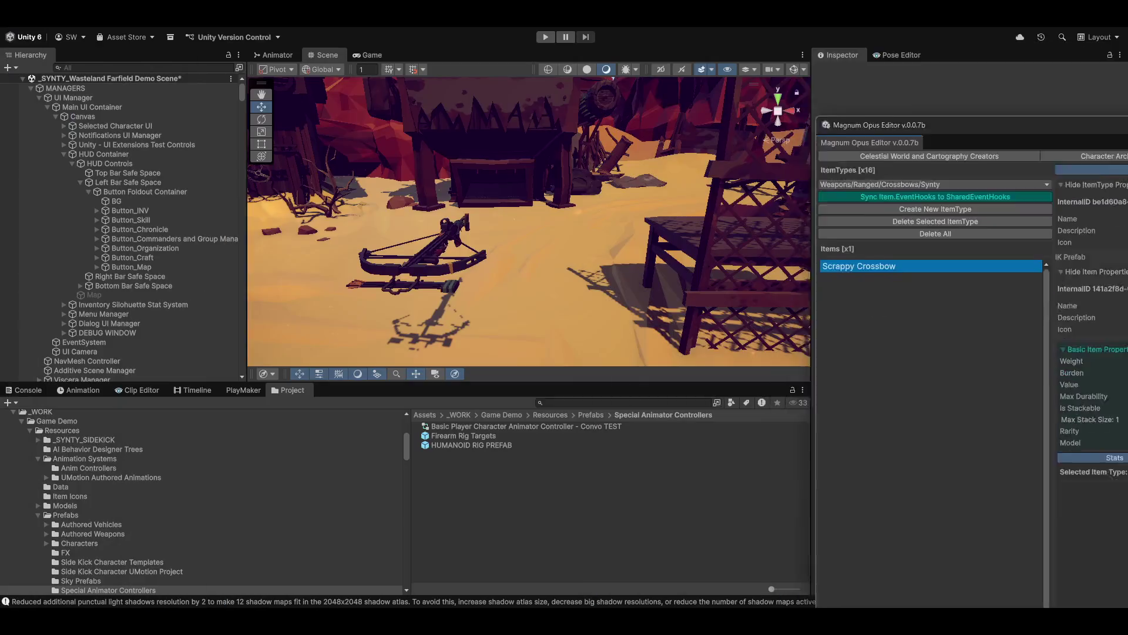
mouse_move(507, 277)
mouse_down()
mouse_move(577, 325)
mouse_move(618, 292)
mouse_move(411, 306)
mouse_up()
- Expand SM_Wep_CrossBow_01 in the Hierarchy and drop a Firearm Rig Targets instance under it
scroll(147, 337, down, 5)
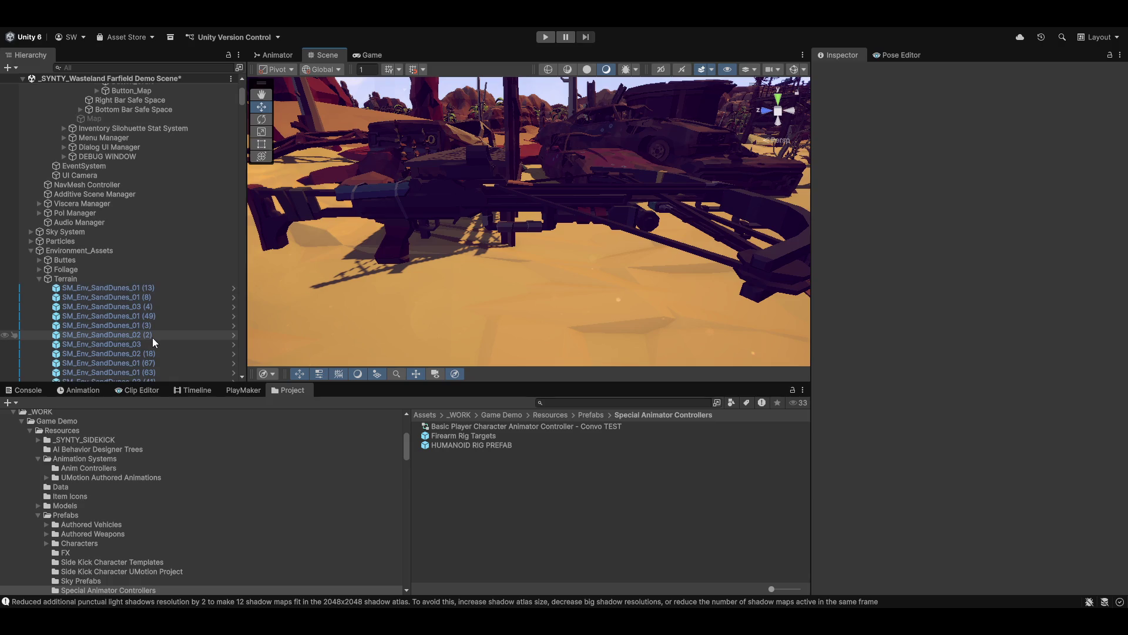
scroll(152, 338, up, 3)
click(29, 216)
scroll(163, 316, down, 3)
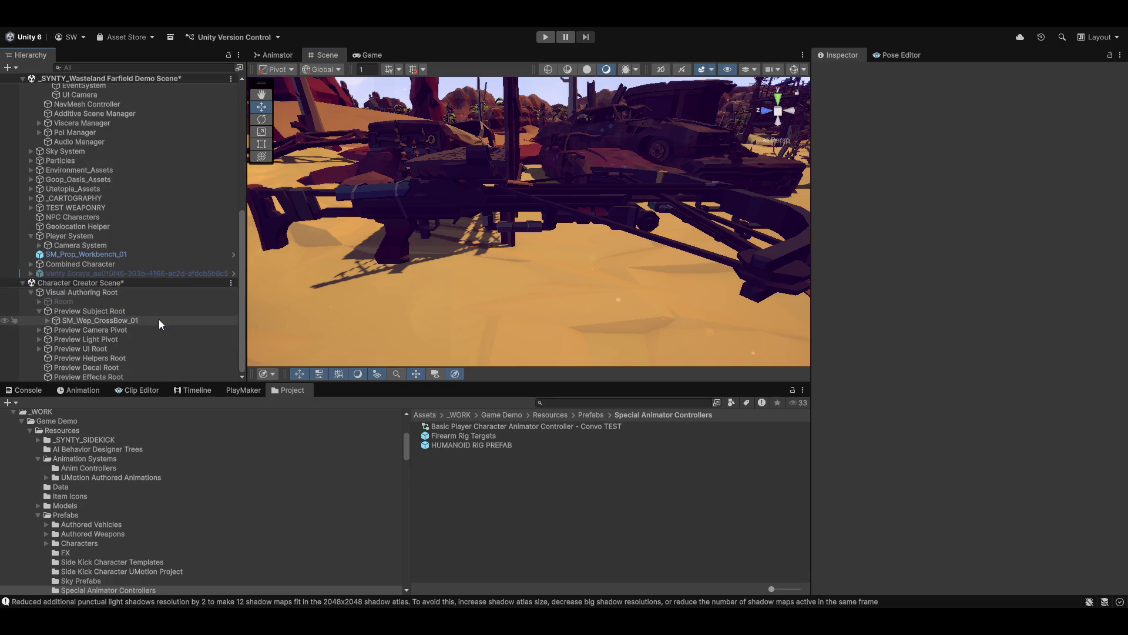
click(47, 321)
scroll(169, 339, down, 3)
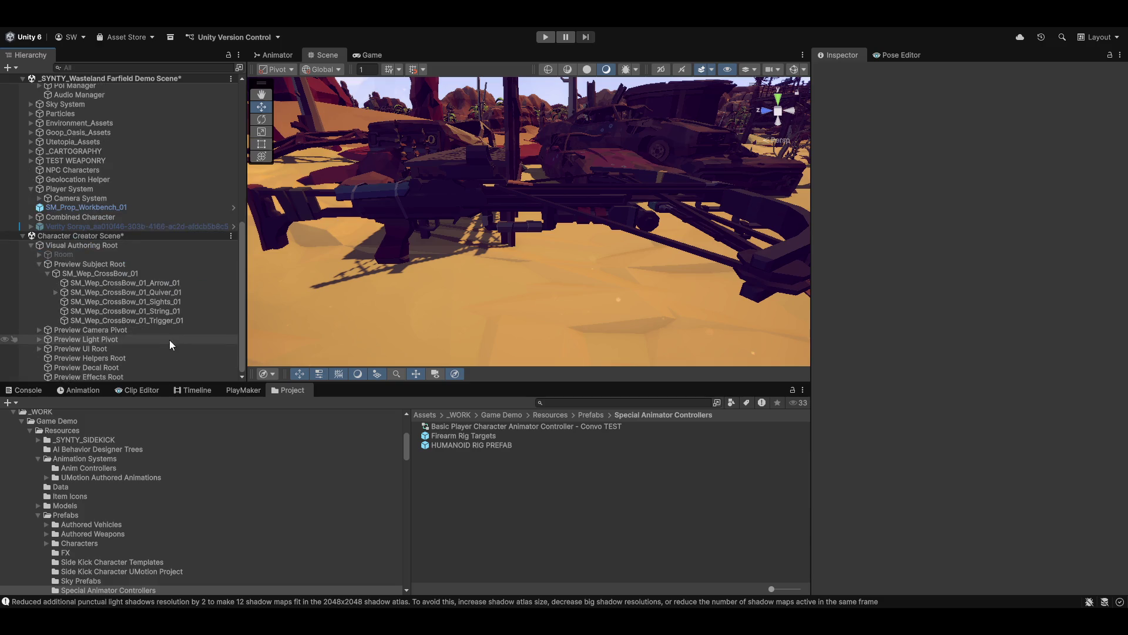
click(106, 274)
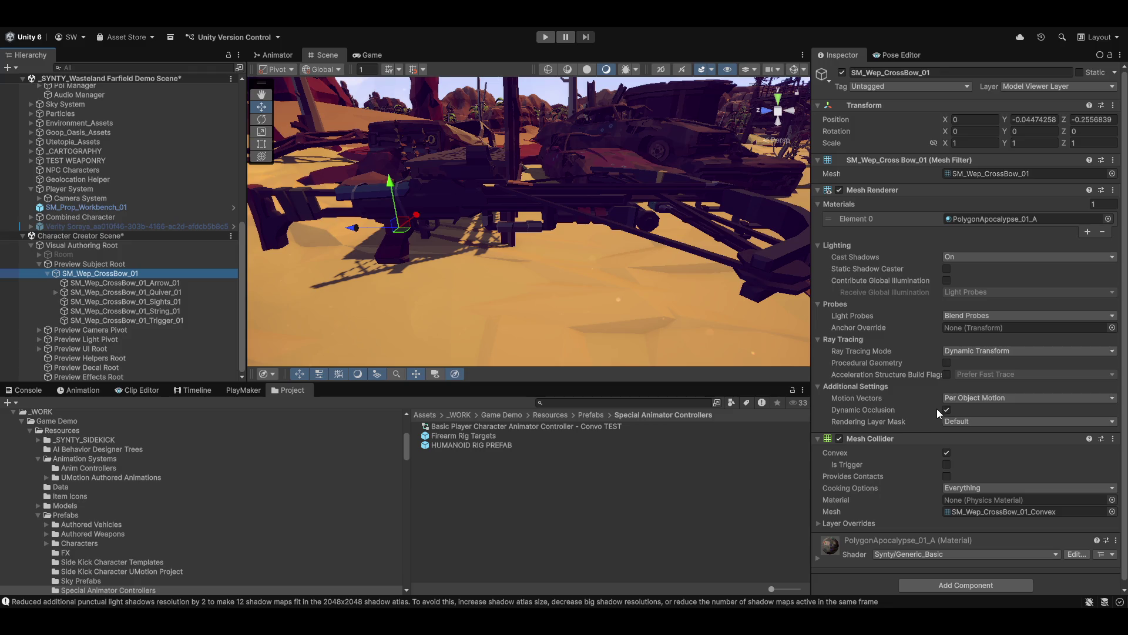
scroll(937, 405, down, 1)
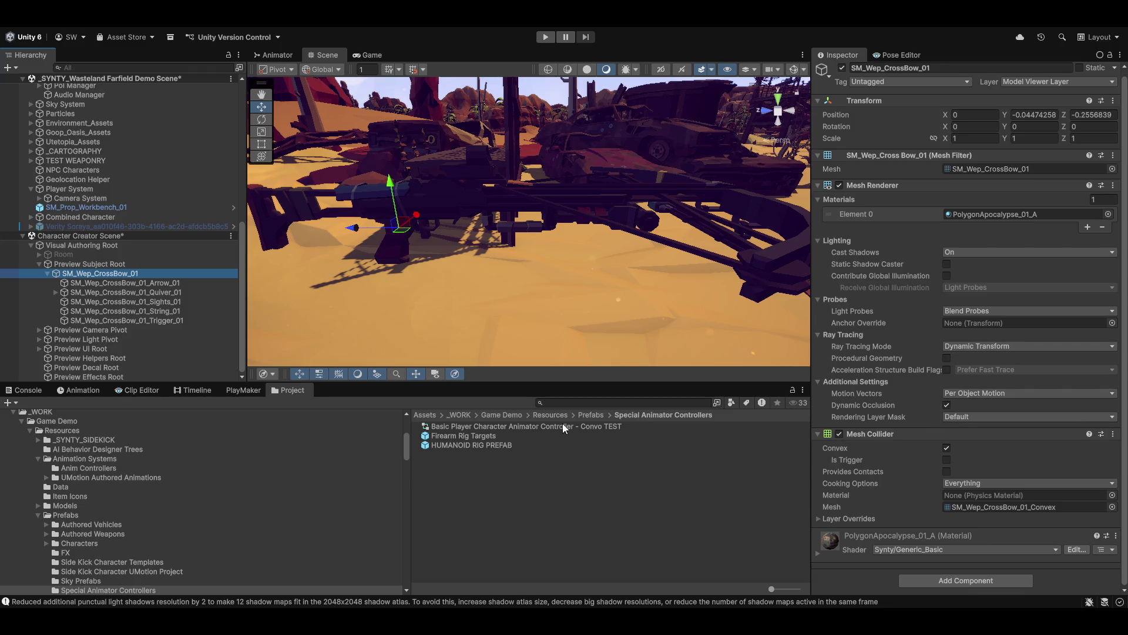
mouse_move(445, 436)
mouse_down()
mouse_move(184, 332)
mouse_move(125, 278)
mouse_up()
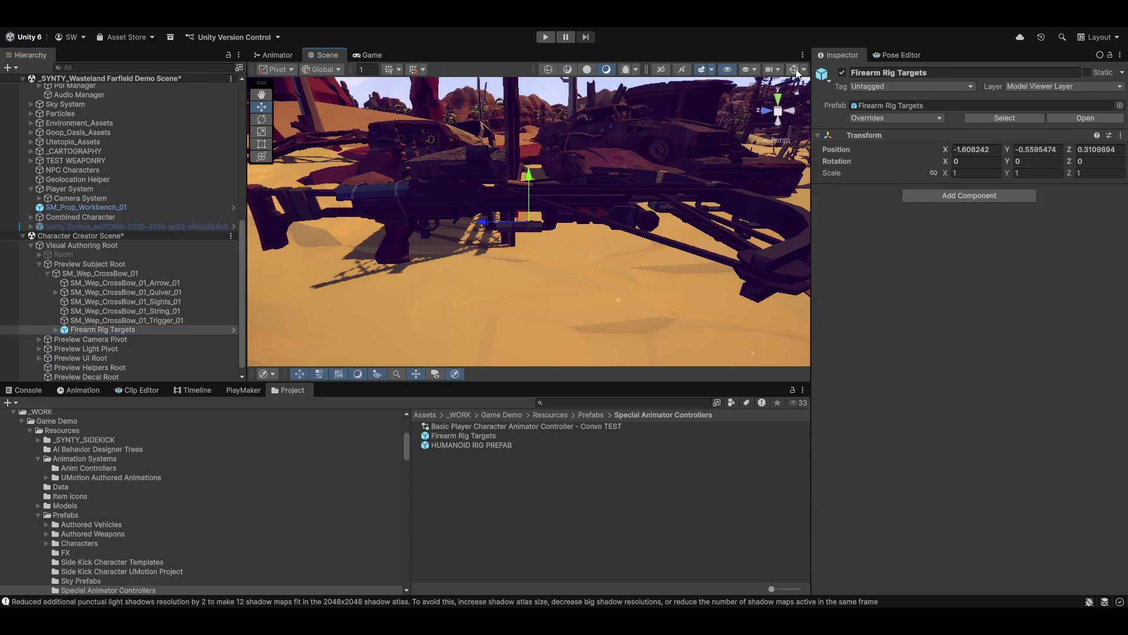
mouse_move(598, 203)
mouse_down()
mouse_move(535, 265)
mouse_move(577, 234)
mouse_move(543, 219)
mouse_up()
- Set the Firearm Rig Targets position to 0, 0, 0
click(56, 330)
click(103, 340)
mouse_move(672, 192)
mouse_down()
mouse_move(474, 227)
mouse_move(511, 219)
mouse_move(575, 297)
mouse_up()
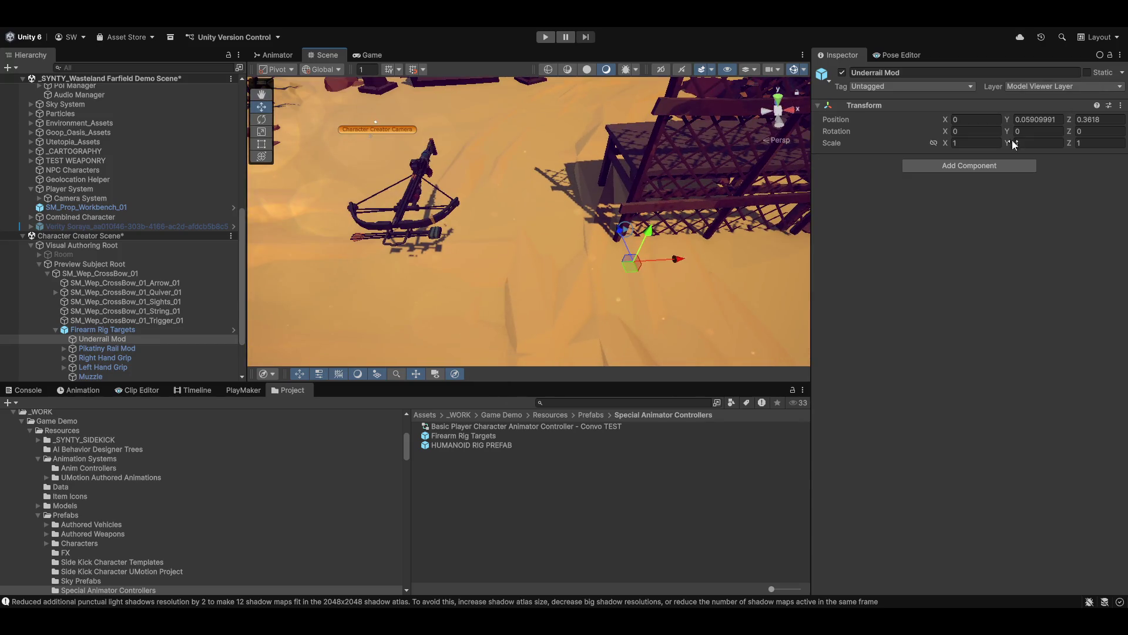
click(97, 329)
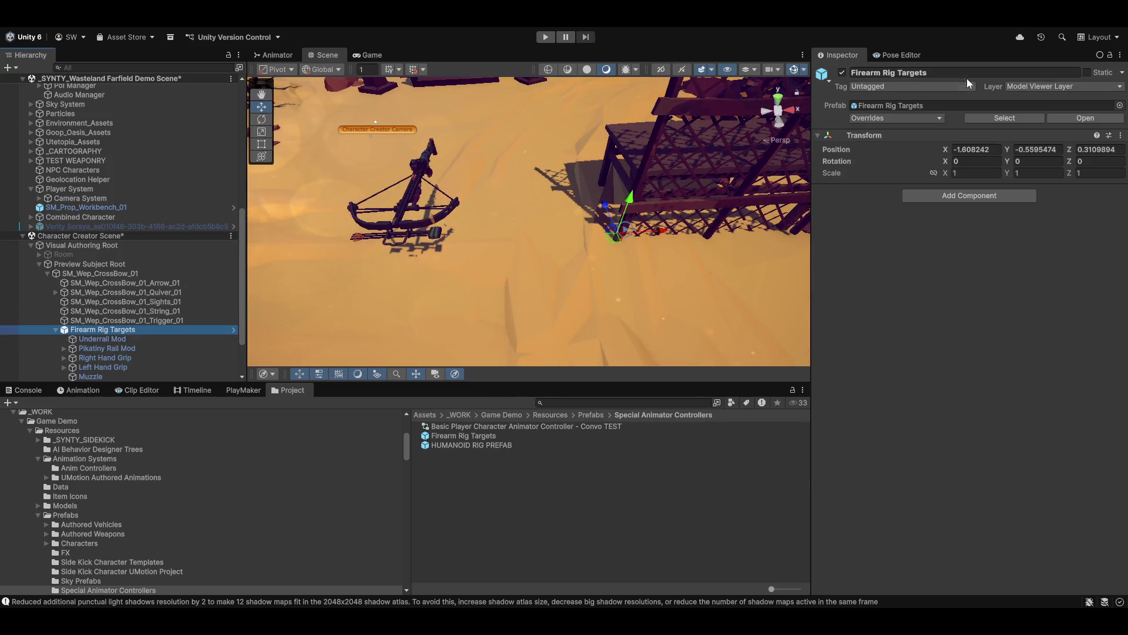
click(999, 149)
text(0)
key(Tab)
text(0)
key(Tab)
text(0)
- Inspect the Left and Right Hand Grip targets, then drag SM_Wep_CrossBow_01 into the Project as a prefab
mouse_move(419, 184)
alt+mouse_down()
mouse_move(668, 215)
mouse_move(586, 191)
alt+mouse_up()
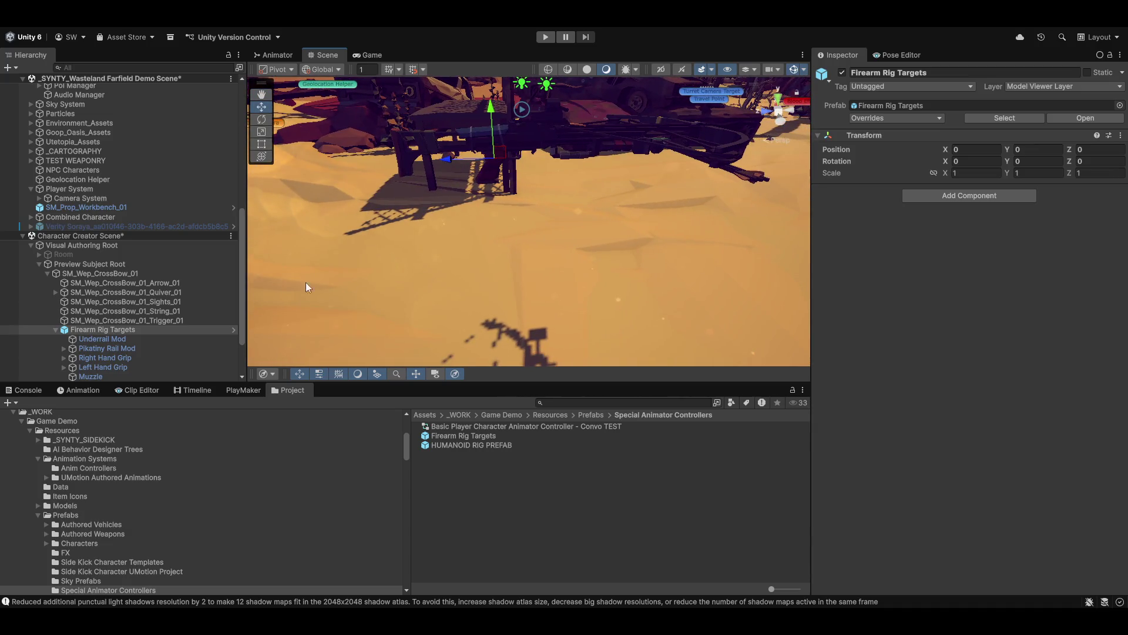
scroll(119, 351, down, 3)
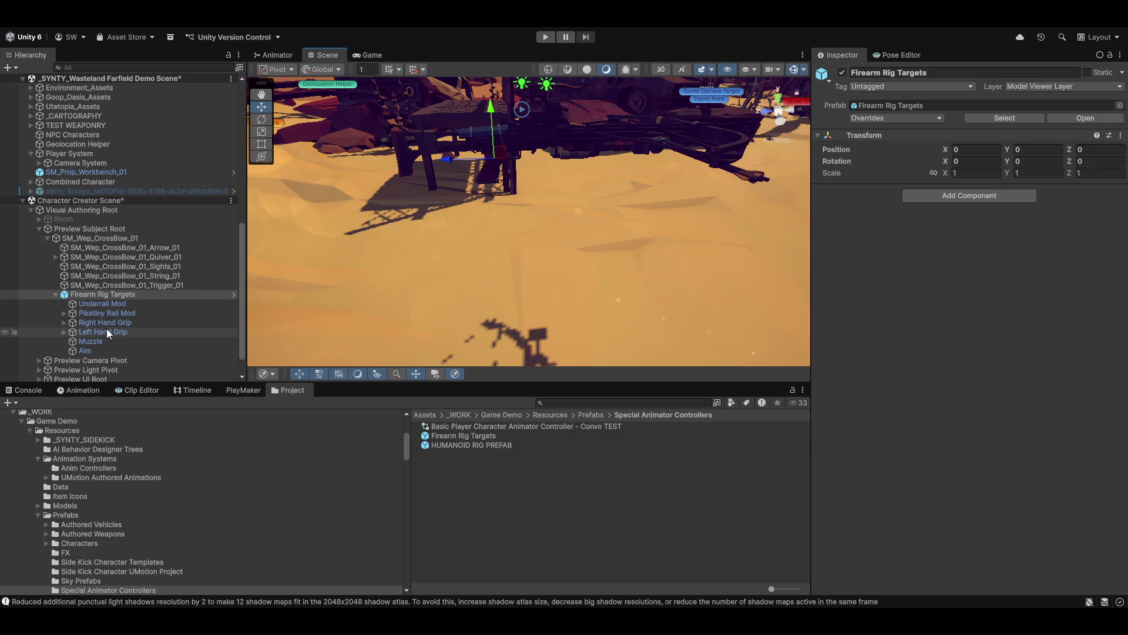
click(97, 330)
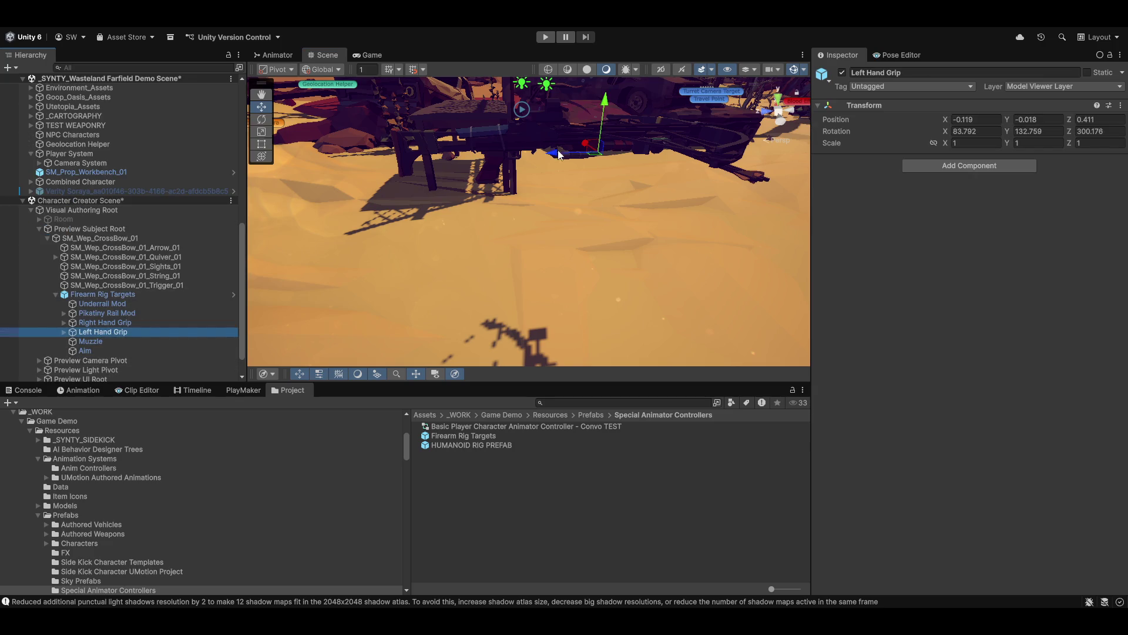
click(114, 322)
mouse_move(441, 192)
mouse_down()
mouse_move(482, 160)
mouse_move(559, 248)
mouse_move(517, 235)
mouse_up()
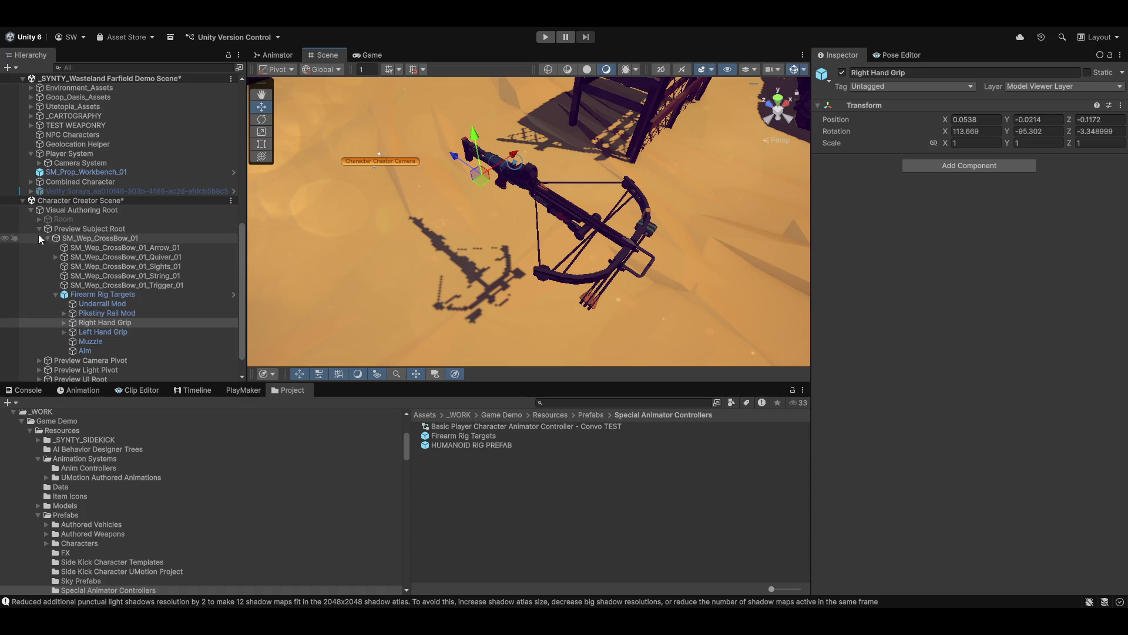
click(84, 238)
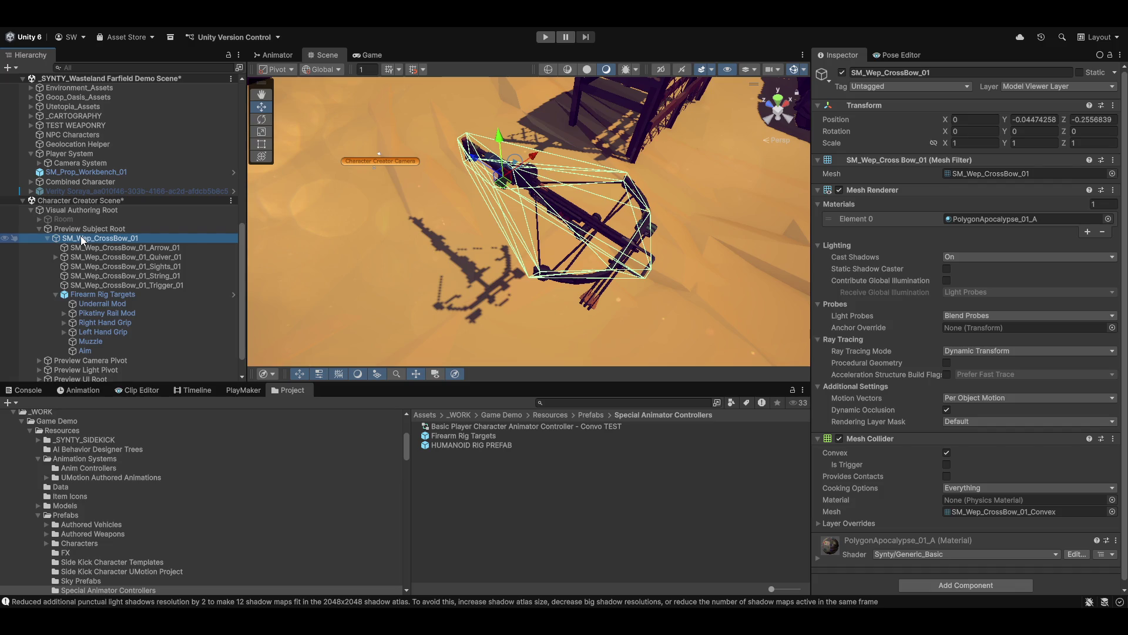
drag(83, 239, 511, 504)
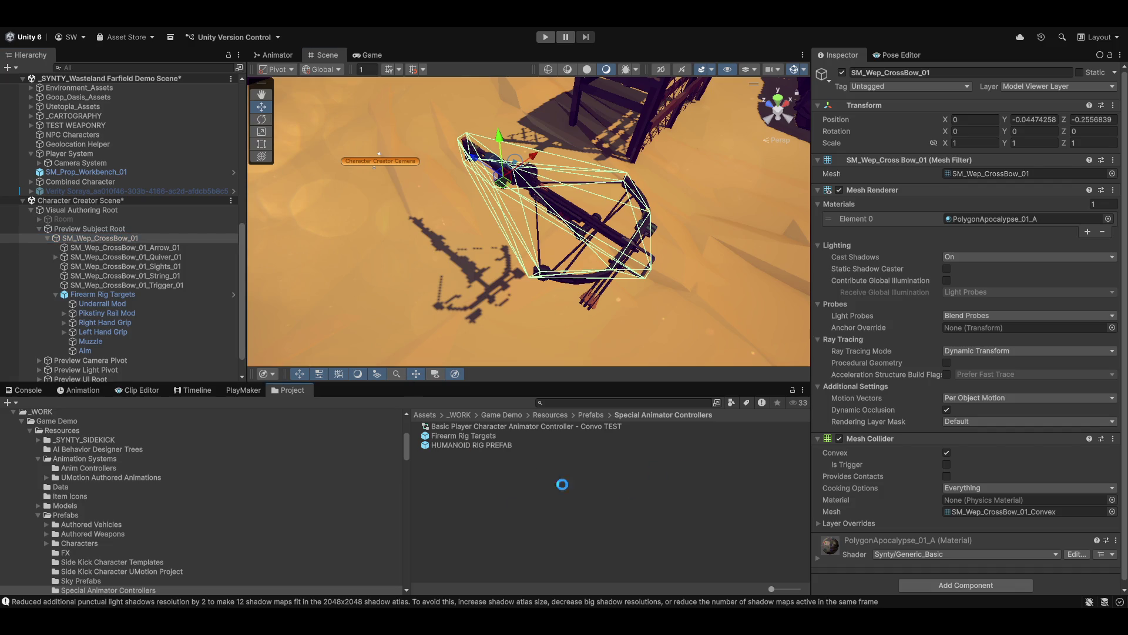
- Expand HUMANOID RIG PREFAB > EQUIPMENT ROOT and drop the crossbow prefab under it
scroll(999, 294, down, 5)
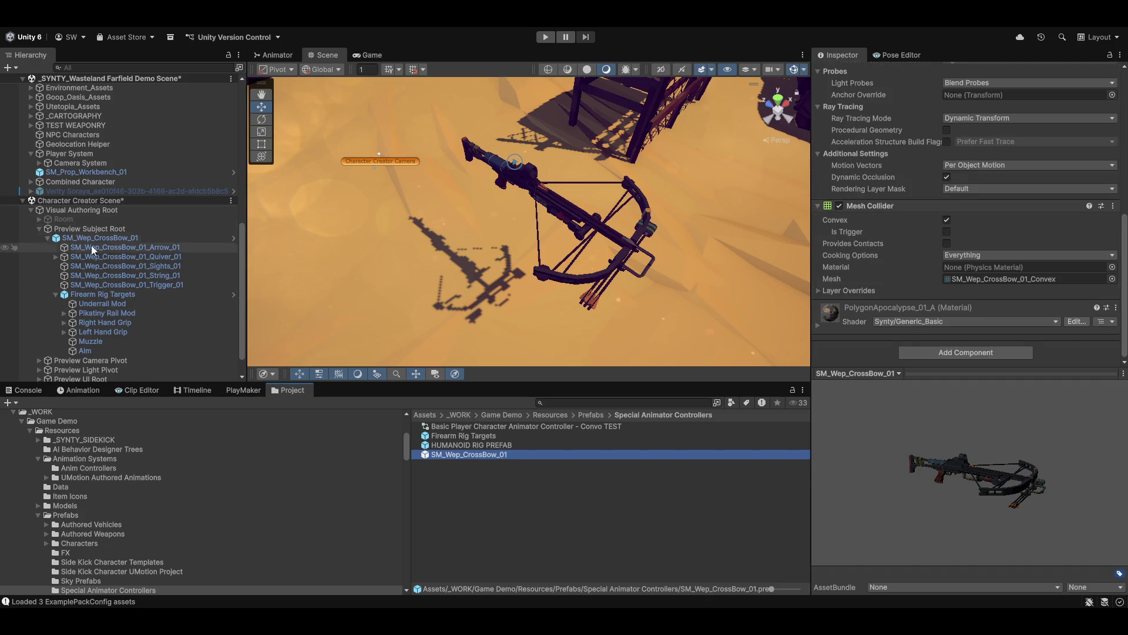
scroll(118, 288, up, 2)
scroll(87, 251, up, 1)
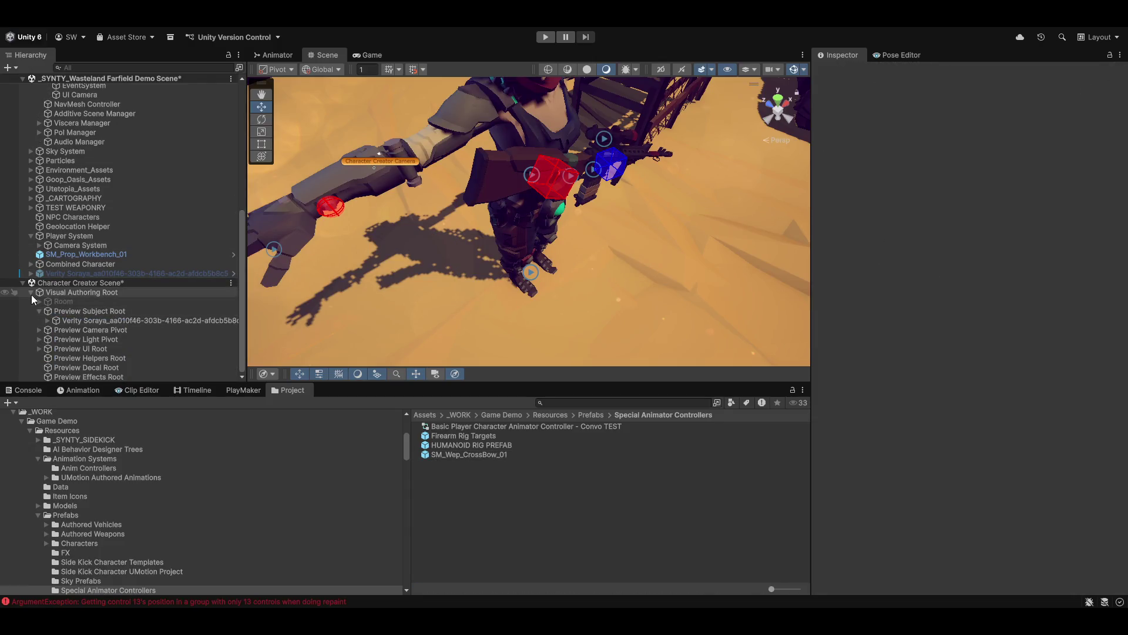
click(49, 321)
scroll(113, 323, down, 6)
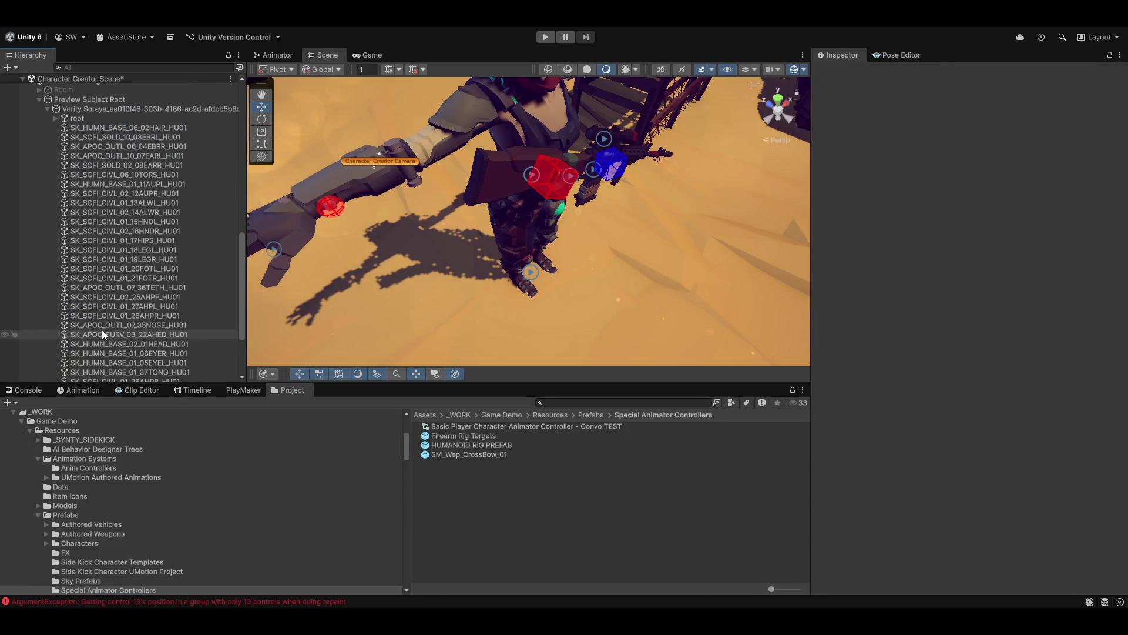
click(56, 320)
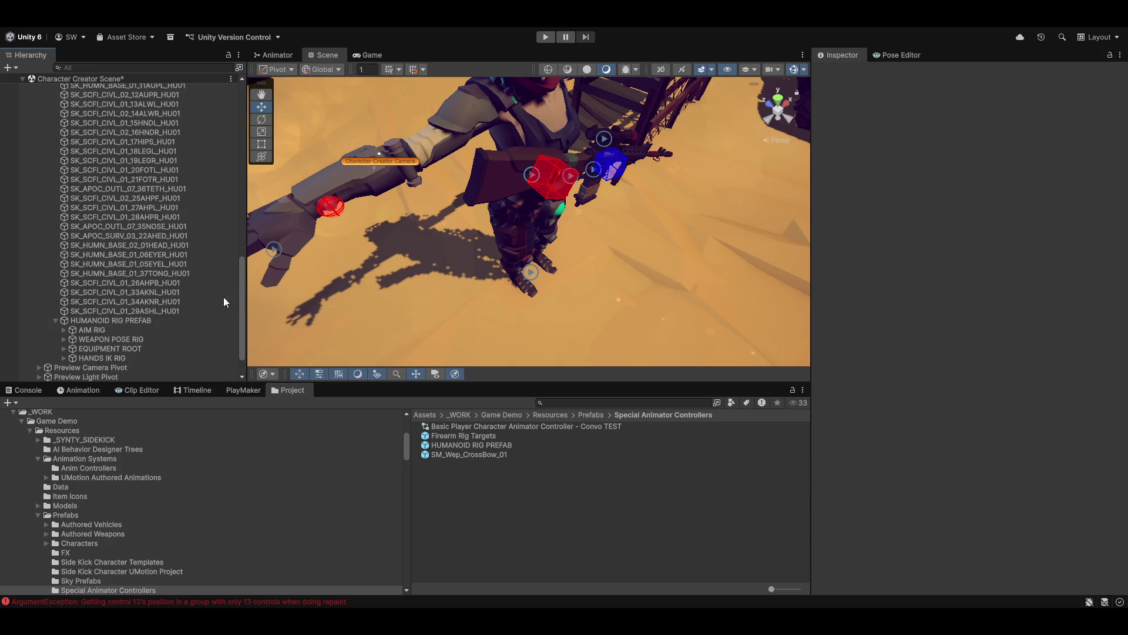
click(63, 309)
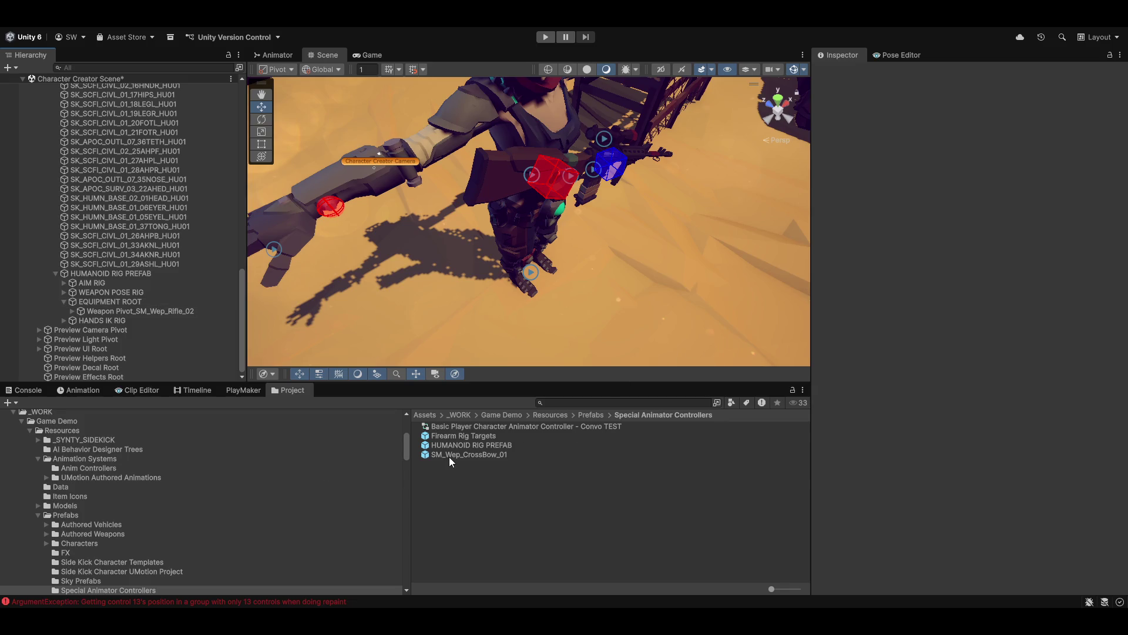
drag(481, 452, 151, 321)
- Start zeroing the crossbow's position by setting X to 0
mouse_move(567, 248)
mouse_down()
mouse_move(580, 252)
mouse_move(529, 259)
mouse_move(432, 175)
mouse_up()
mouse_move(566, 220)
mouse_down()
mouse_move(492, 213)
mouse_move(734, 224)
mouse_up()
click(993, 151)
text(0)
key(Tab)
- Finish zeroing the crossbow's position with Y and Z set to 0
text(0)
key(Tab)
text(0)
mouse_move(654, 225)
mouse_down()
mouse_move(474, 267)
mouse_move(493, 284)
mouse_move(408, 352)
mouse_up()
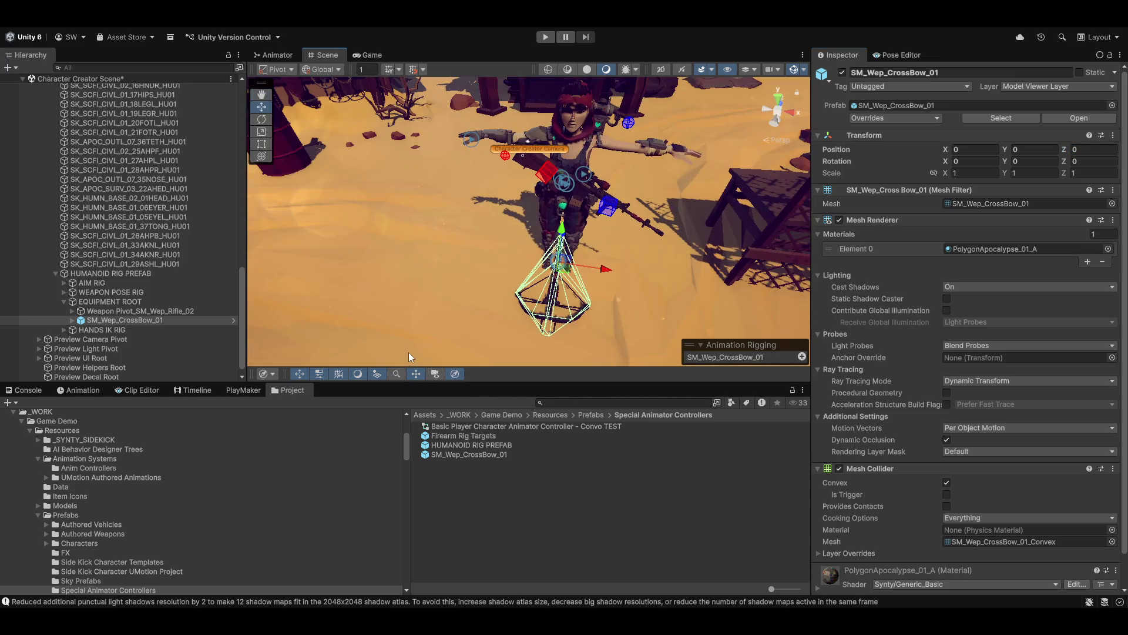
- Deactivate the rifle's weapon pivot under EQUIPMENT ROOT
click(114, 312)
click(120, 321)
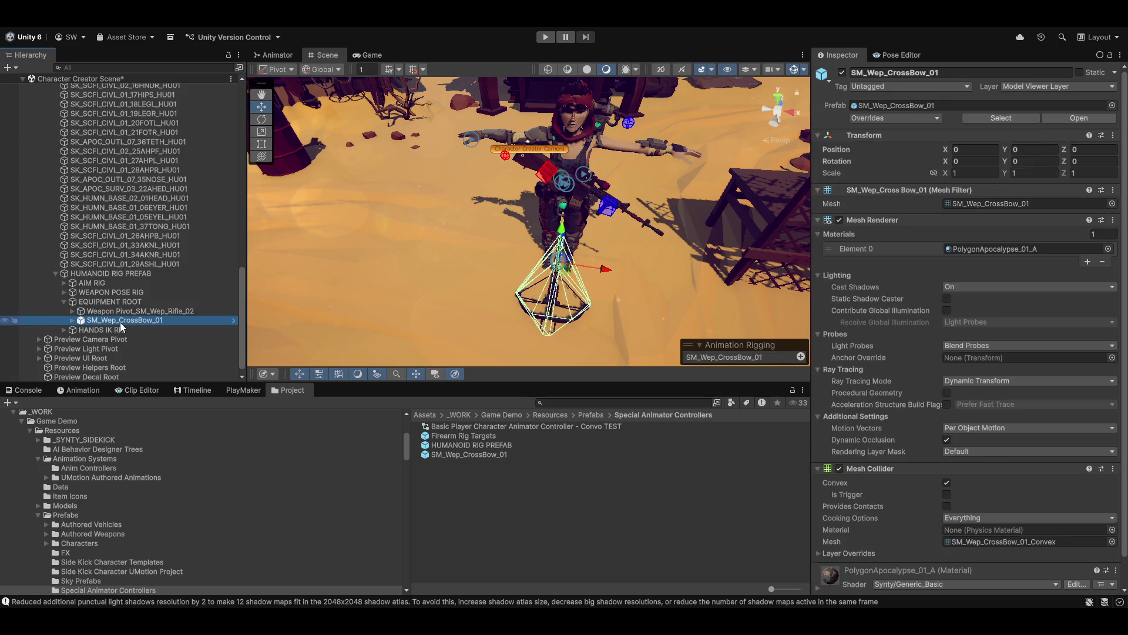
click(144, 313)
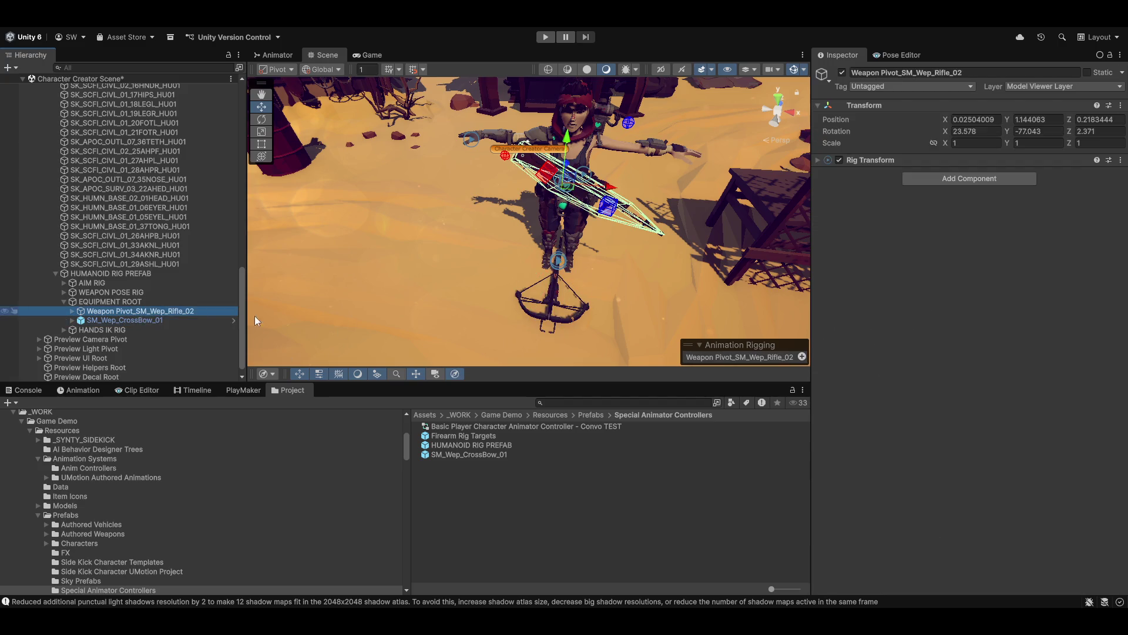
click(841, 73)
click(132, 320)
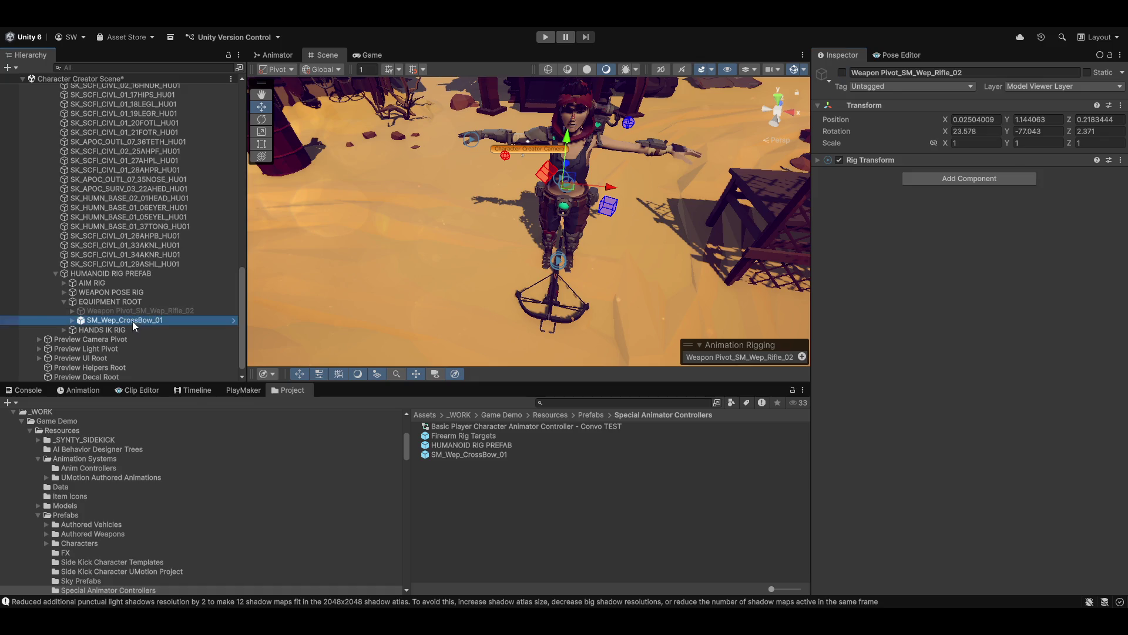
scroll(936, 319, down, 3)
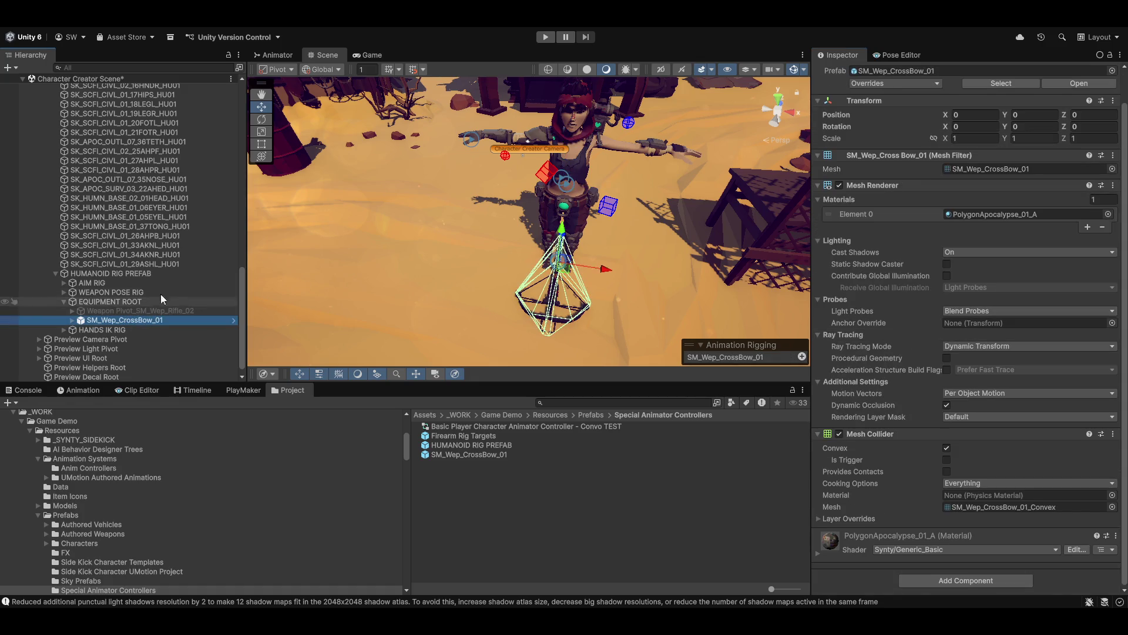
- Reactivate the rifle's weapon pivot and rename it to 'Weapon Pivot'
click(63, 292)
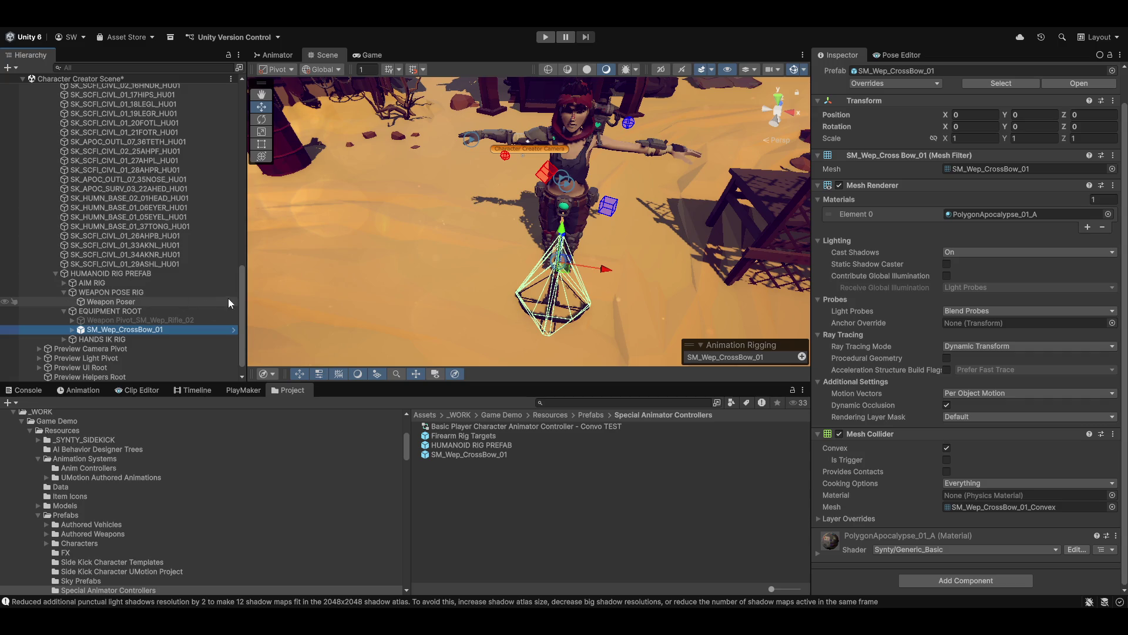
click(118, 321)
click(73, 319)
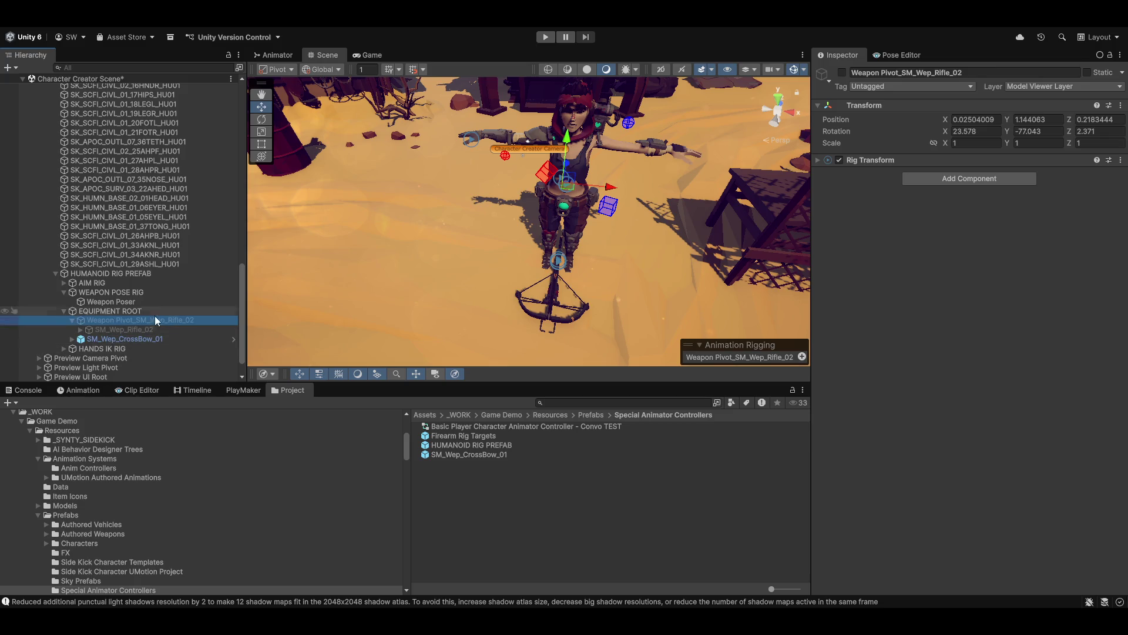
click(842, 72)
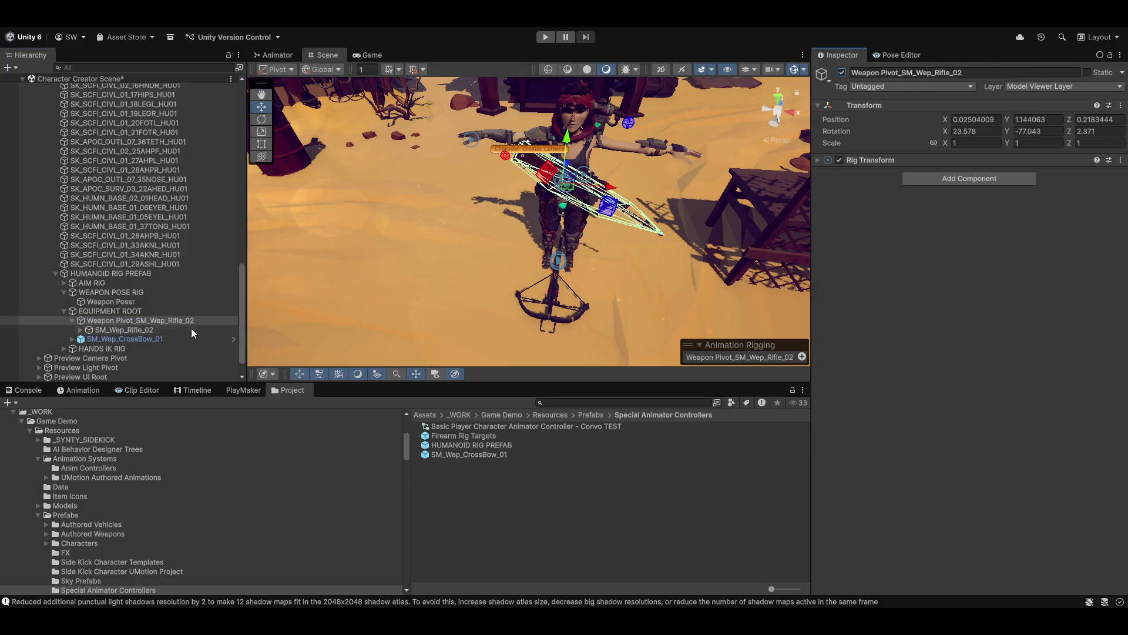
key(F2)
key(Right)
key(BackSpace)
key(BackSpace)
key(BackSpace)
key(BackSpace)
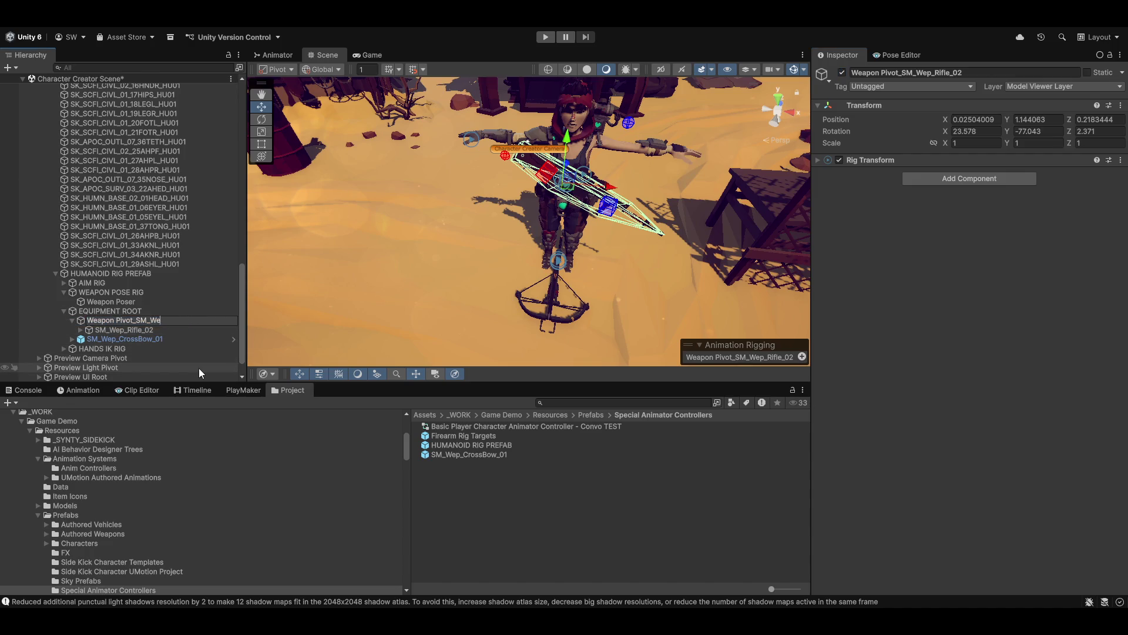
key(Return)
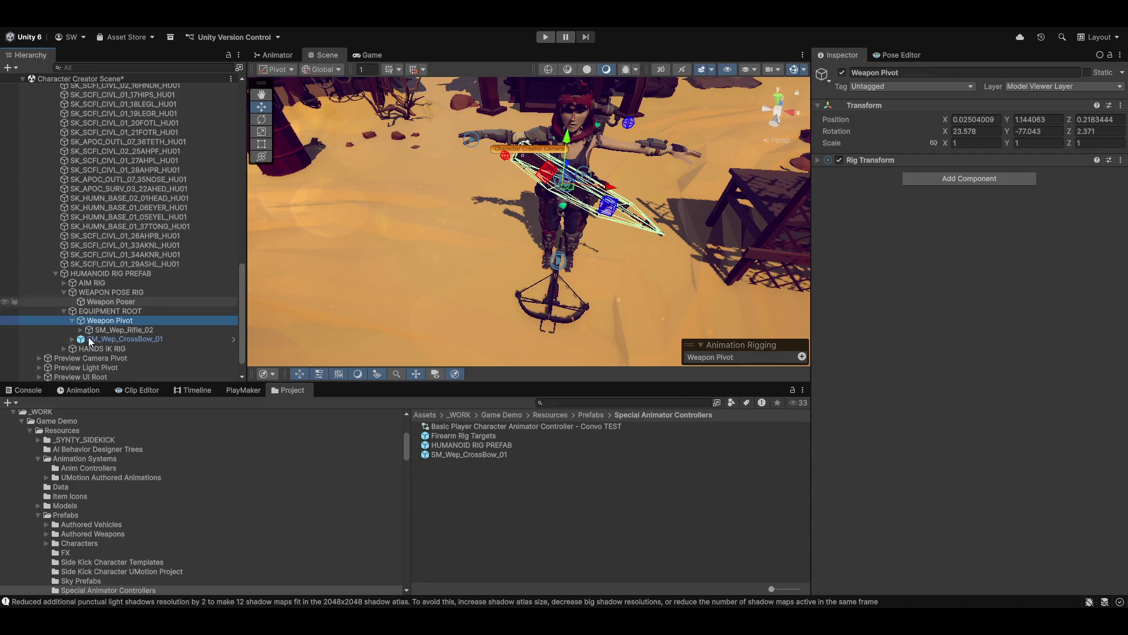
- Parent the crossbow under Weapon Pivot and zero its position and rotation
drag(110, 340, 135, 337)
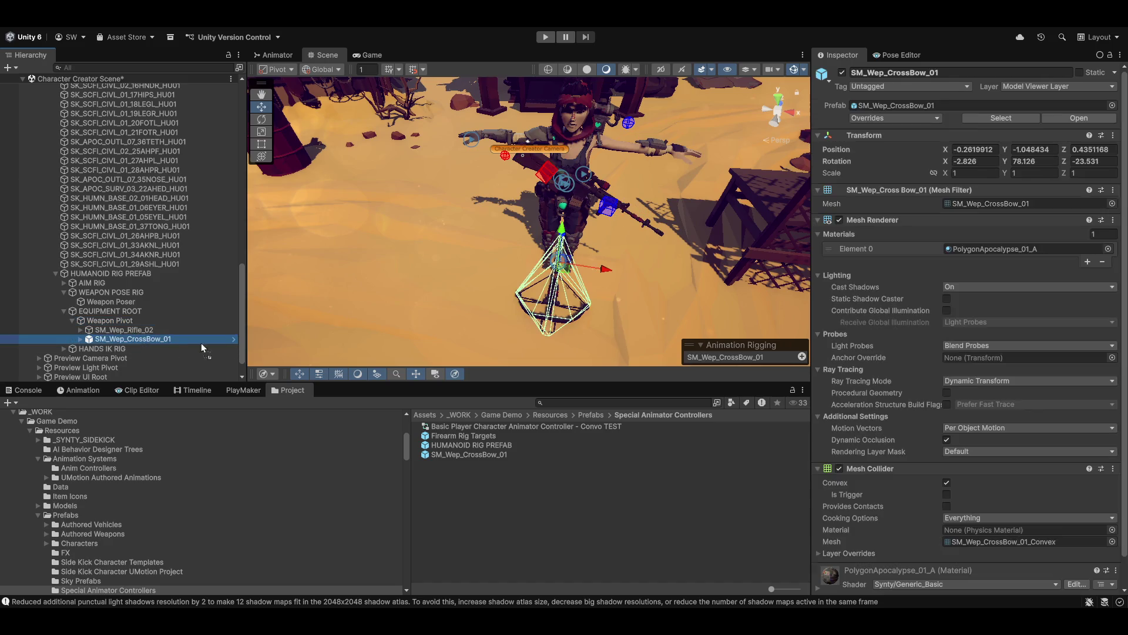
click(985, 151)
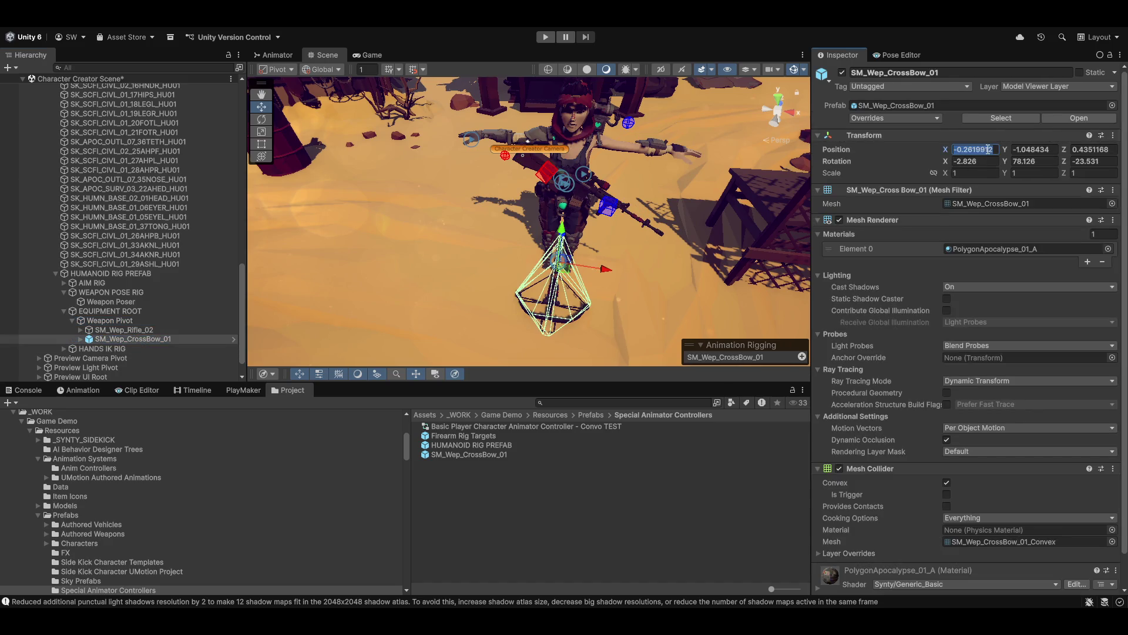
text(0)
key(Tab)
text(0)
key(Tab)
text(0)
key(Tab)
text(0)
key(Tab)
text(0)
key(Tab)
text(0)
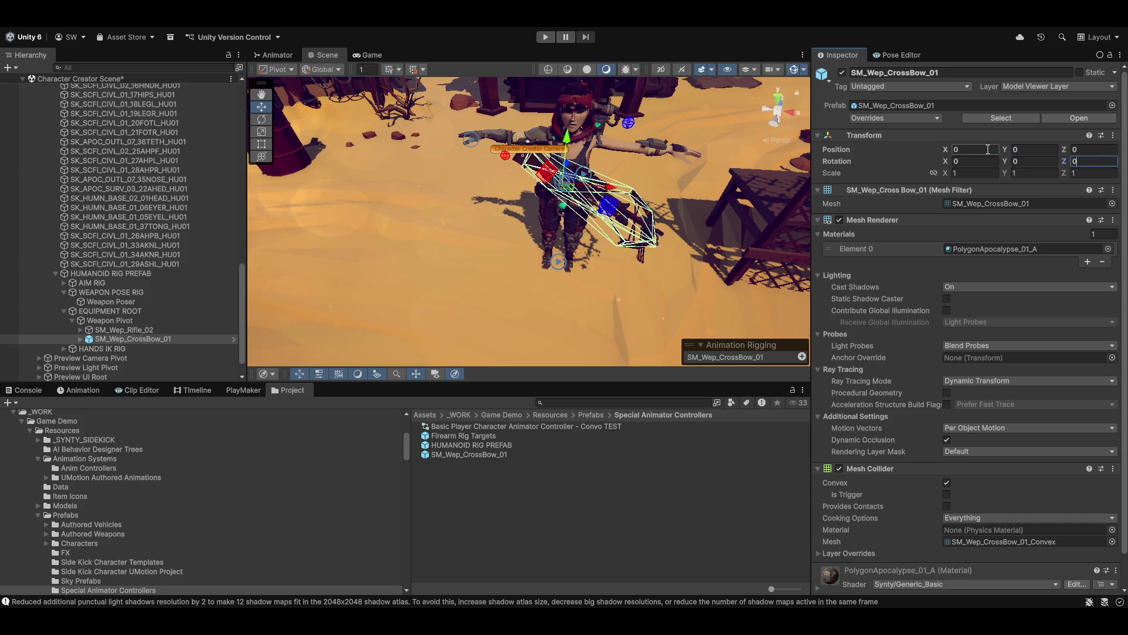
- Hide SM_Wep_Rifle_02 by deactivating it
mouse_move(573, 276)
mouse_down()
mouse_move(581, 210)
mouse_move(591, 275)
mouse_up()
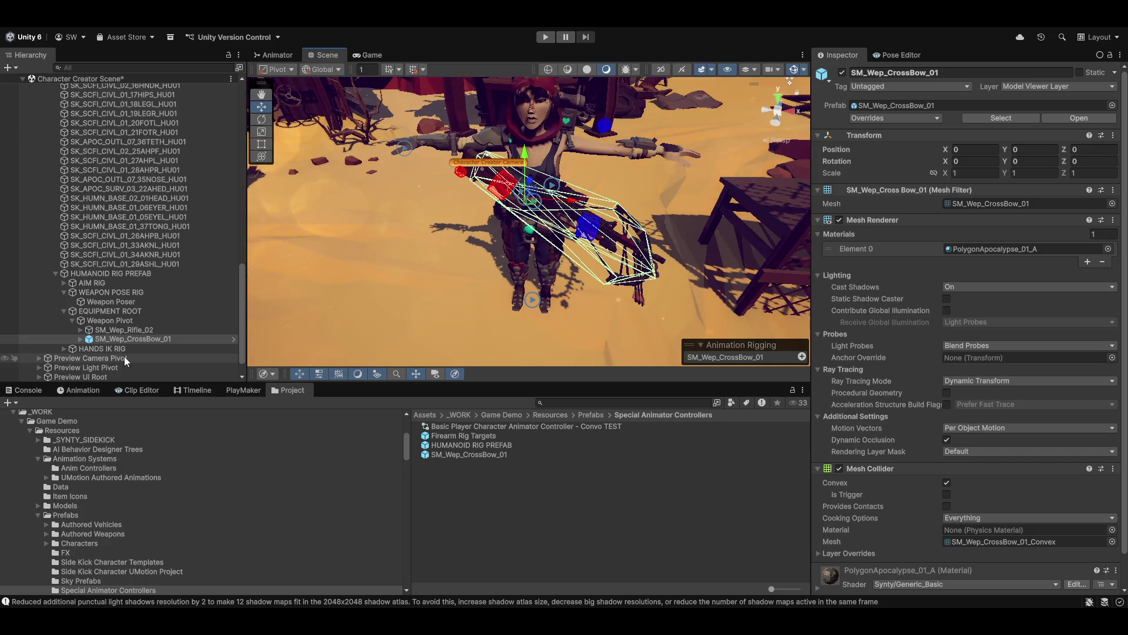
click(118, 329)
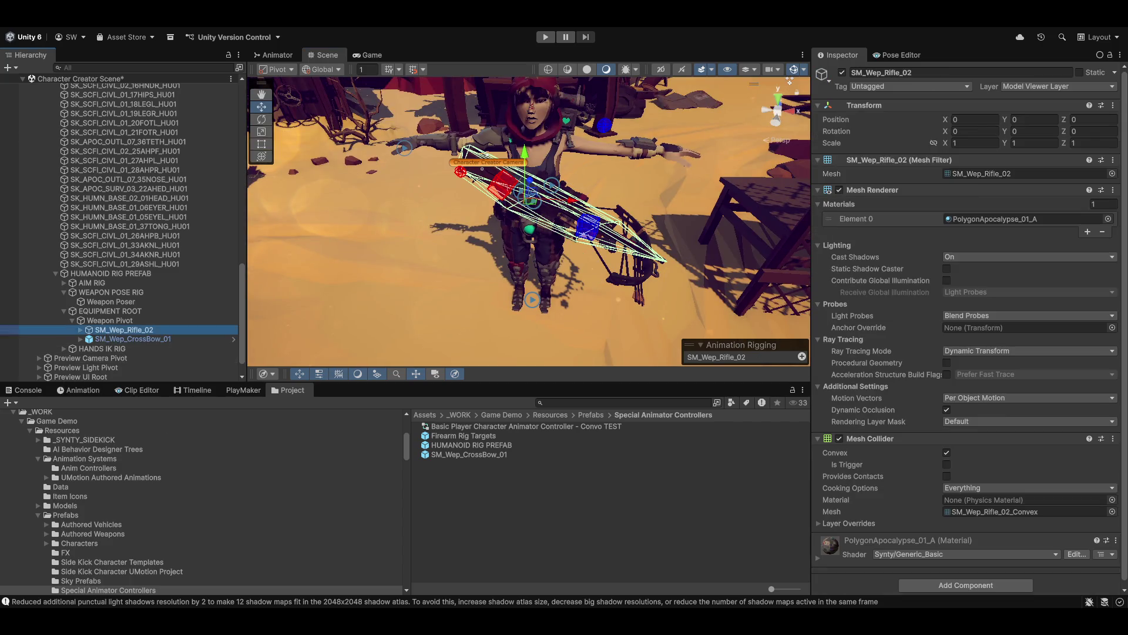
click(842, 73)
mouse_move(573, 212)
mouse_down()
mouse_move(580, 205)
mouse_move(535, 219)
mouse_move(585, 224)
mouse_move(582, 256)
mouse_move(615, 286)
mouse_move(496, 204)
mouse_up()
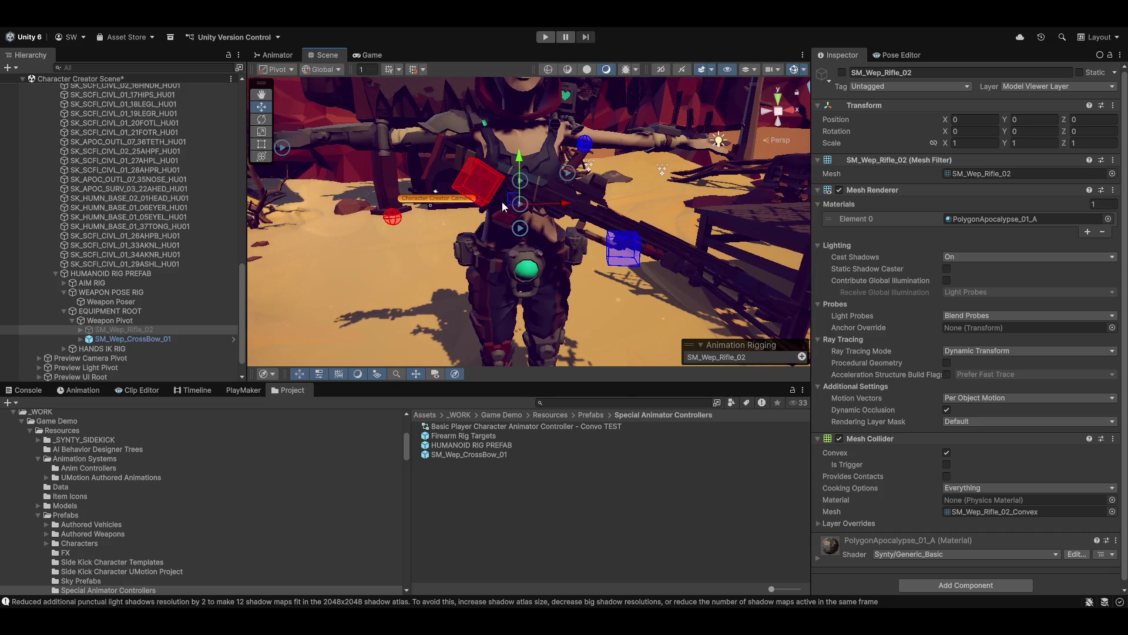
- Expand the rifle's Rig Targets hand grips and select both Right and Left Hand IK_targets
click(80, 330)
scroll(112, 344, down, 3)
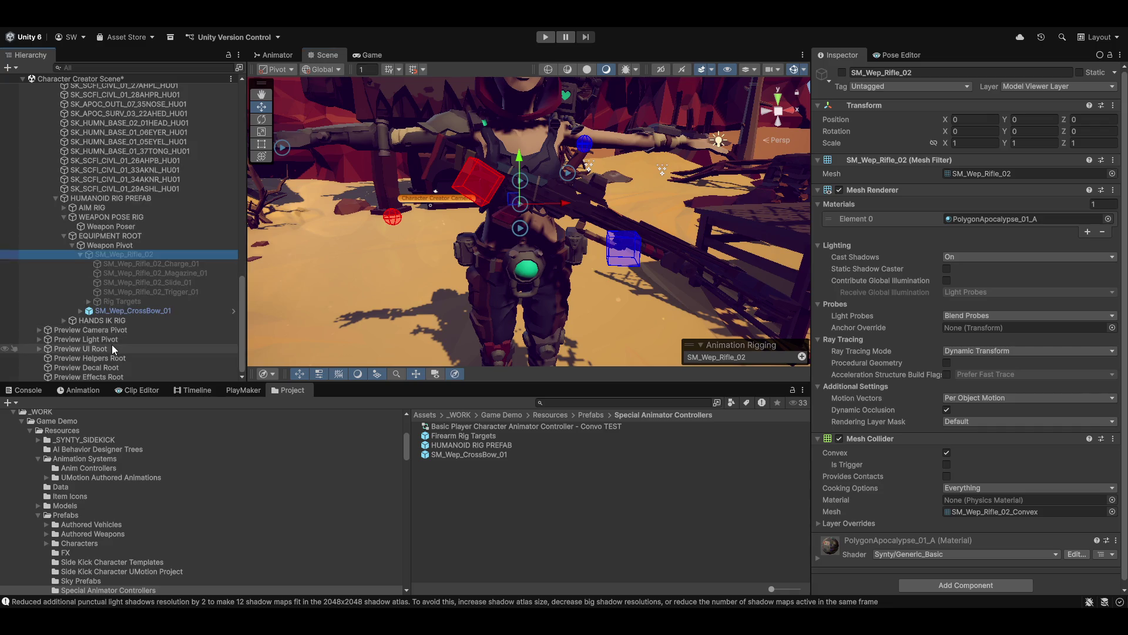
click(88, 302)
scroll(132, 331, down, 3)
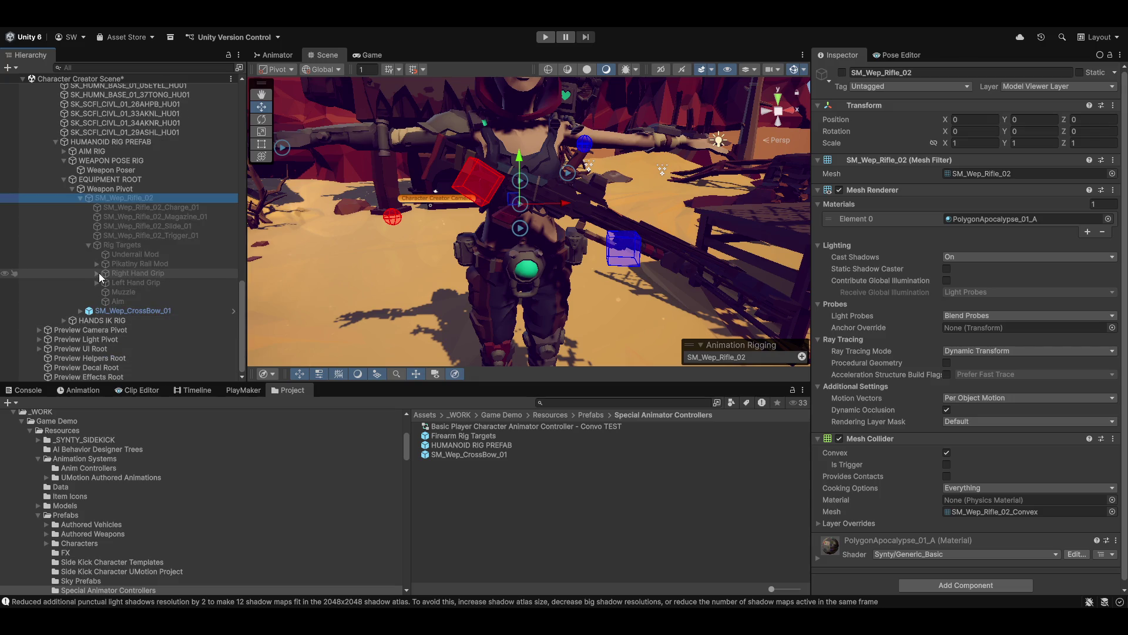
click(96, 273)
click(96, 292)
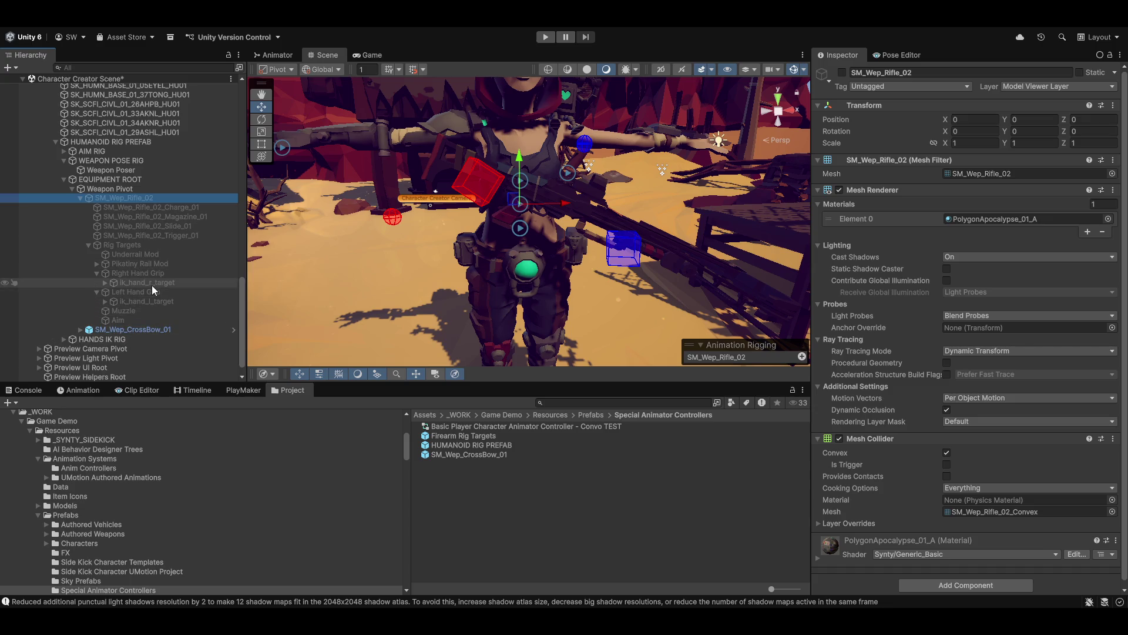
click(105, 282)
click(104, 311)
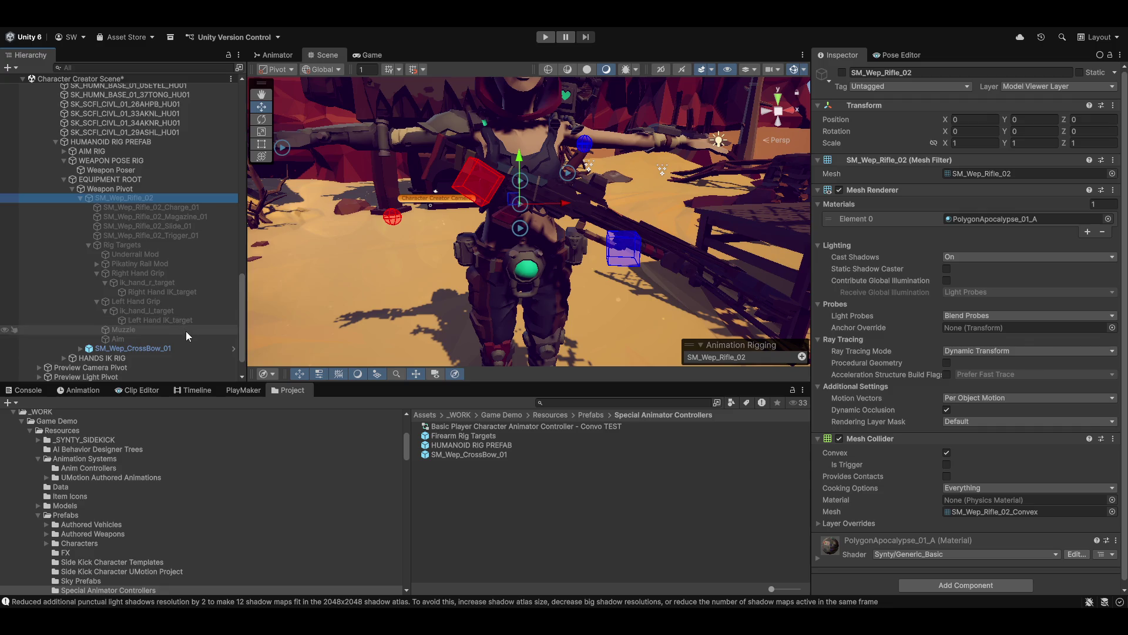
scroll(171, 320, down, 2)
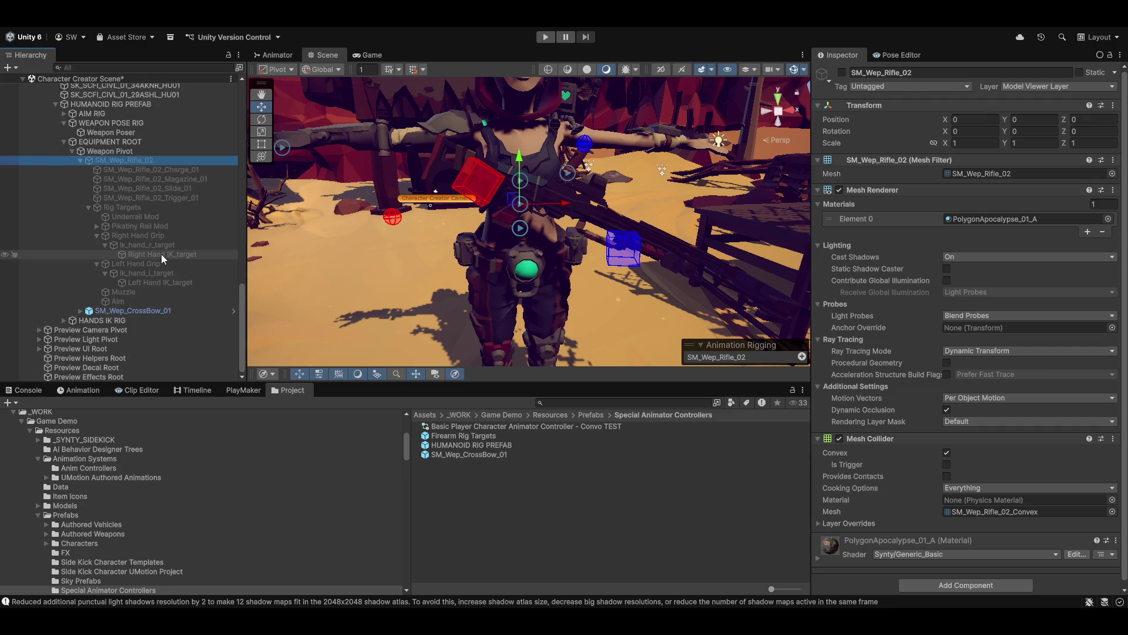
click(161, 254)
ctrl+click(146, 282)
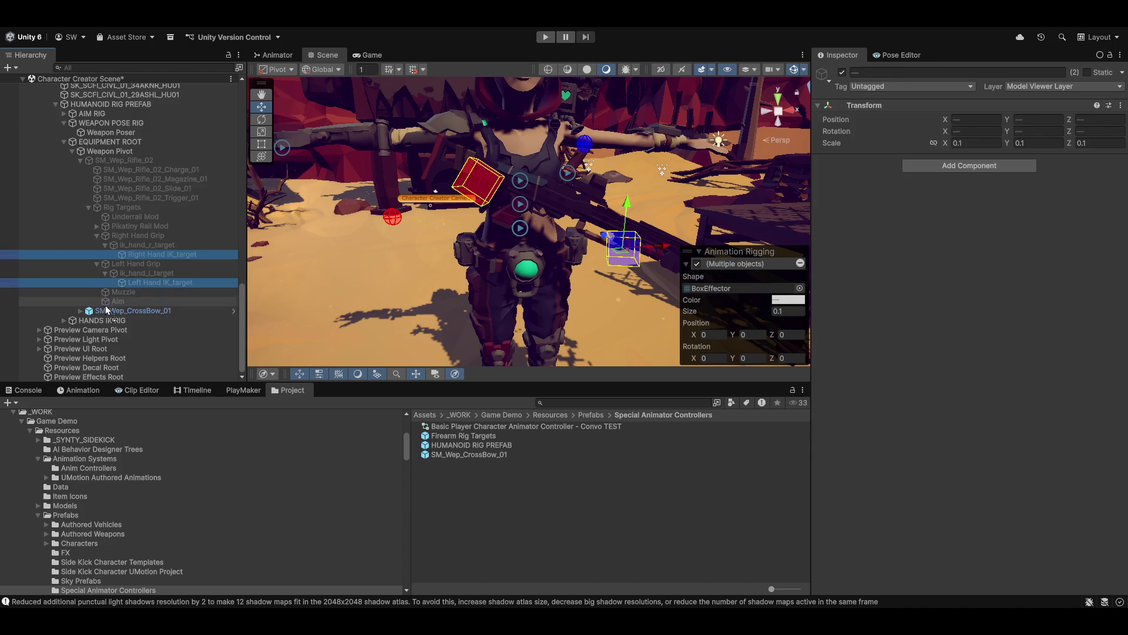
- Nest Right Hand IK_target under the crossbow's ik_hand_r_target in Firearm Rig Targets
click(81, 311)
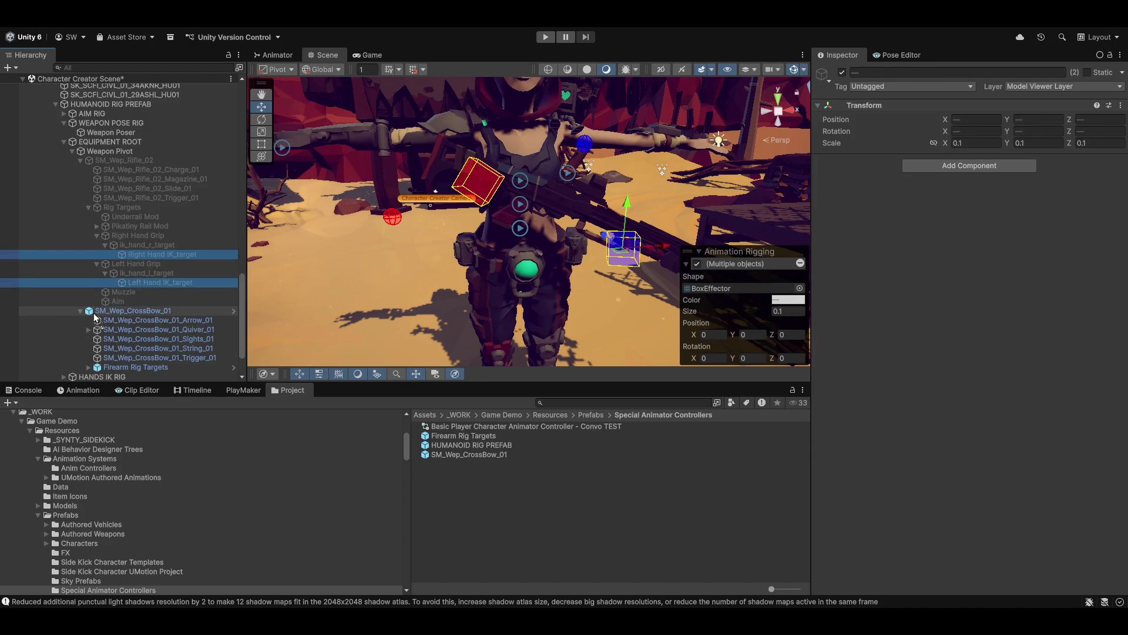
click(88, 367)
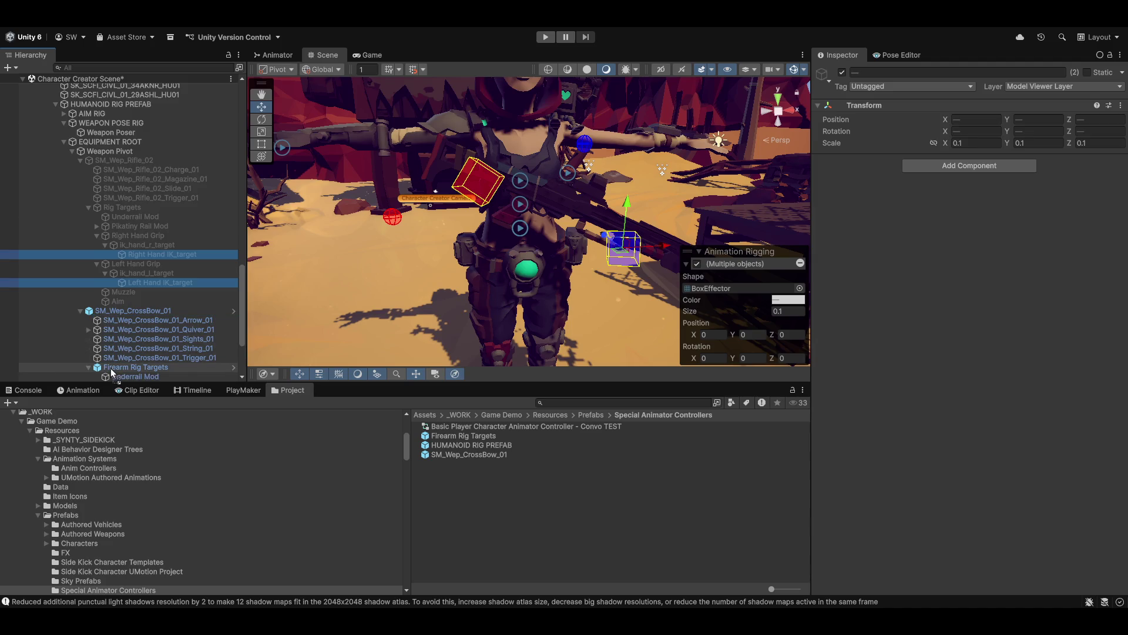
scroll(115, 376, down, 5)
drag(116, 382, 136, 258)
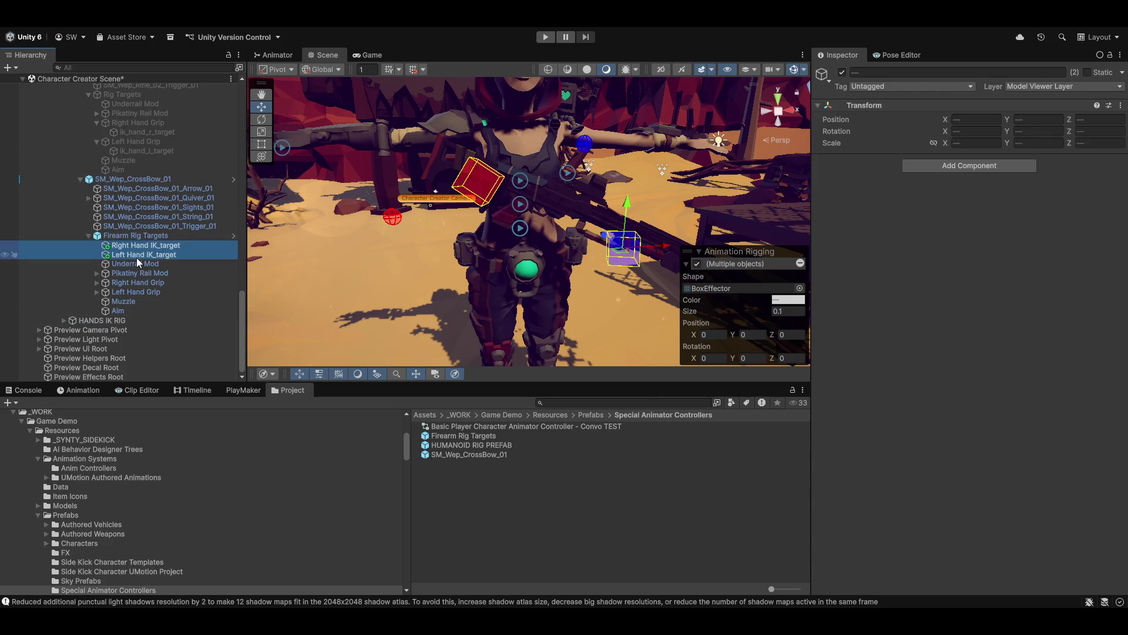
click(96, 282)
click(106, 293)
mouse_move(132, 250)
mouse_down()
mouse_move(177, 263)
mouse_move(169, 302)
mouse_up()
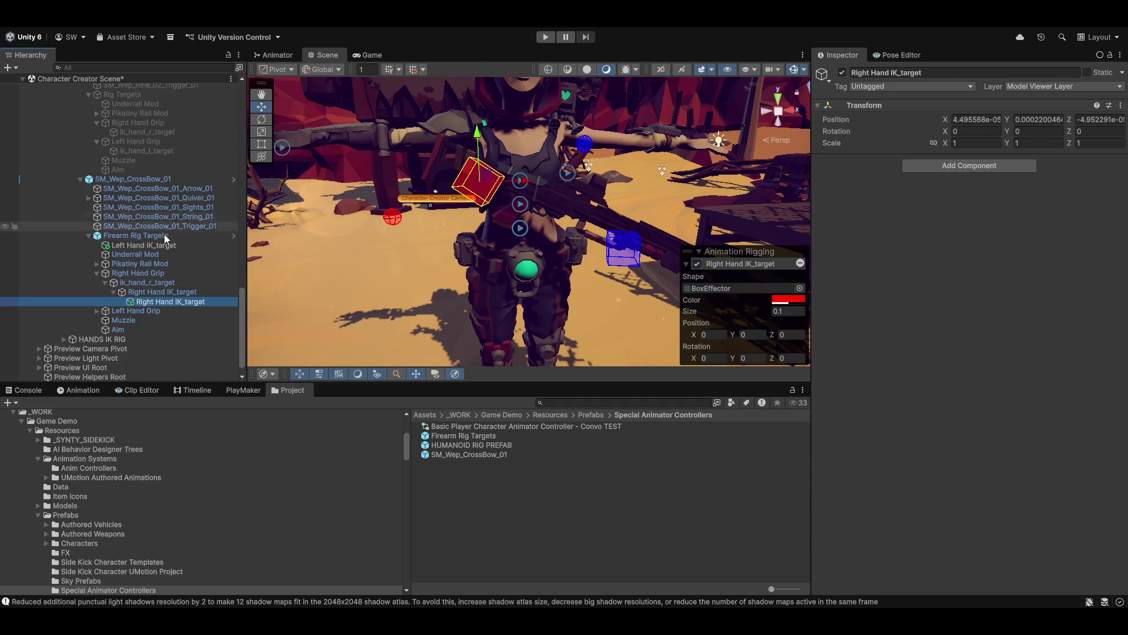
- Nest Left Hand IK_target under the crossbow's ik_hand_l_target, then view the moved right target
click(97, 311)
click(105, 320)
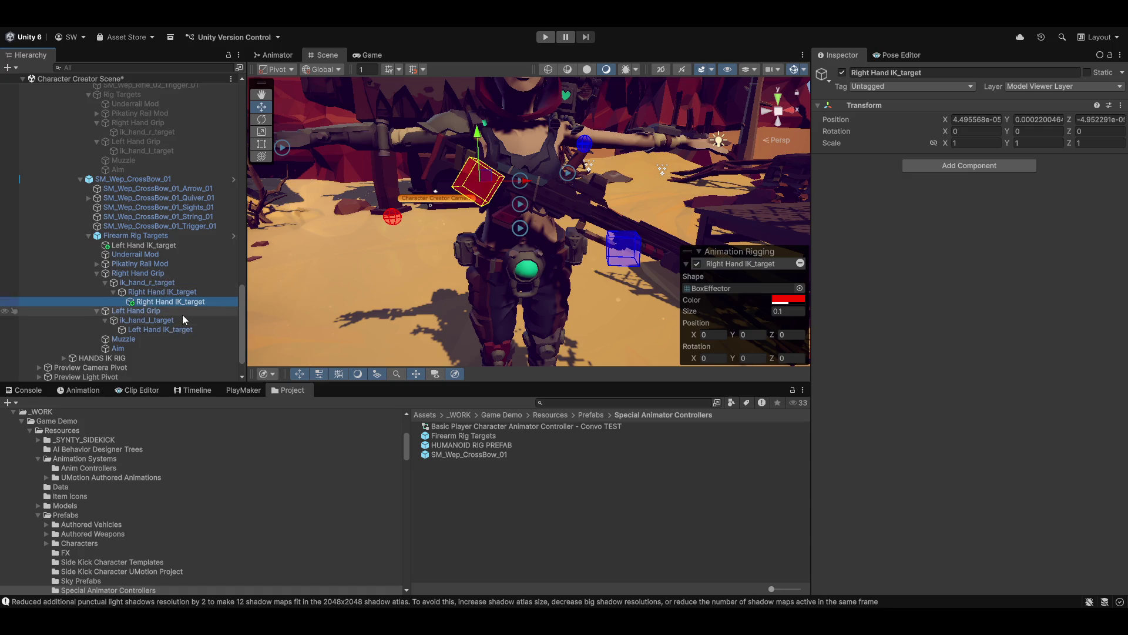
scroll(181, 324, up, 3)
scroll(163, 331, down, 1)
scroll(164, 336, down, 3)
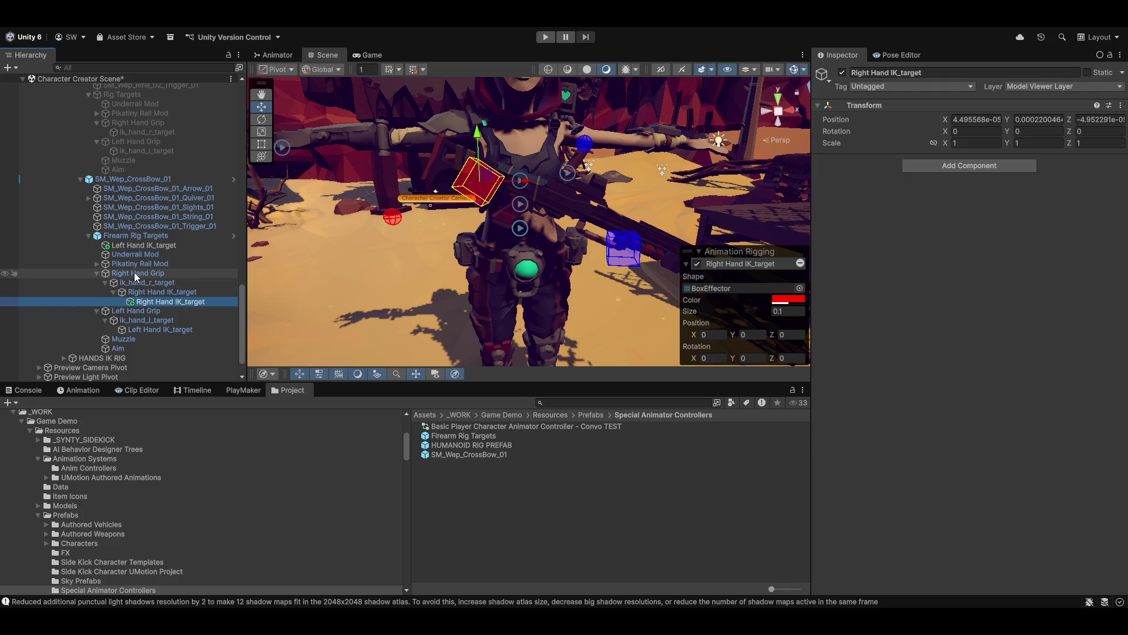
click(89, 198)
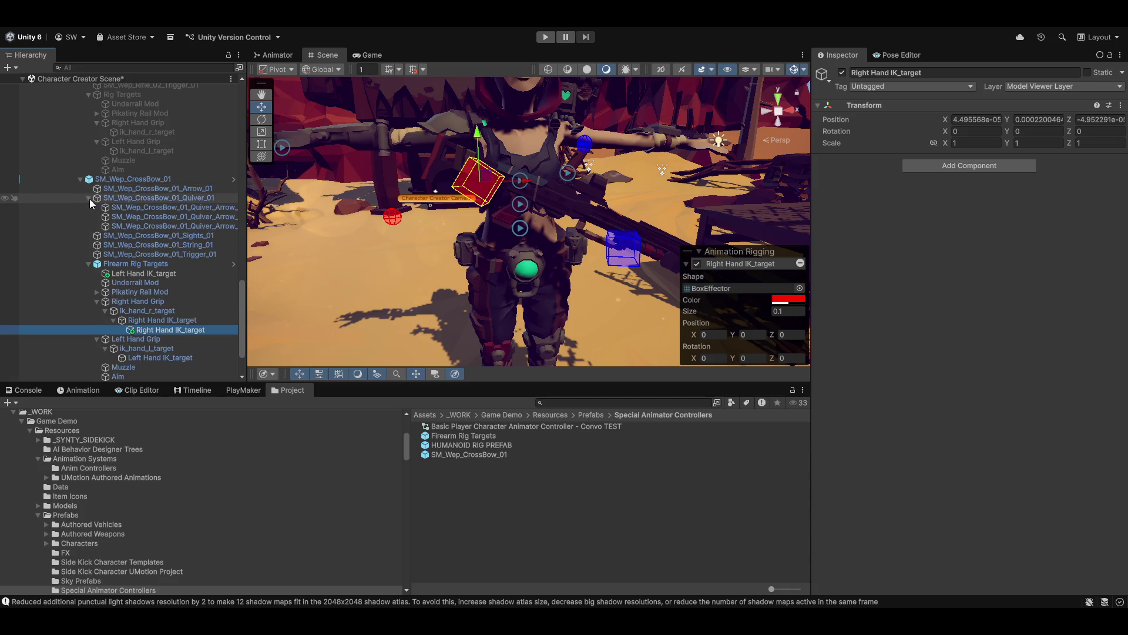
click(89, 198)
drag(126, 242, 157, 329)
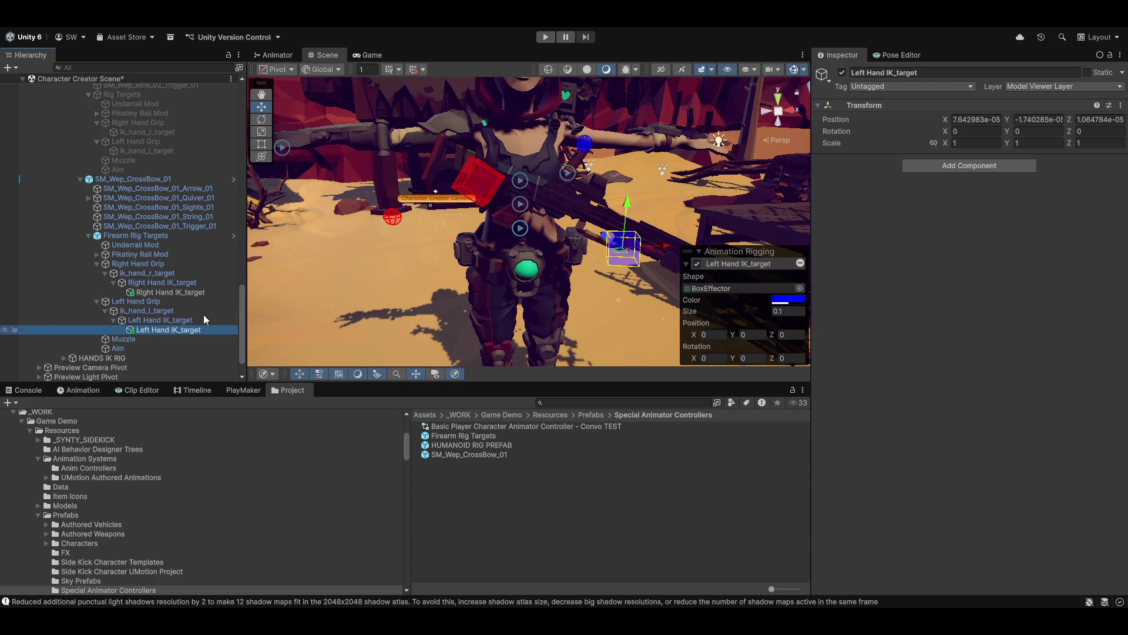
click(164, 292)
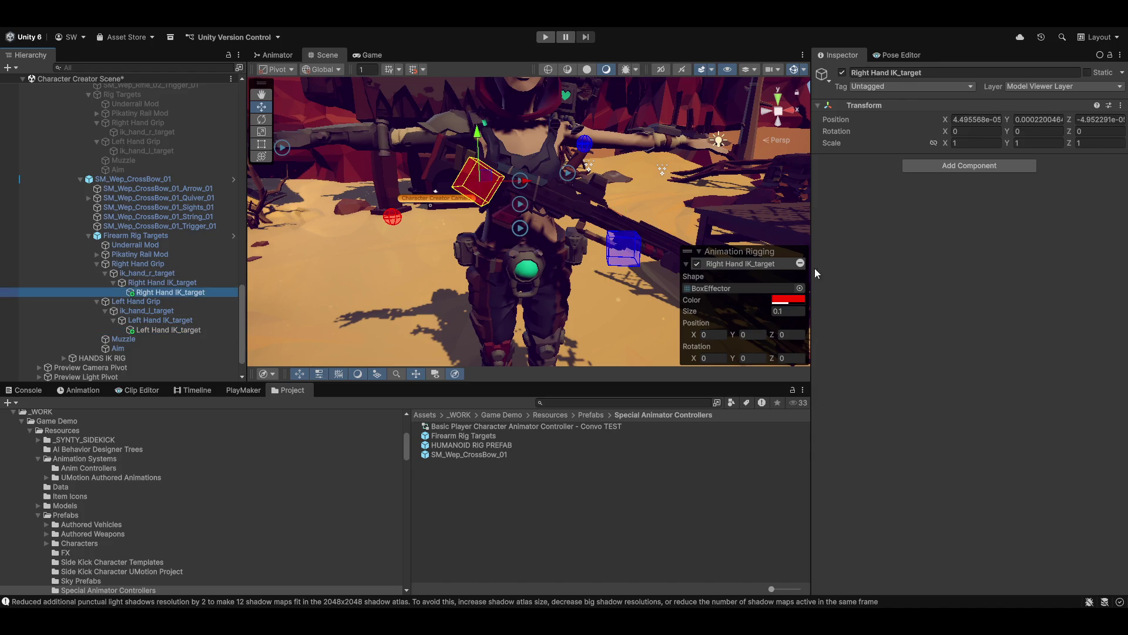
mouse_move(728, 218)
mouse_down()
mouse_move(621, 213)
mouse_move(587, 264)
mouse_up()
scroll(622, 267, down, 4)
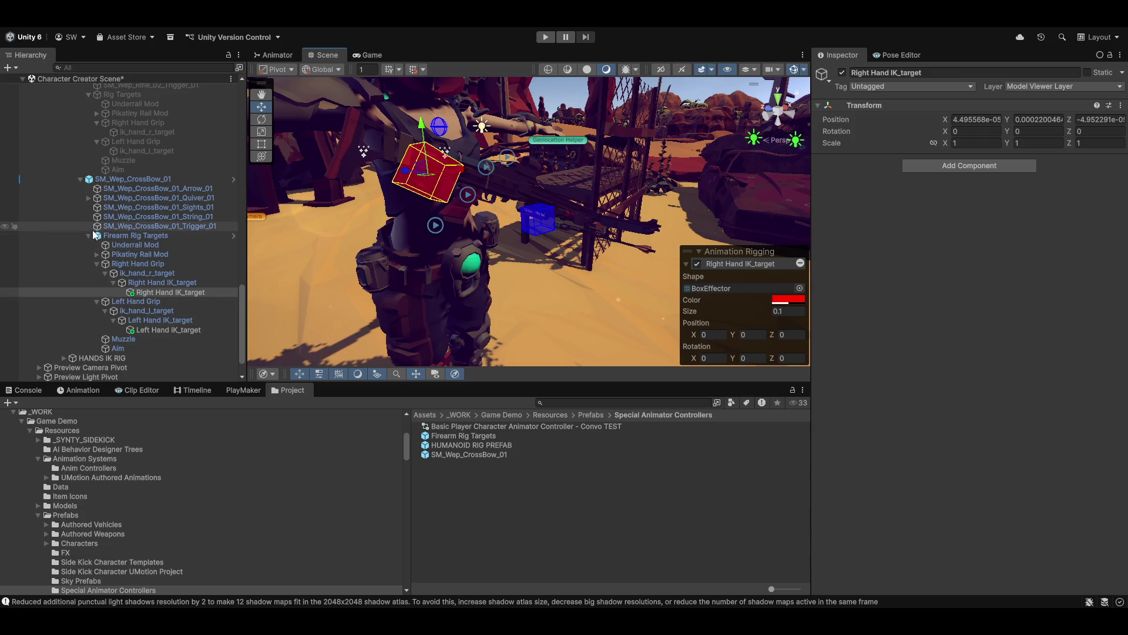
- Try SM_Wep_Mod_Attach_Scope_07 on the Pikatiny Rail Mod, then turn it back off
click(95, 263)
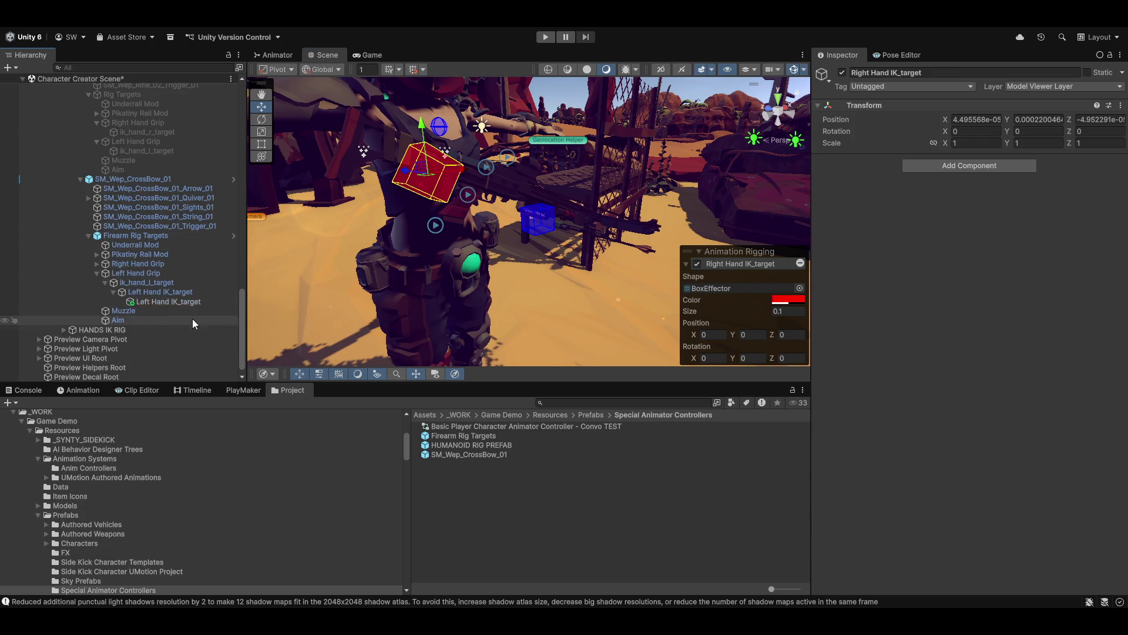
click(97, 254)
drag(455, 270, 330, 282)
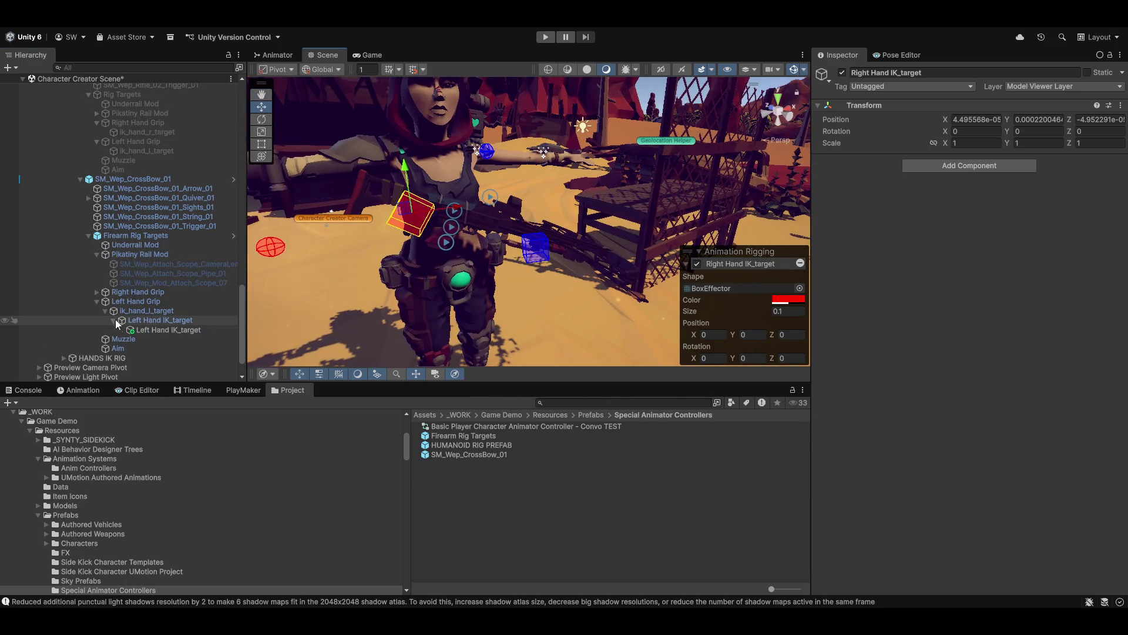
click(163, 283)
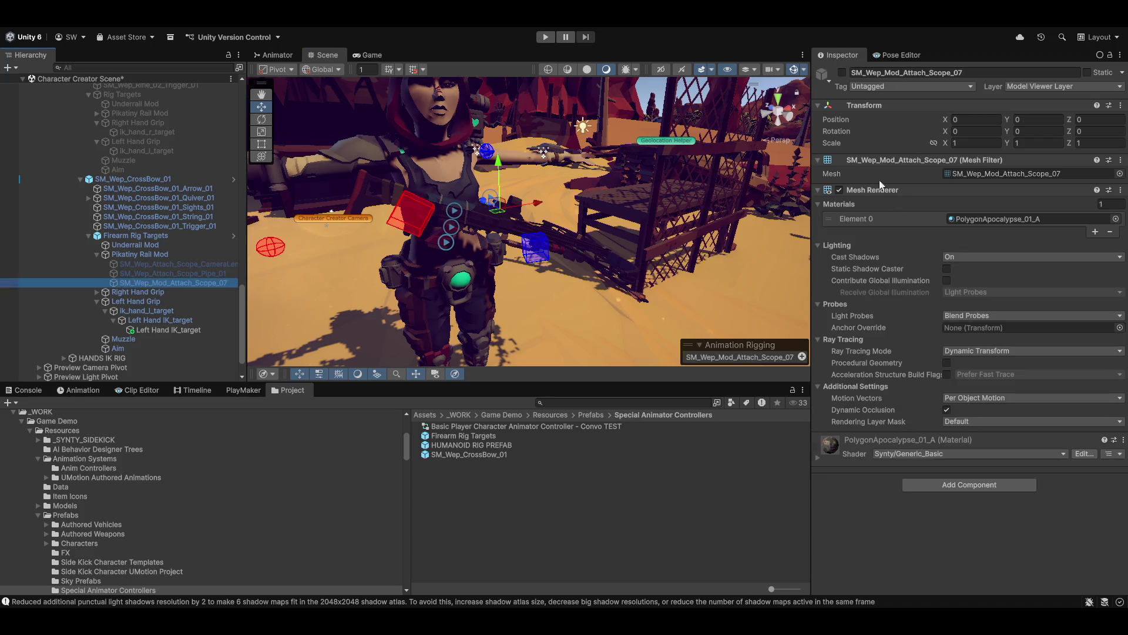
click(842, 72)
mouse_move(646, 247)
mouse_down()
mouse_move(481, 255)
mouse_move(552, 227)
mouse_move(559, 237)
mouse_move(481, 227)
mouse_move(401, 179)
mouse_move(550, 228)
mouse_move(558, 176)
mouse_move(491, 278)
mouse_move(717, 204)
mouse_up()
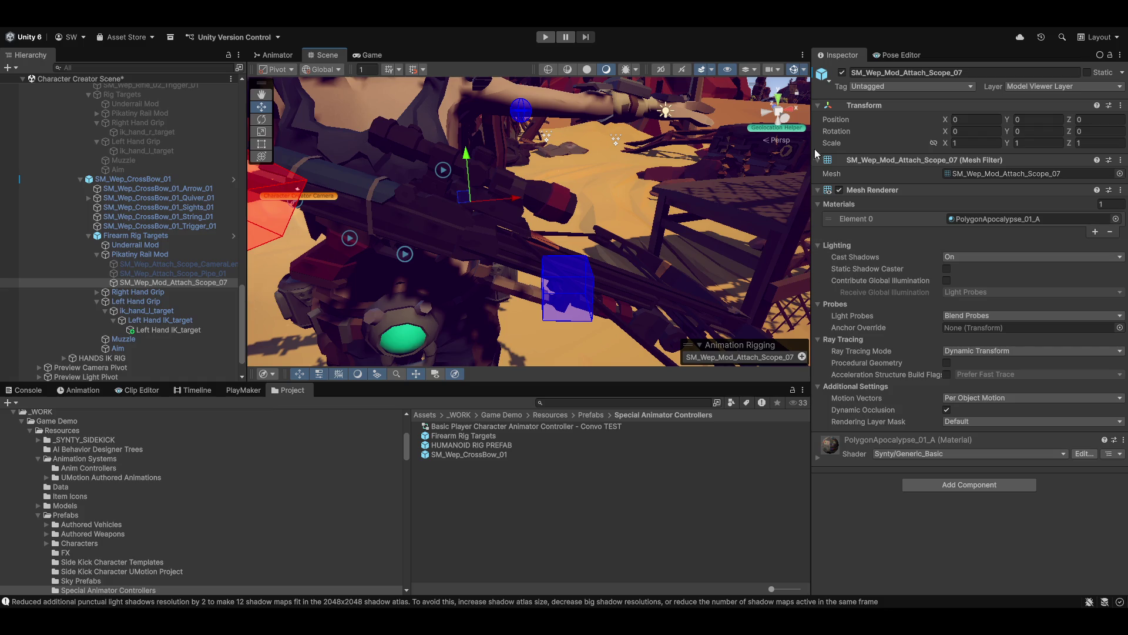
click(842, 72)
- Switch SM_Wep_Attach_Scope_Pipe_01 off and bring up the Animation timeline
click(195, 274)
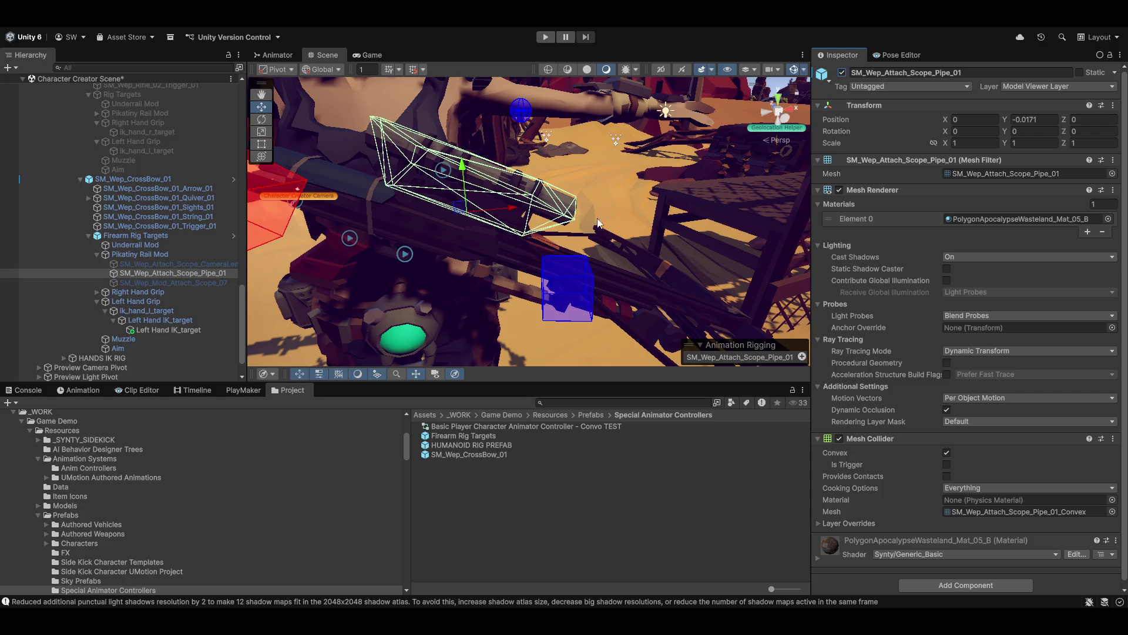
mouse_move(514, 236)
mouse_down()
mouse_move(534, 301)
mouse_move(605, 290)
mouse_move(527, 282)
mouse_move(617, 223)
mouse_up()
click(842, 72)
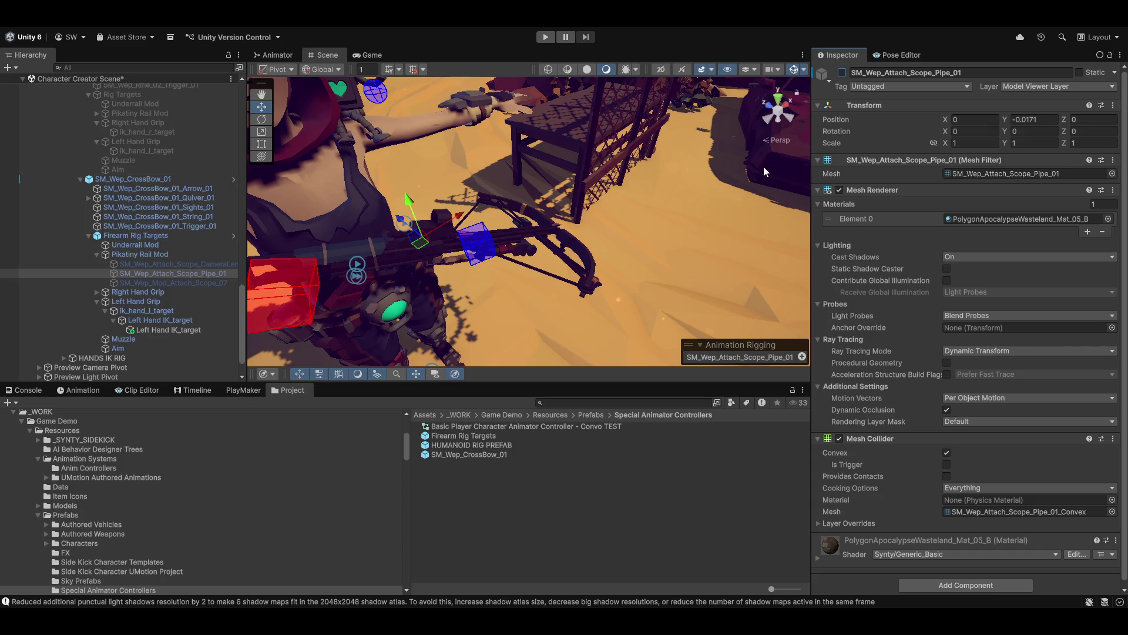
drag(503, 238, 434, 229)
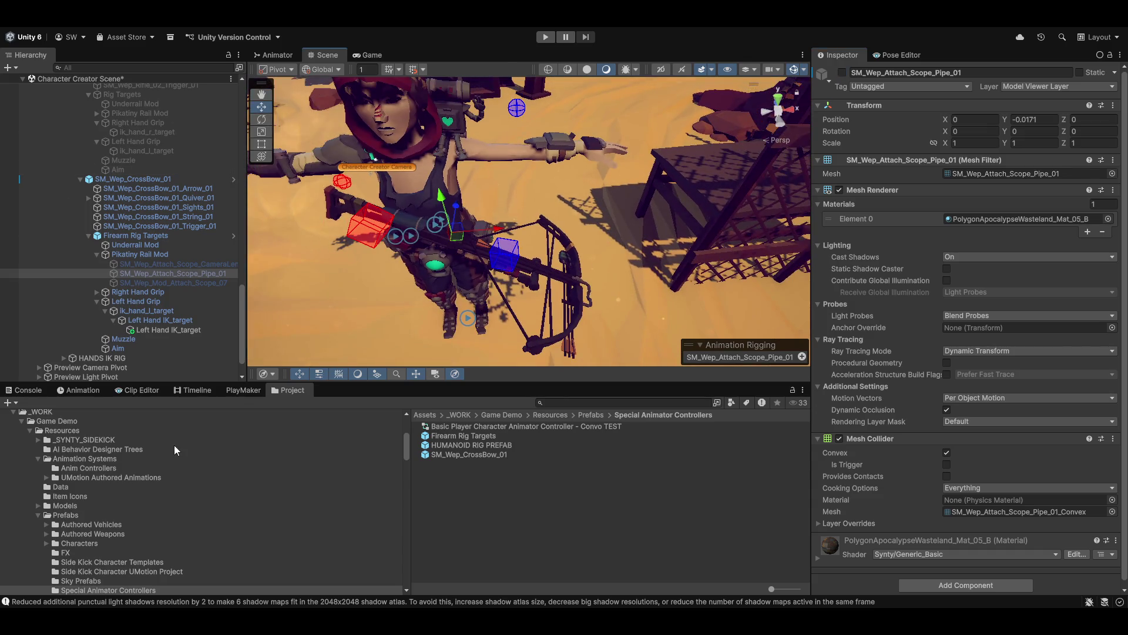
click(68, 395)
mouse_move(354, 231)
mouse_down()
mouse_move(342, 312)
mouse_move(365, 303)
mouse_move(362, 273)
mouse_up()
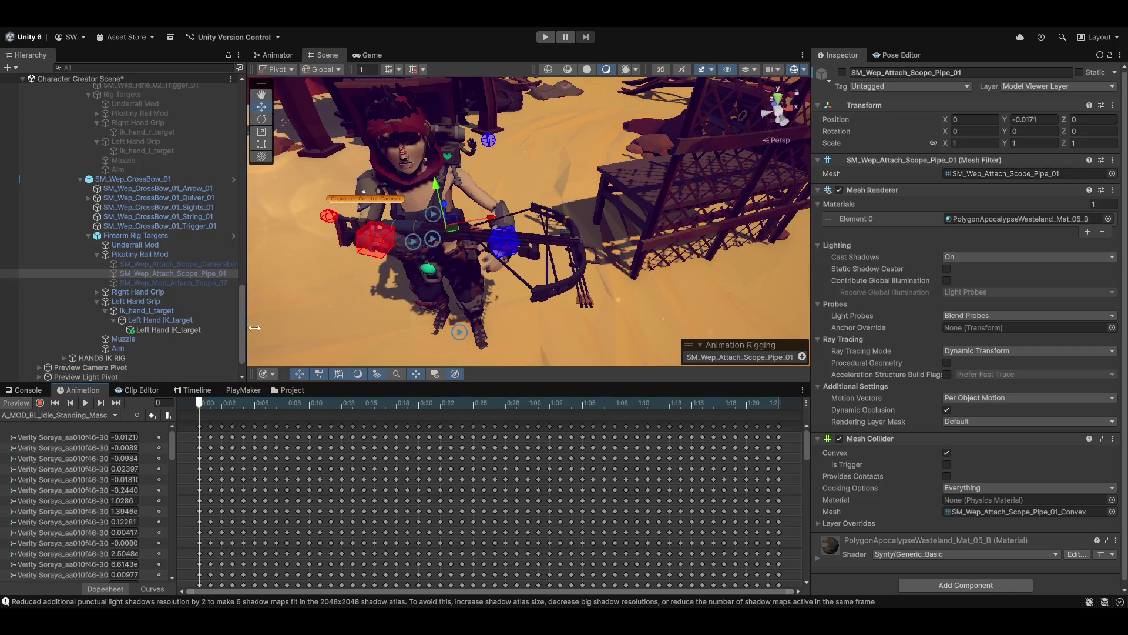
mouse_move(588, 252)
mouse_down()
mouse_move(462, 285)
mouse_move(509, 216)
mouse_move(534, 209)
mouse_move(503, 250)
mouse_move(244, 263)
mouse_move(368, 229)
mouse_move(517, 318)
mouse_move(472, 151)
mouse_move(524, 291)
mouse_move(477, 246)
mouse_move(396, 246)
mouse_up()
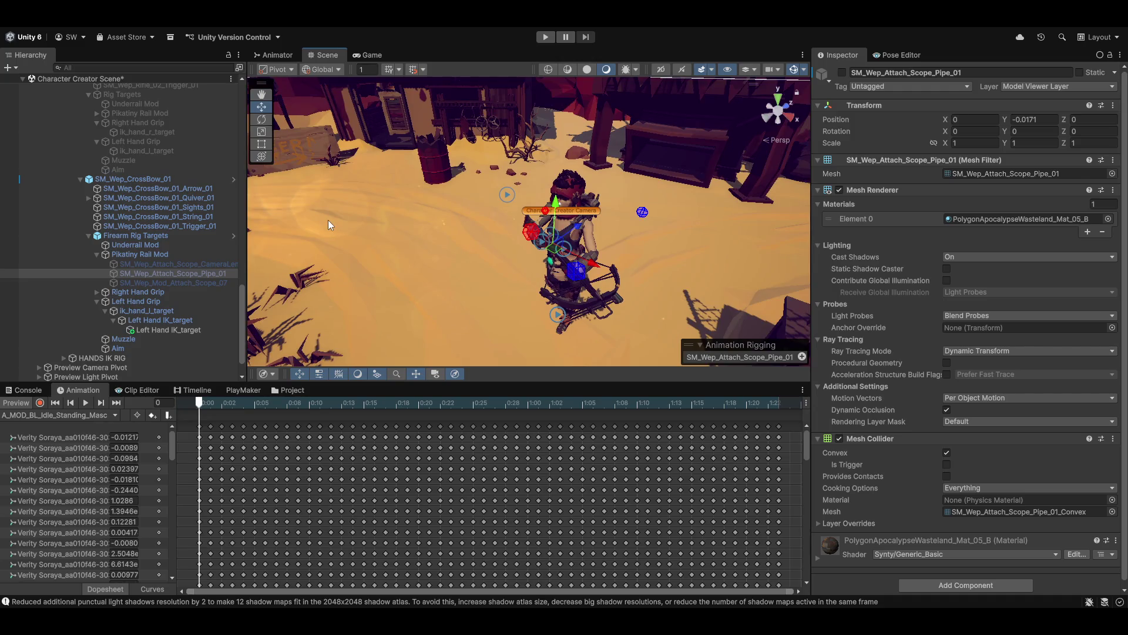
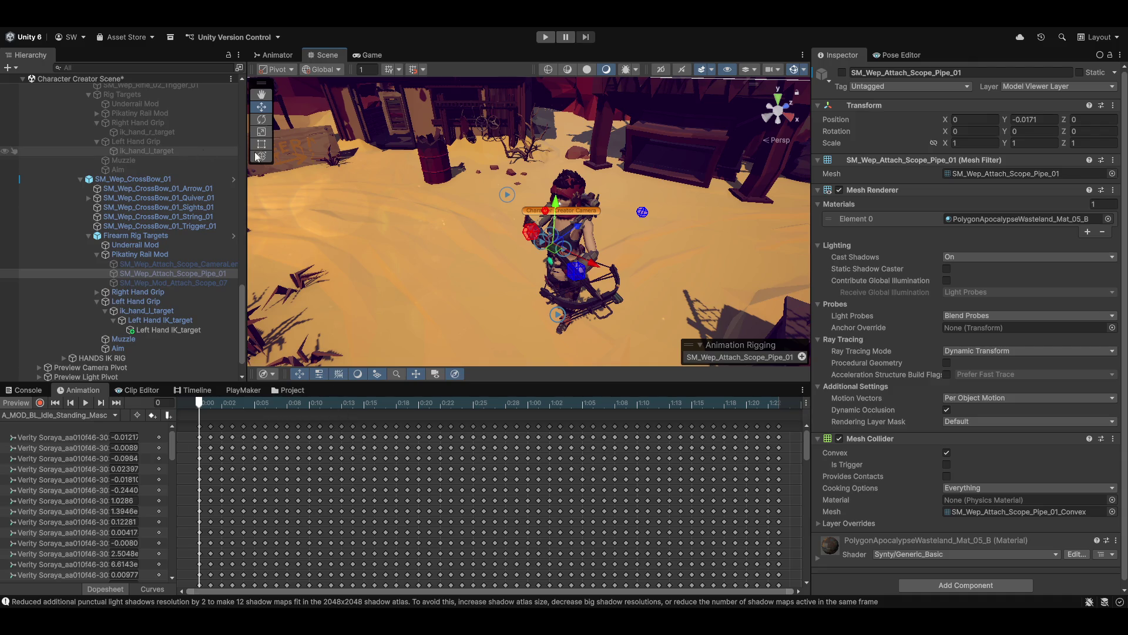
- Add a new project tag named 'Firearm Rig' from Firearm Rig Targets' Tag dropdown
click(150, 235)
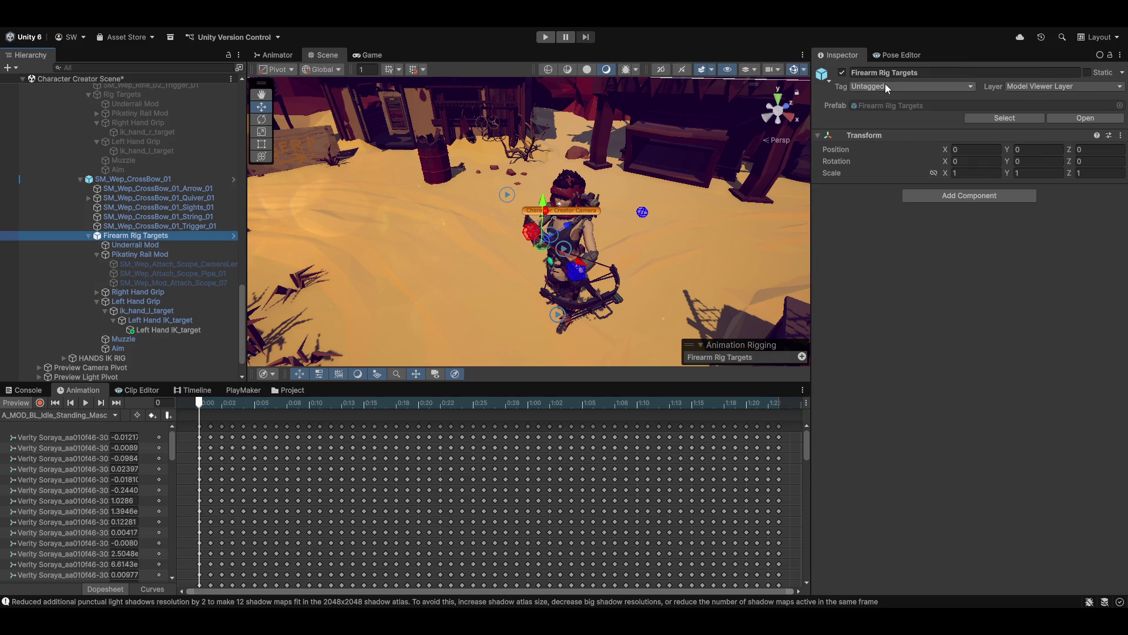
click(920, 86)
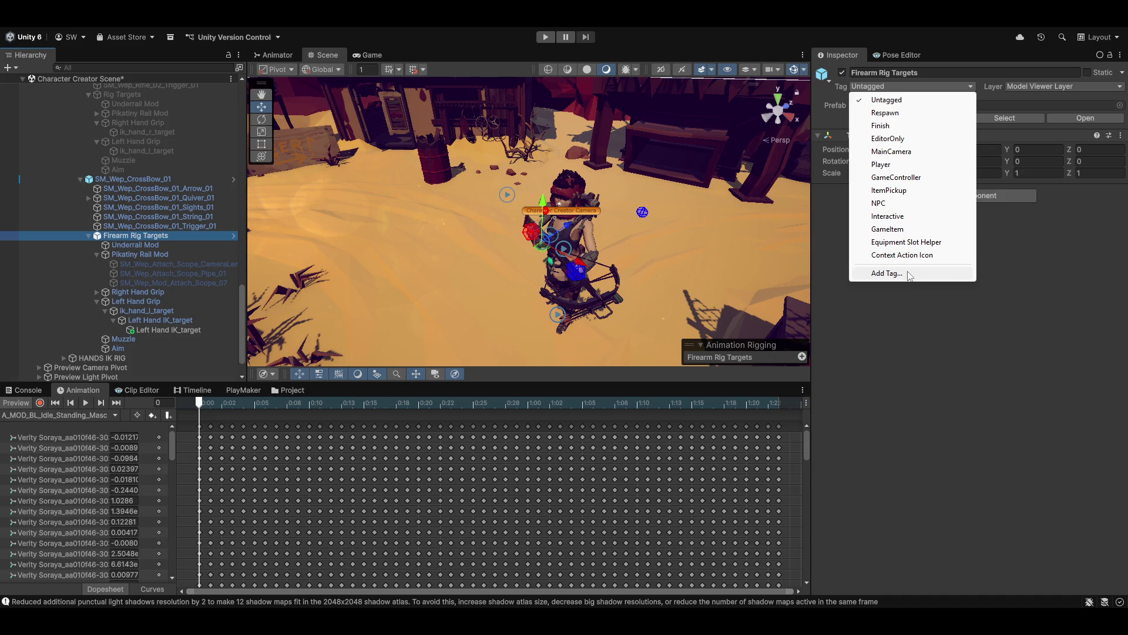
click(910, 274)
click(1099, 194)
text(Fiream)
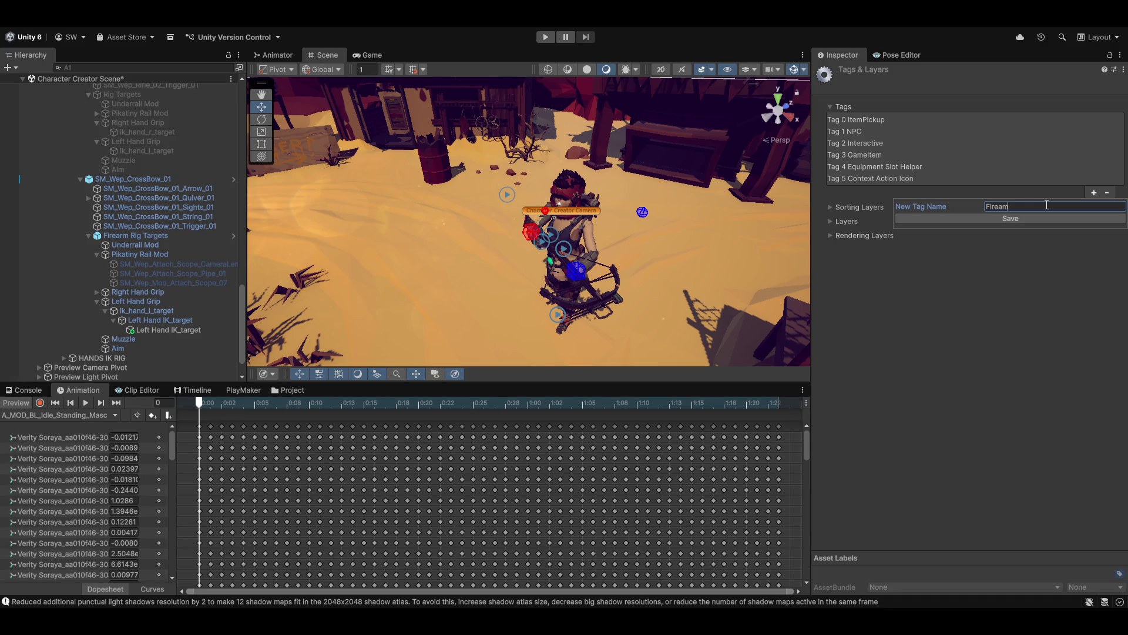
key(BackSpace)
key(BackSpace)
text(arm )
text(Rig)
key(Return)
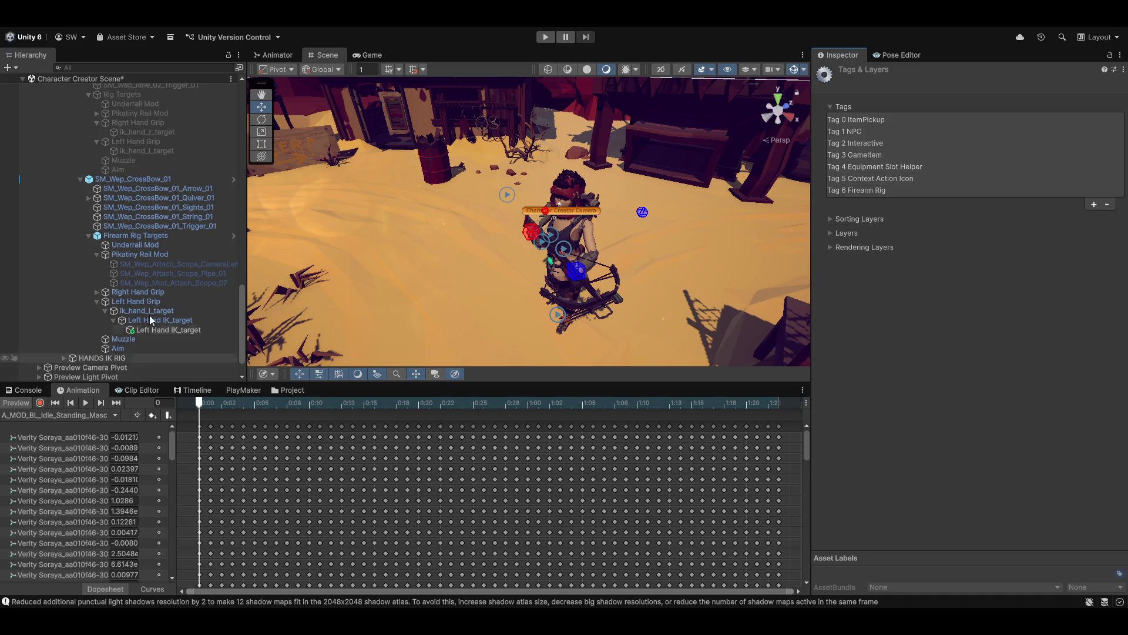
click(136, 236)
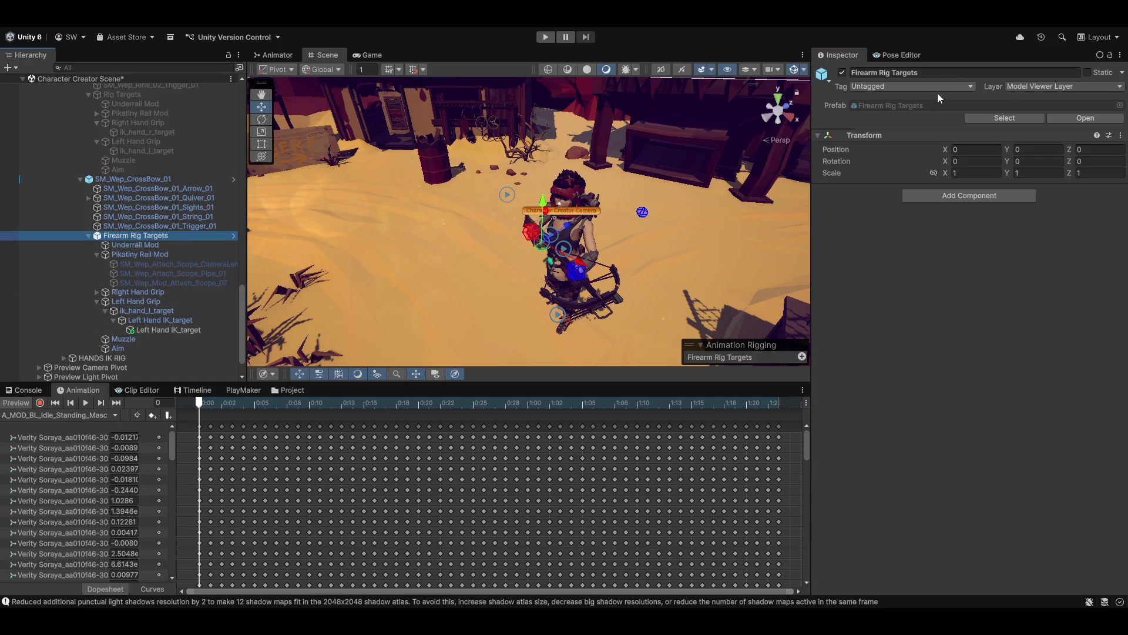
- Tag Firearm Rig Targets as Firearm Rig, then select the SM_Wep_CrossBow_01 crossbow
click(936, 87)
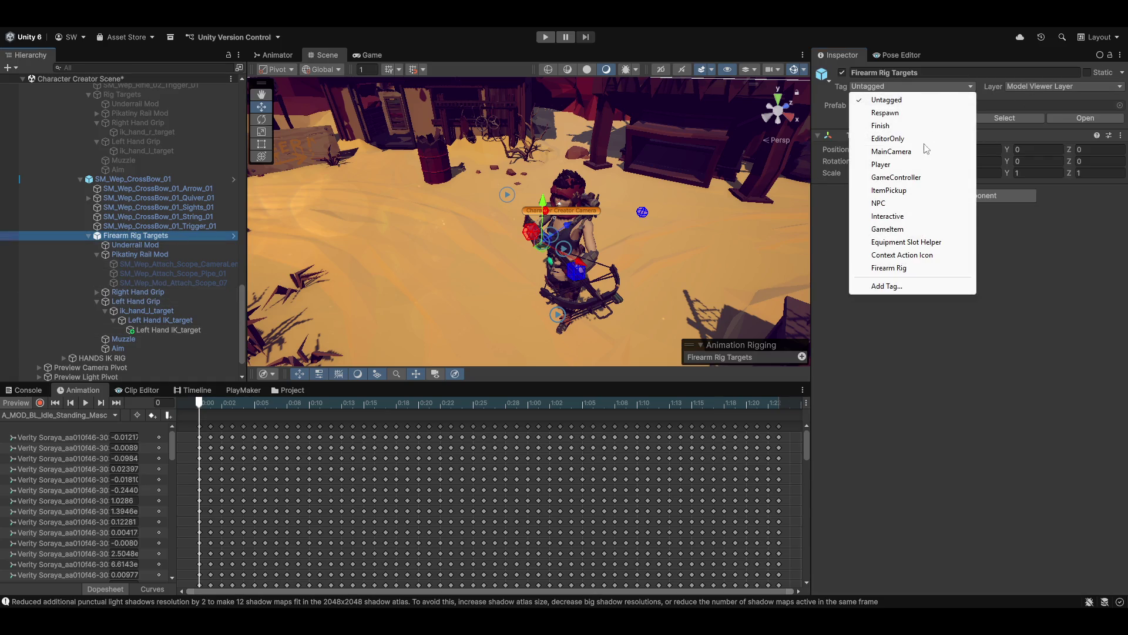
click(913, 268)
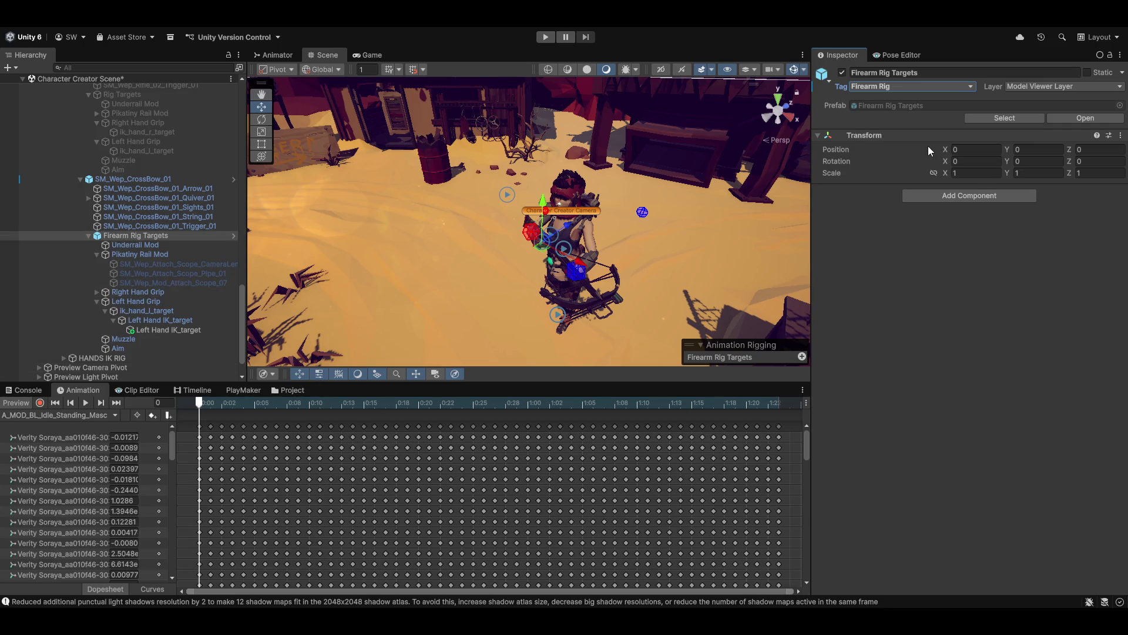
click(163, 257)
click(160, 239)
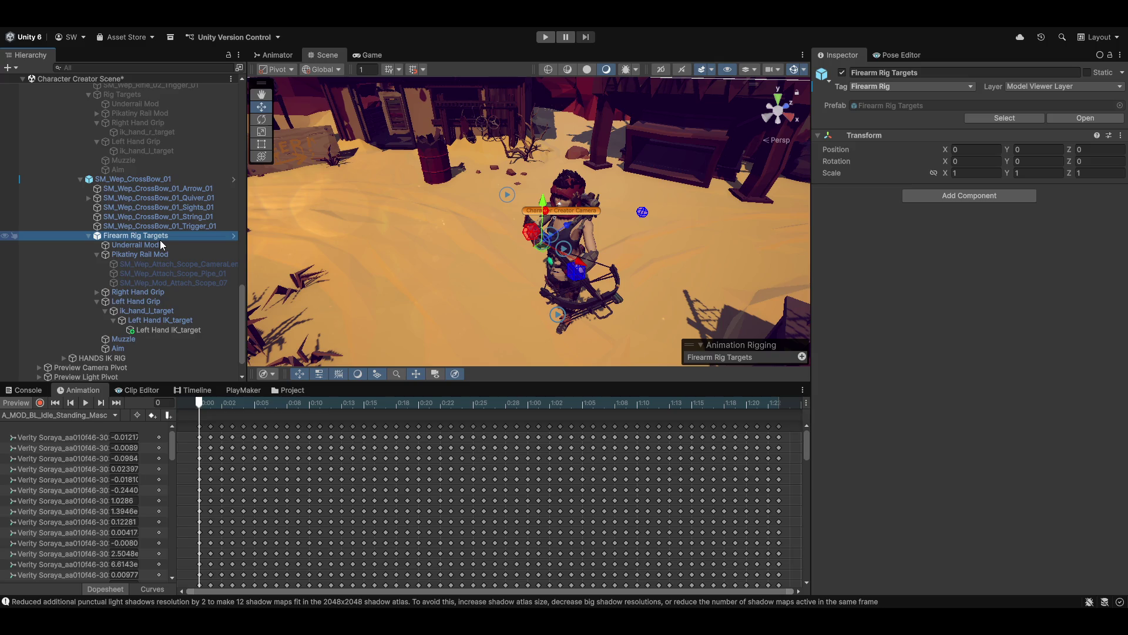
middle_click(442, 276)
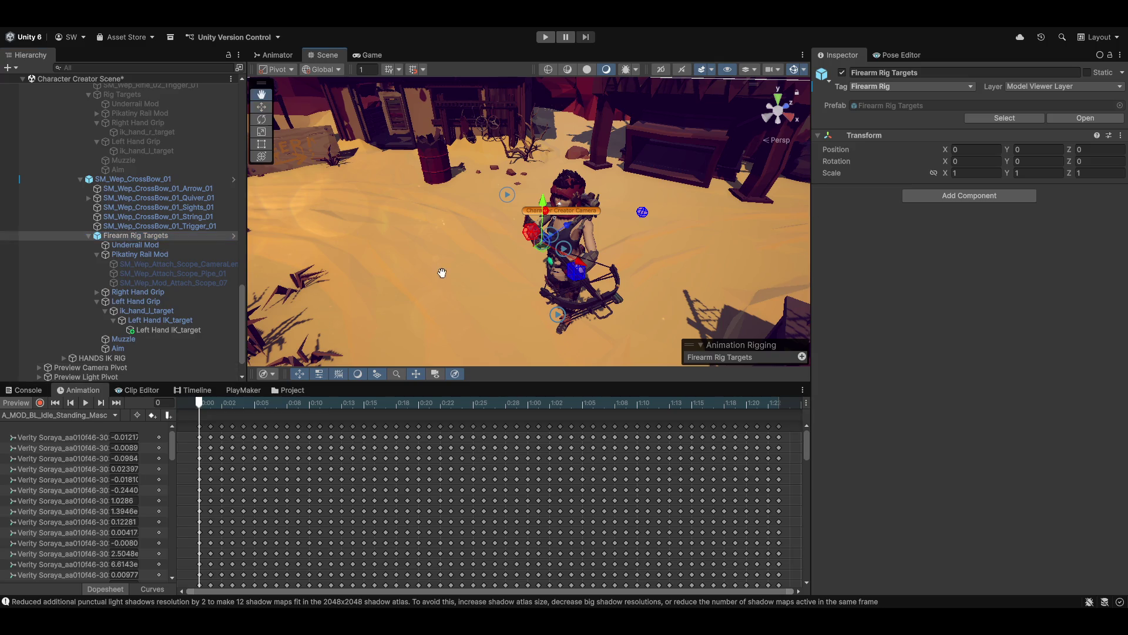
click(136, 181)
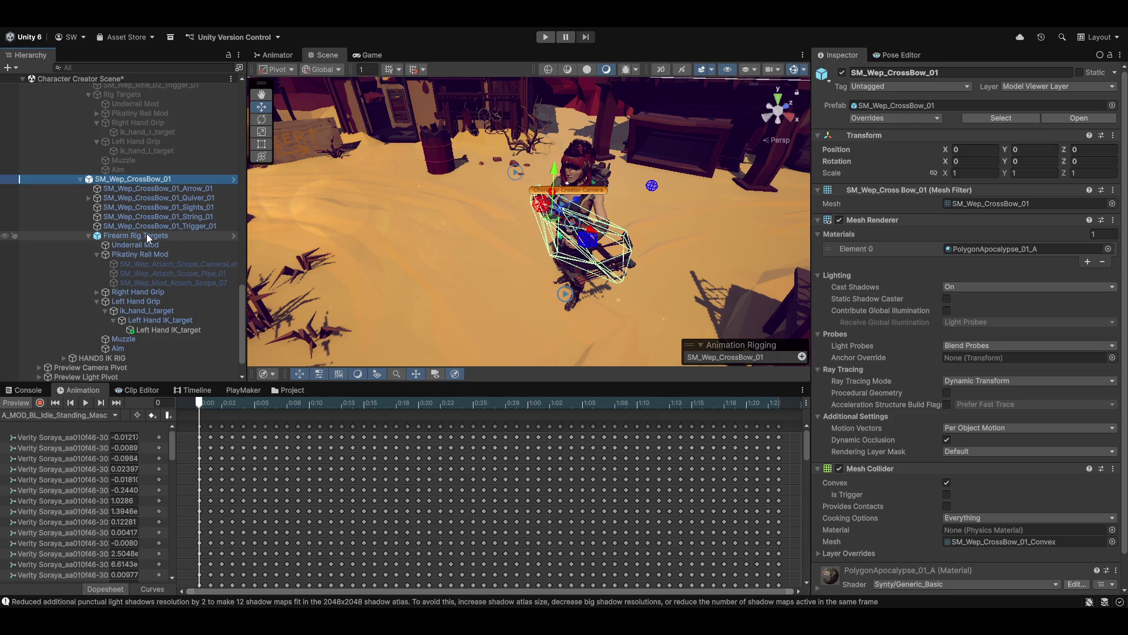
- Apply all overrides on the SM_Wep_CrossBow_01 instance, including Firearm Rig Targets, to its prefab
scroll(153, 247, down, 2)
scroll(165, 288, up, 2)
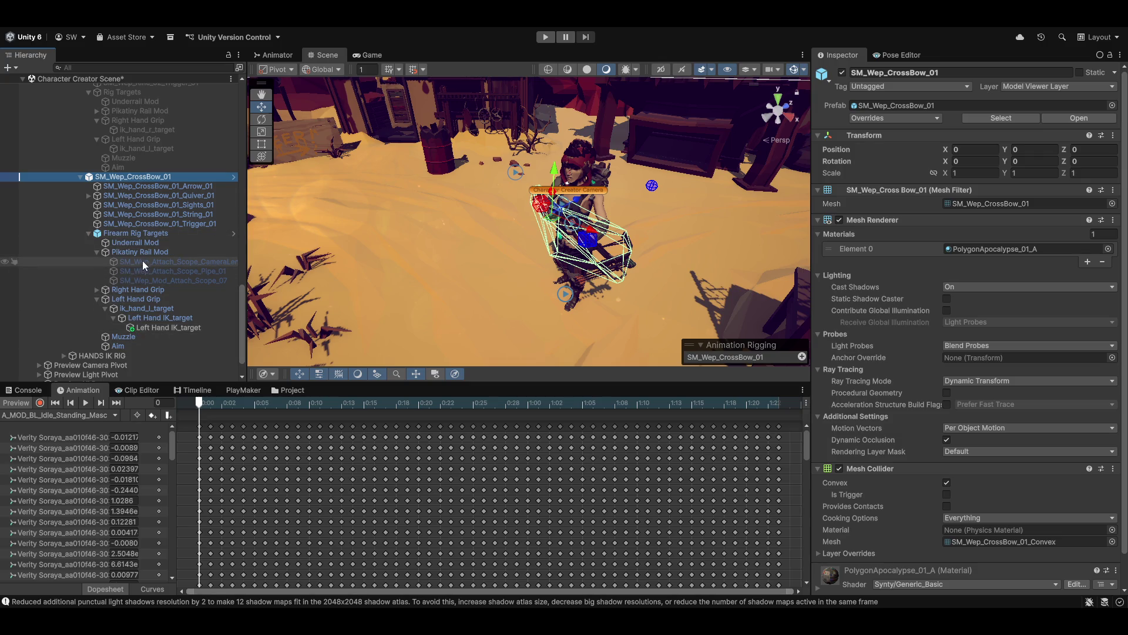
click(97, 291)
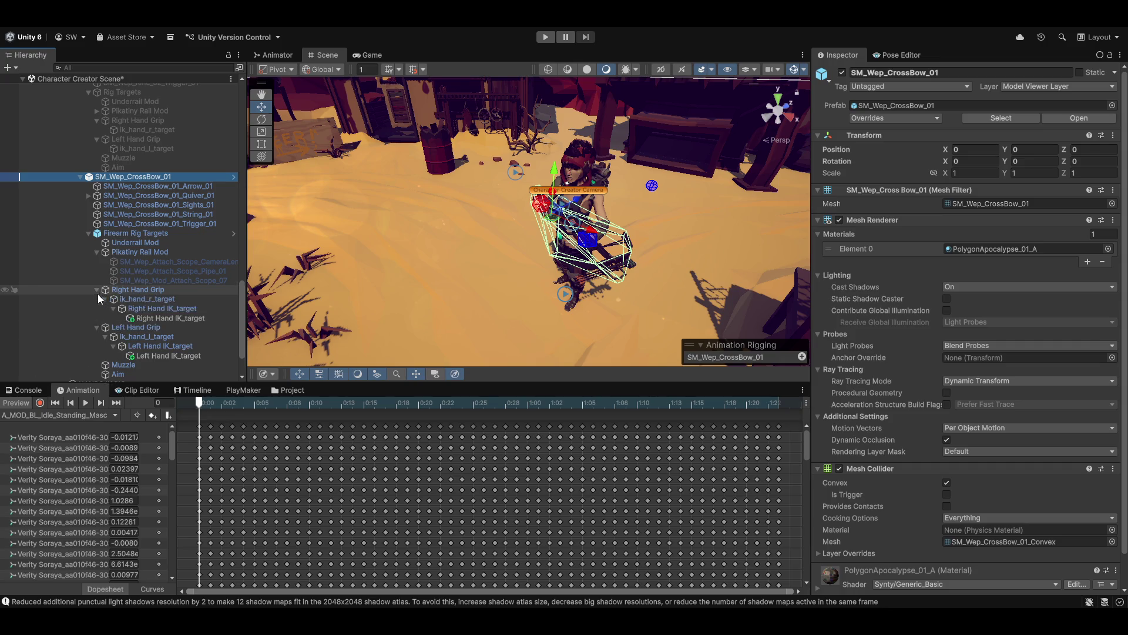
click(886, 120)
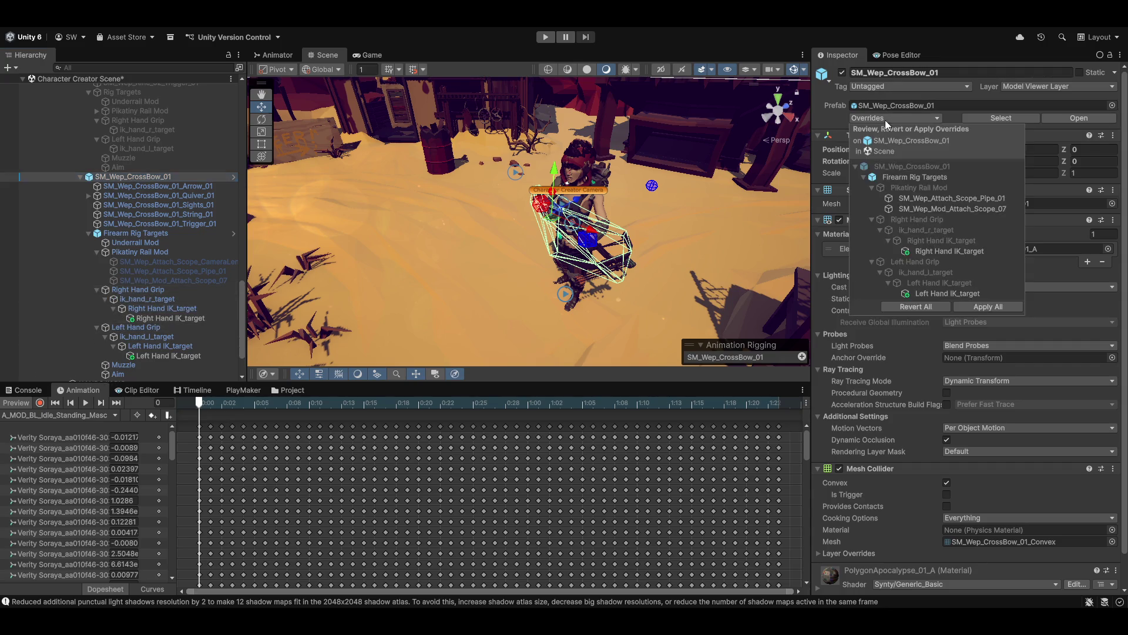
click(982, 305)
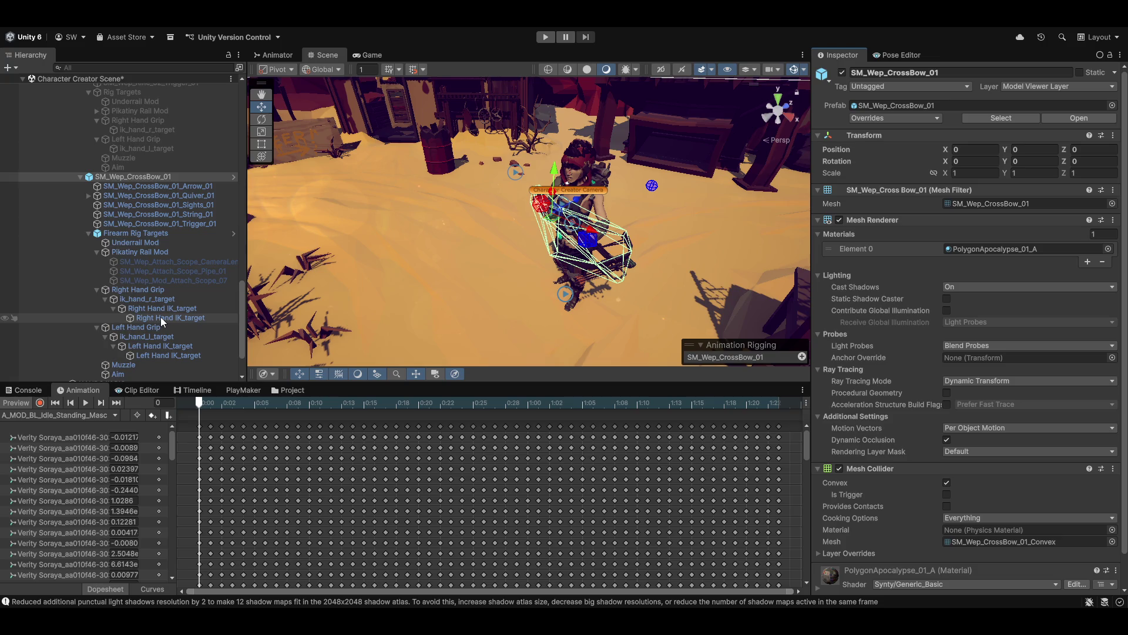
drag(415, 270, 365, 253)
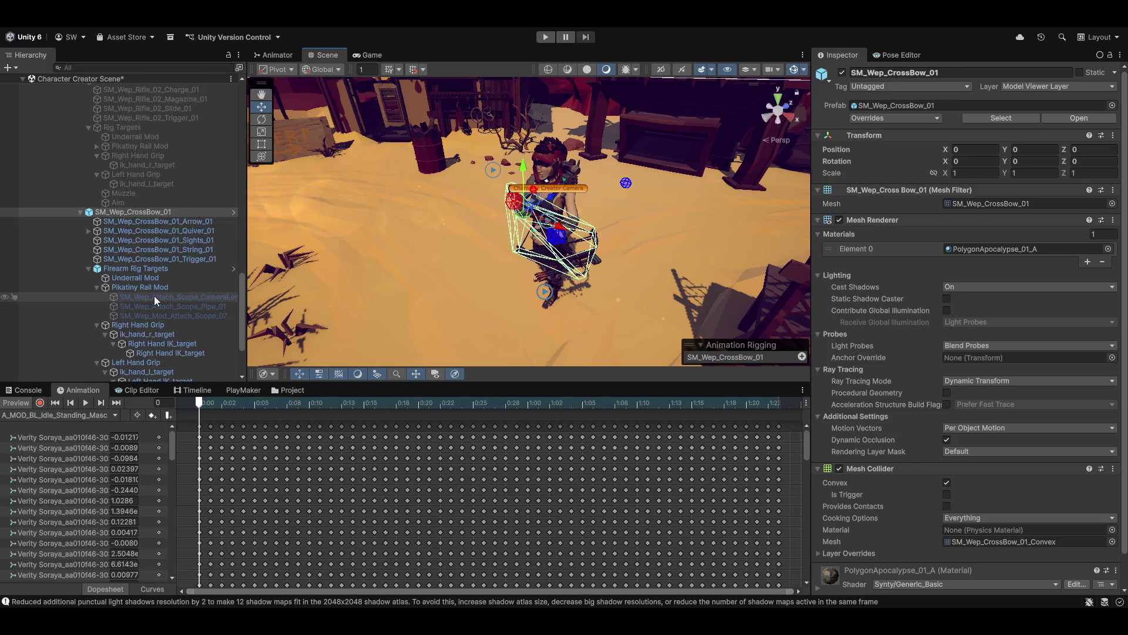
scroll(170, 270, up, 5)
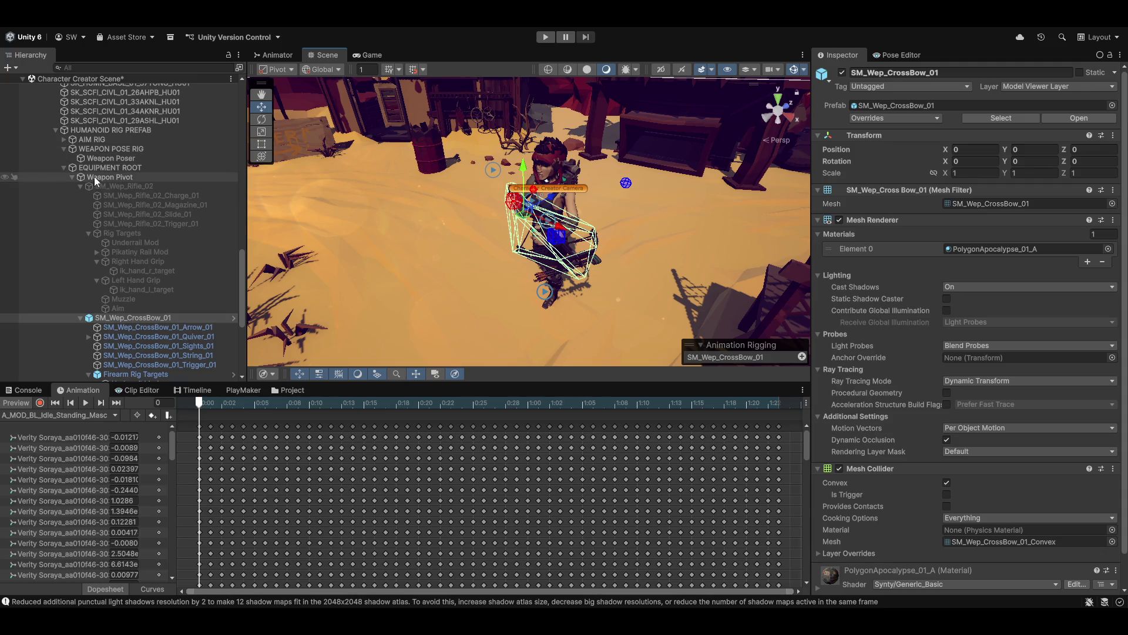
- Collapse Weapon Pivot and expand HANDS IK RIG and Right Hand IK to reveal both hand IK hints
click(73, 178)
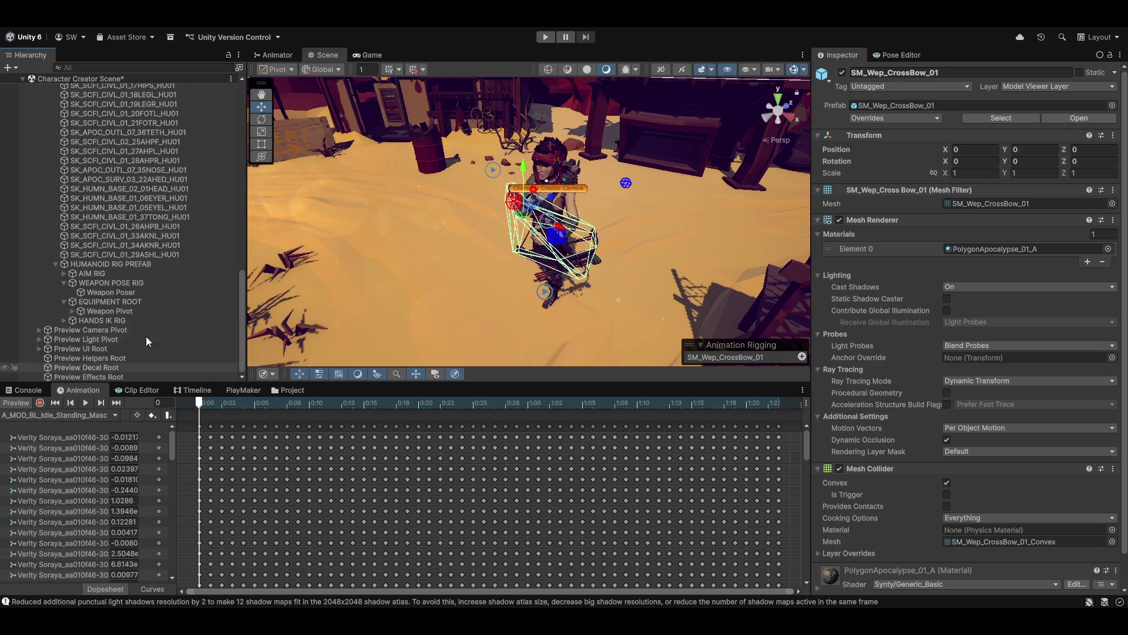
click(63, 321)
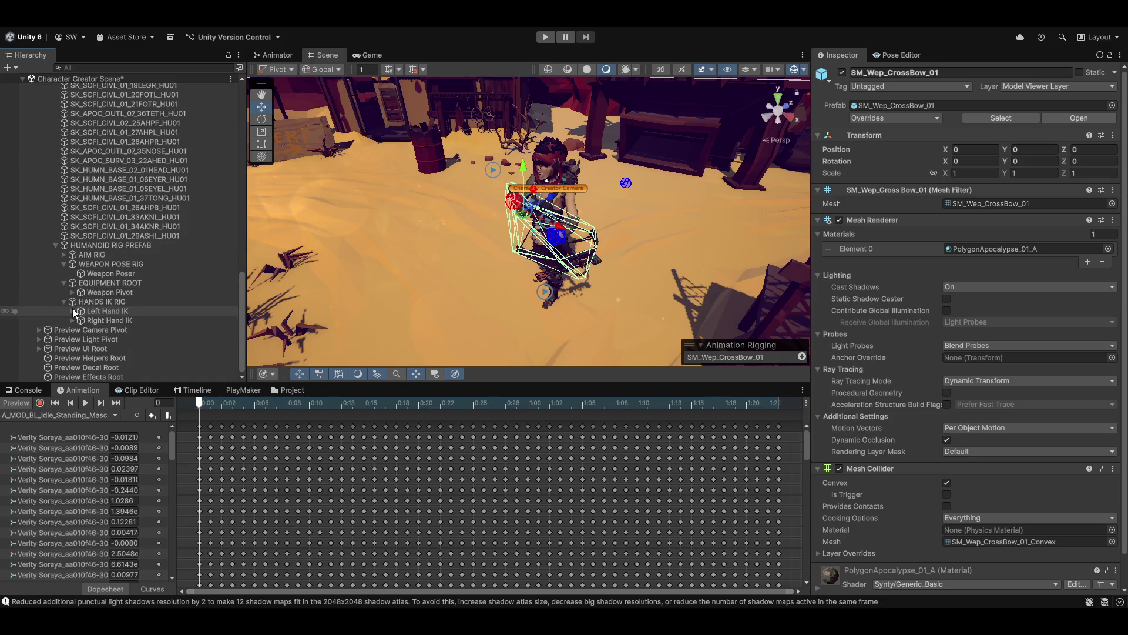
click(73, 329)
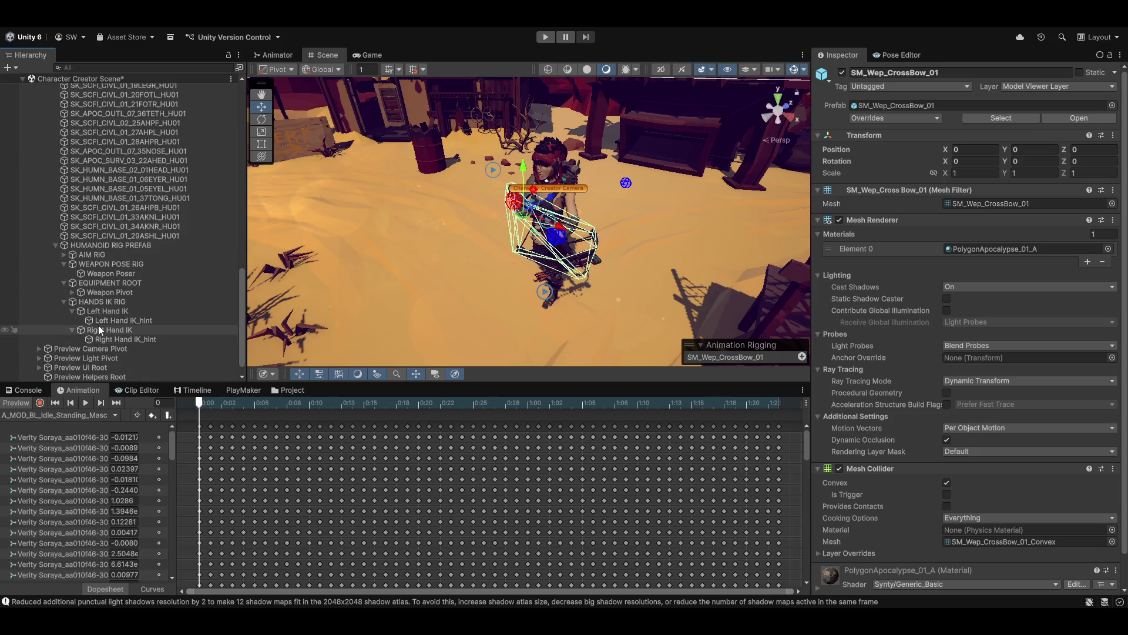
click(117, 303)
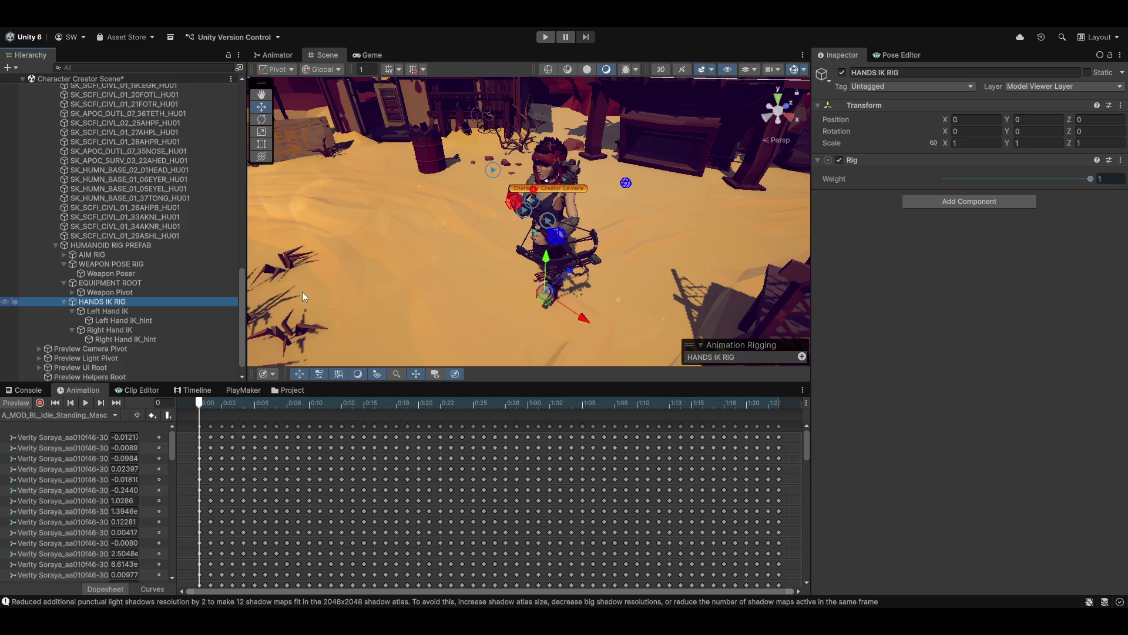
click(129, 327)
click(125, 321)
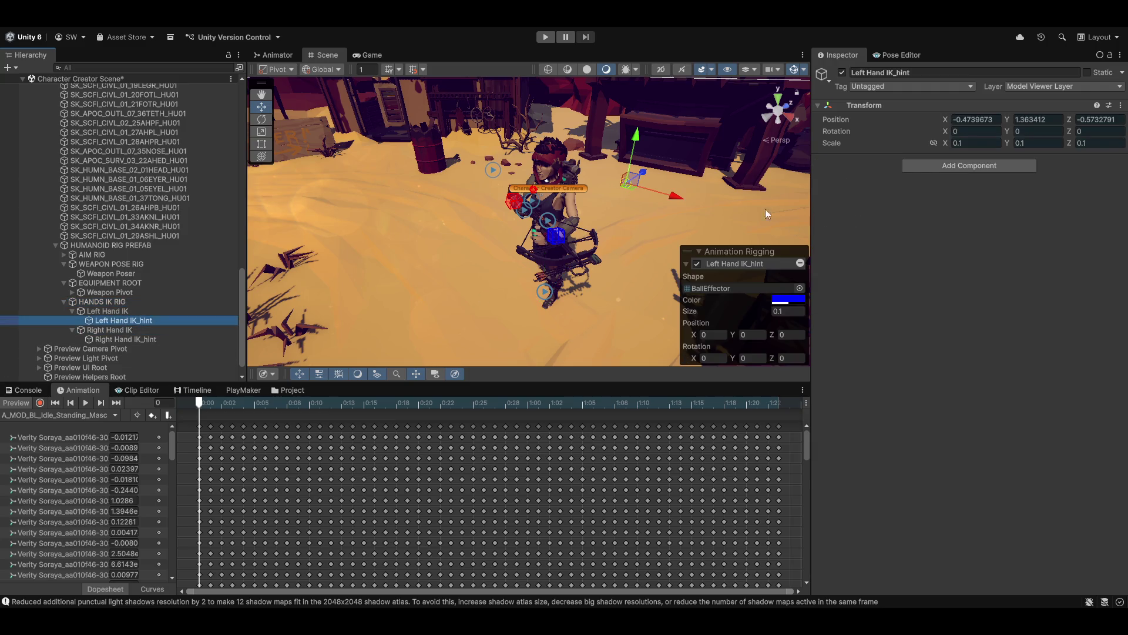
- Select Left Hand IK to view its Two Bone IK Constraint with target and hint
click(127, 311)
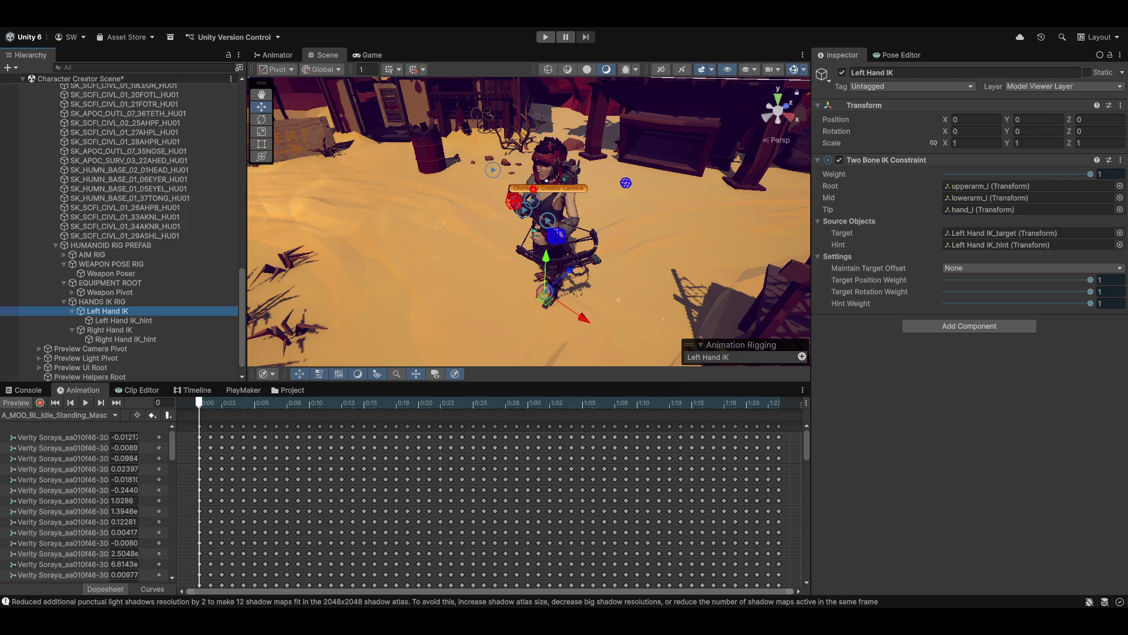
- Select HUMANOID RIG PREFAB, then HANDS IK RIG, in the Hierarchy to inspect their settings
mouse_move(733, 622)
scroll(111, 289, up, 10)
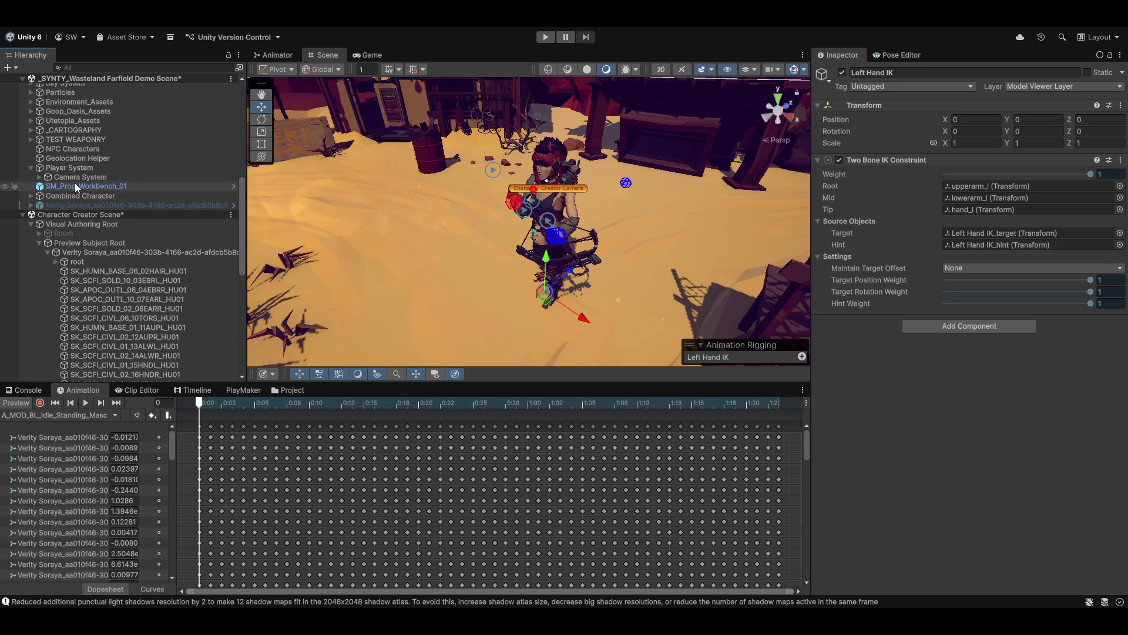
scroll(88, 276, down, 10)
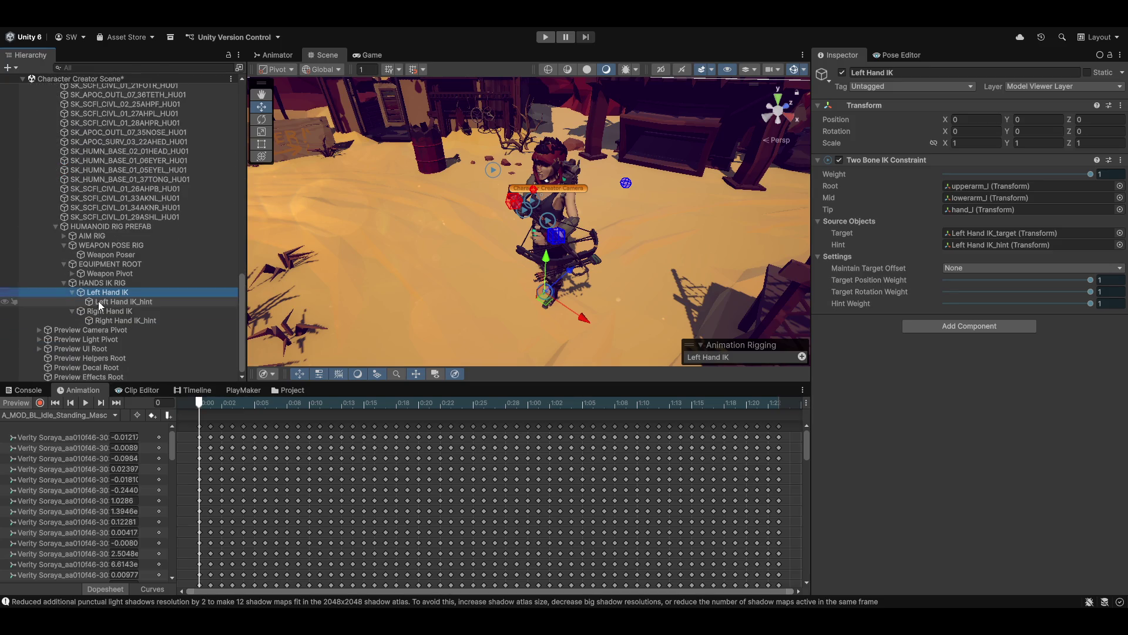
click(98, 228)
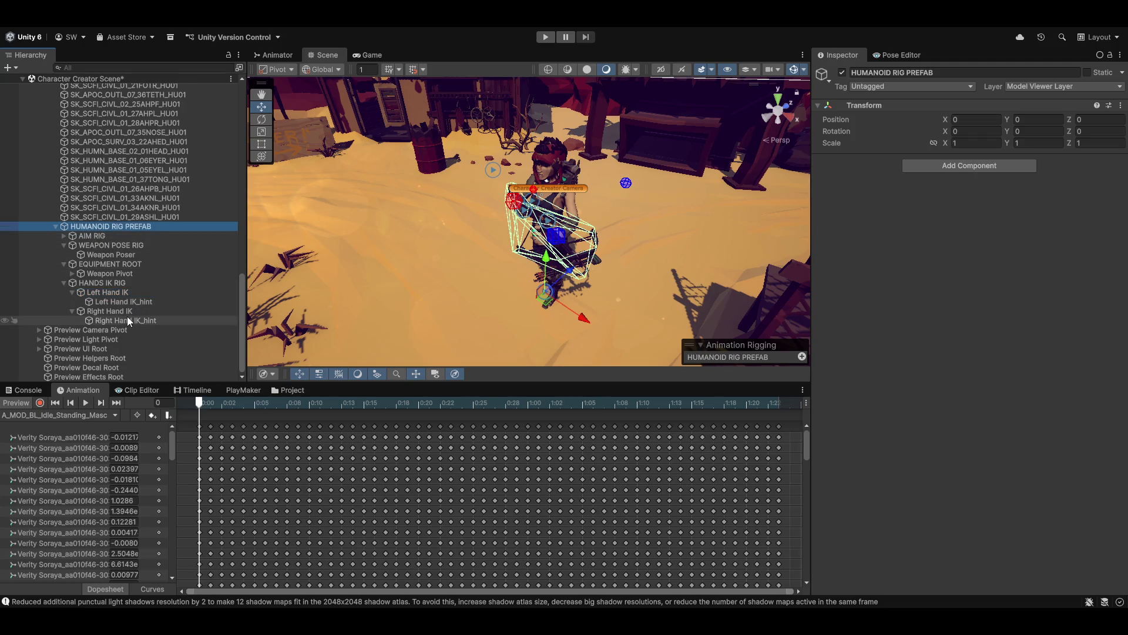
click(100, 282)
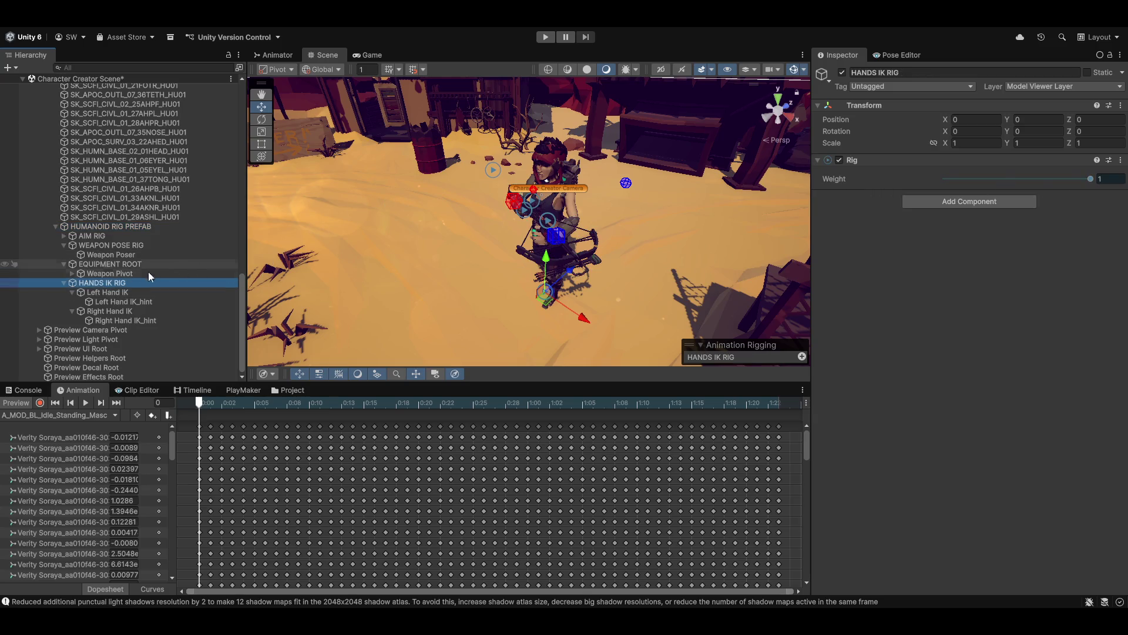
- Select Firearm Rig Targets under Weapon Pivot and locate its prefab in the Special Animator Controllers folder
click(72, 273)
scroll(129, 293, down, 3)
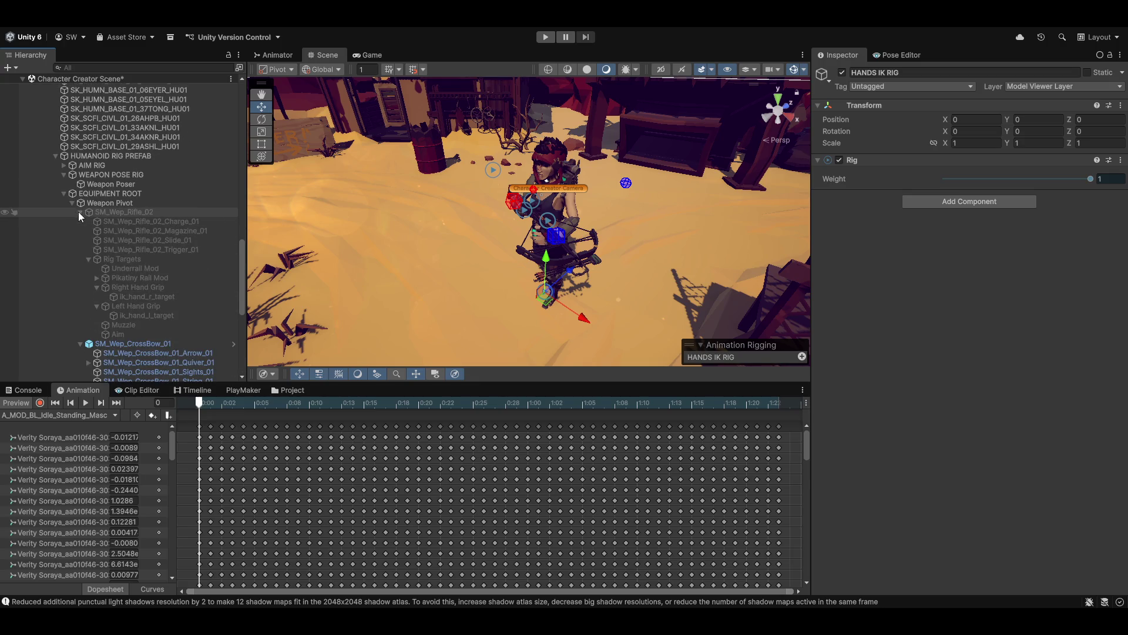
click(78, 212)
click(117, 278)
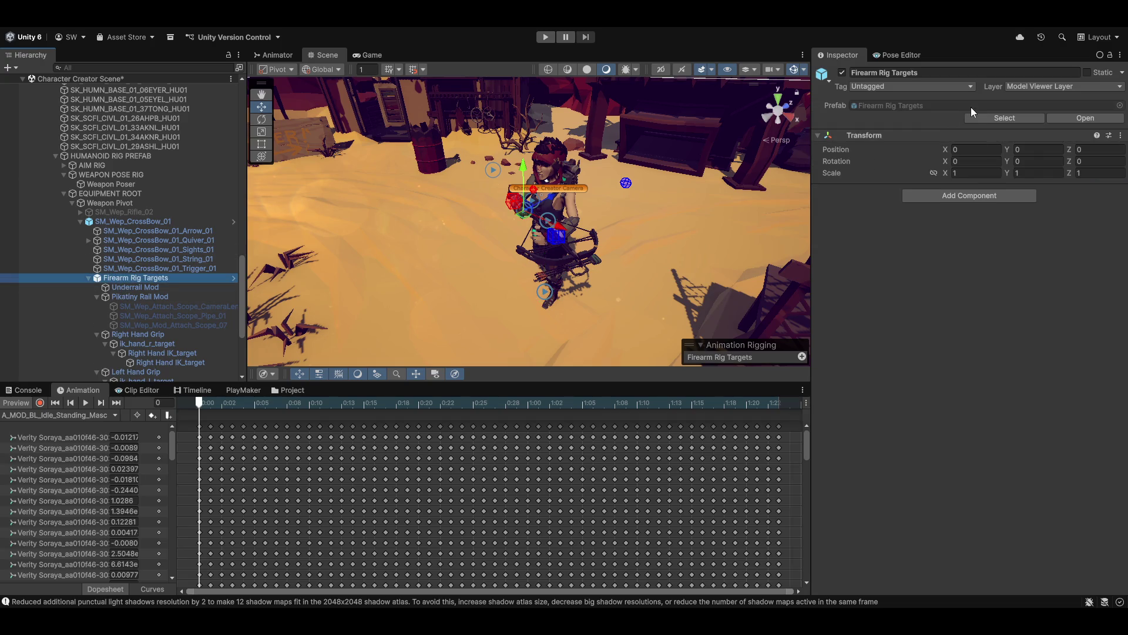
click(984, 119)
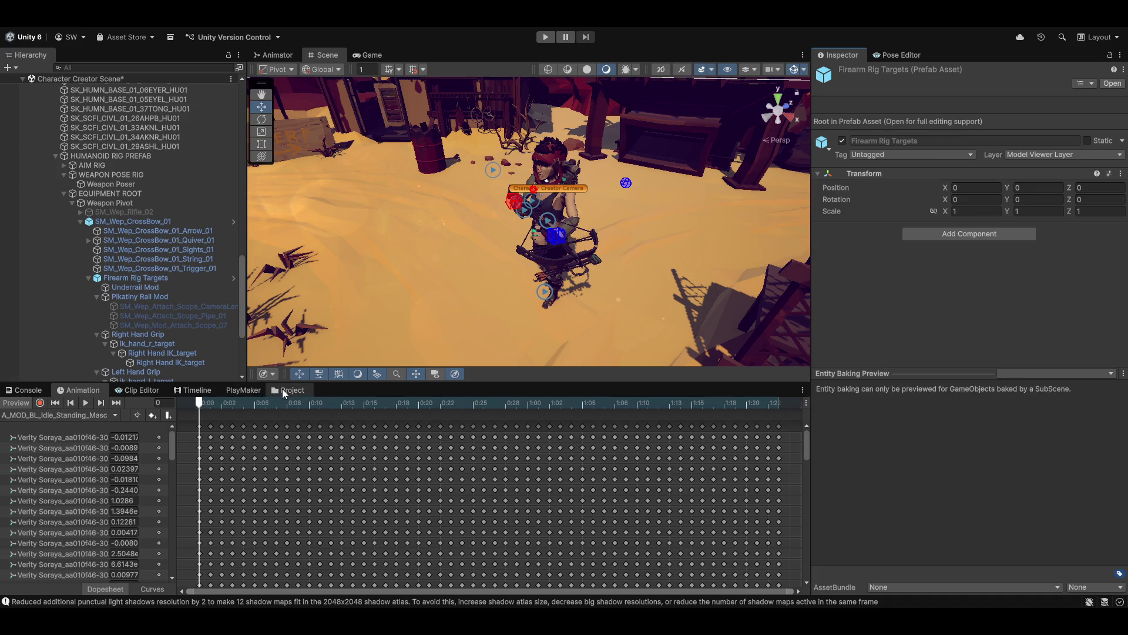
click(288, 390)
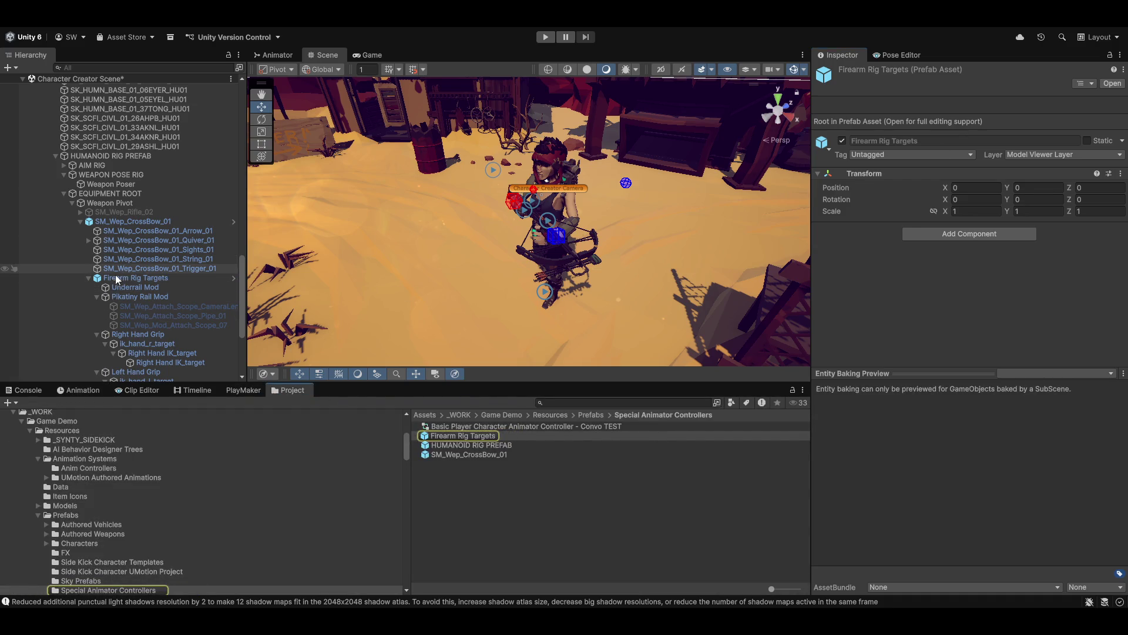
- Try dragging Firearm Rig Targets into the folder, cancel the restructure warning, and reselect the weapon
mouse_move(116, 282)
mouse_down()
mouse_move(235, 306)
mouse_move(465, 440)
mouse_up()
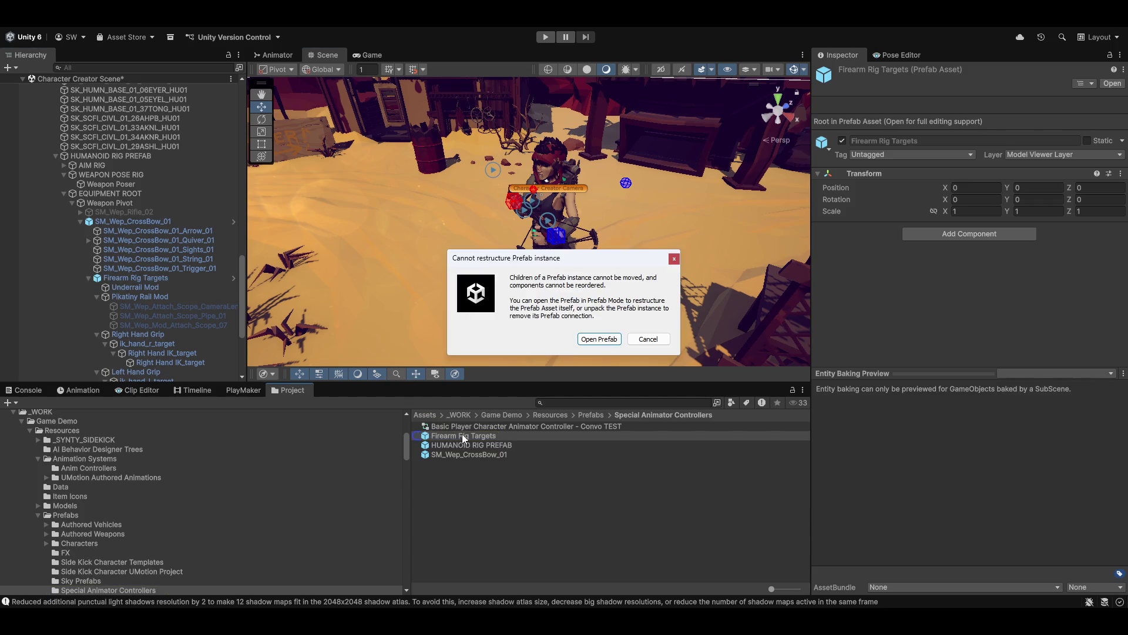
click(649, 340)
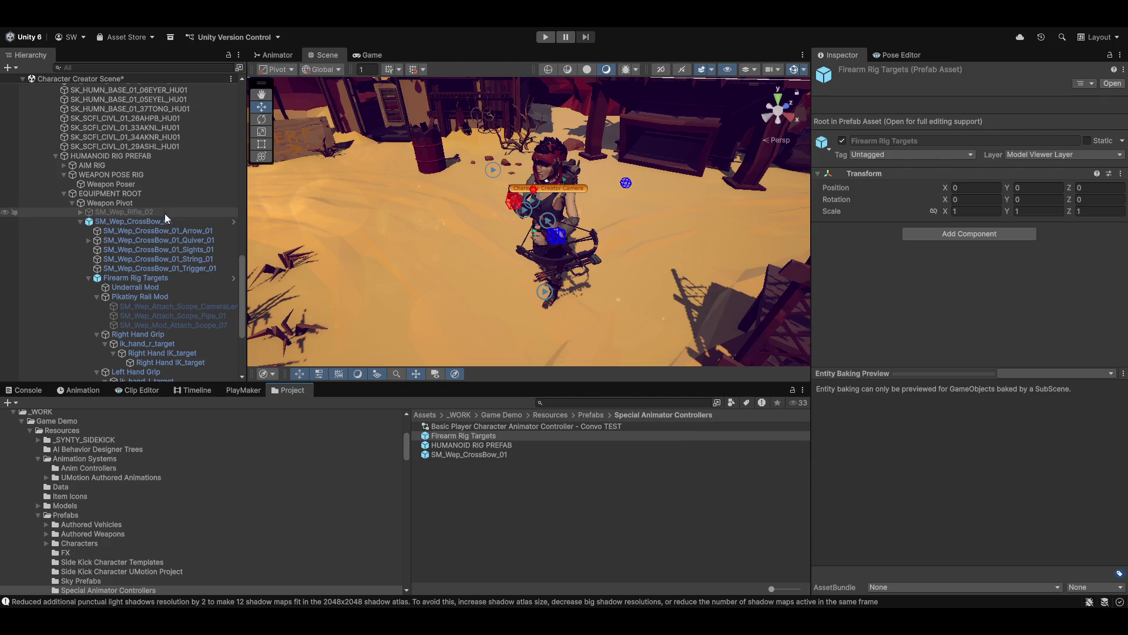
click(143, 221)
- Unpack the SM_Wep_CrossBow_01 prefab instance in the Hierarchy
right_click(142, 222)
click(120, 221)
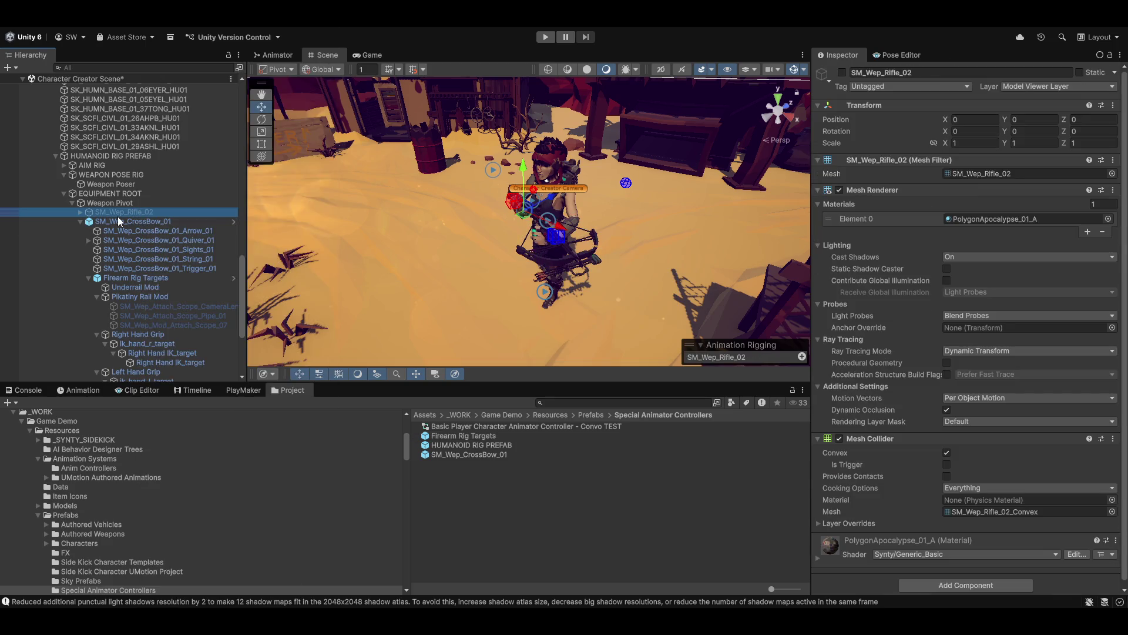
right_click(120, 221)
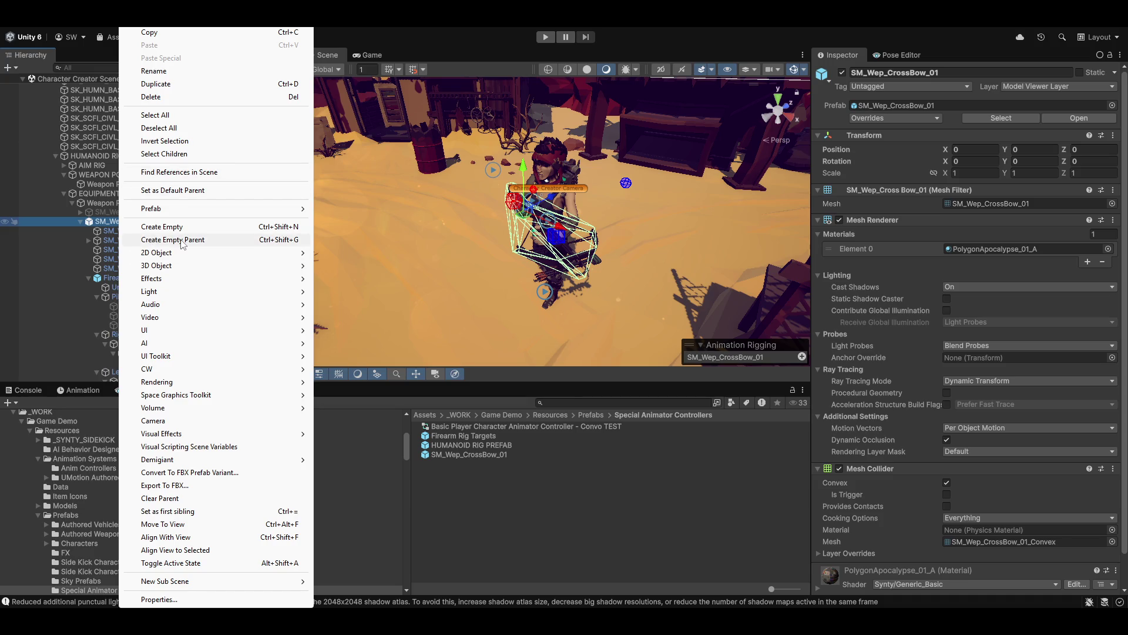
mouse_move(185, 213)
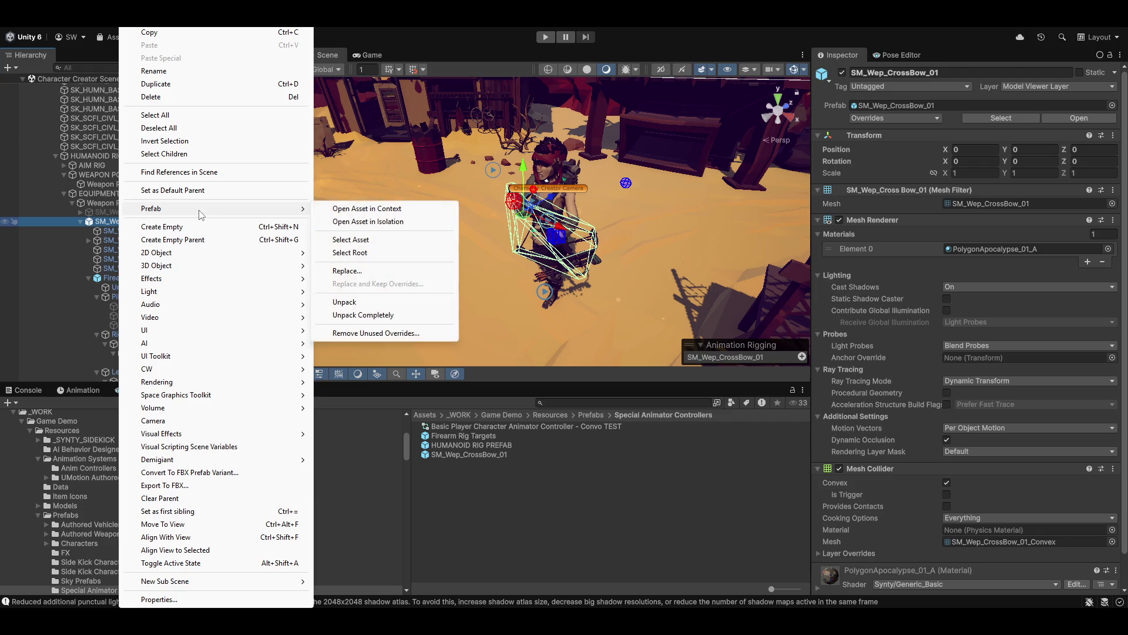
click(346, 301)
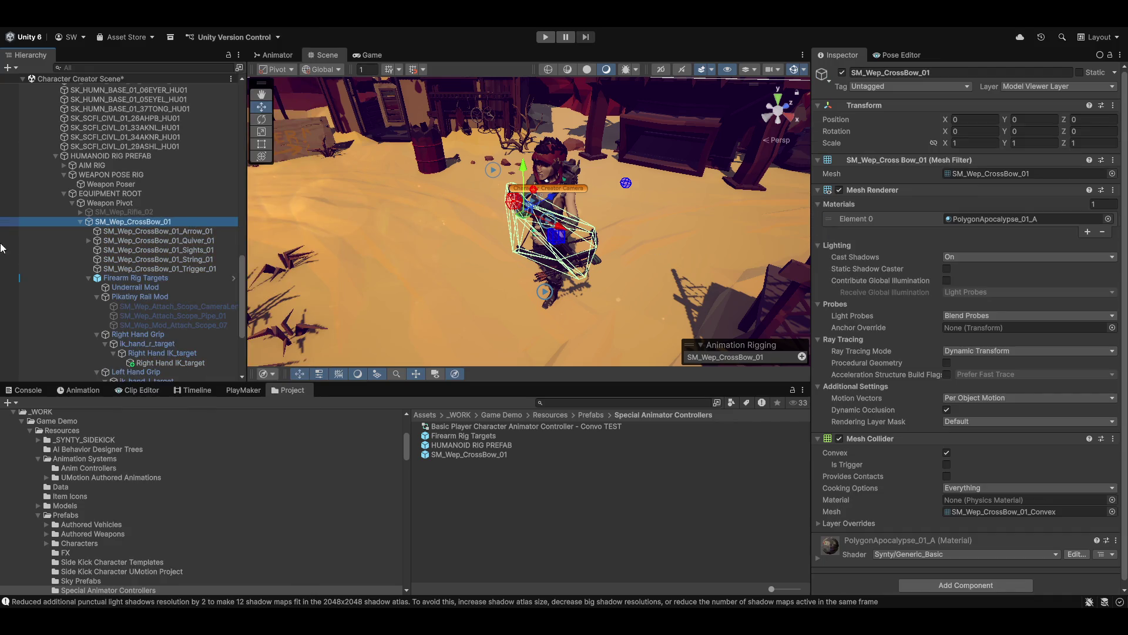
- Drag Firearm Rig Targets into Special Animator Controllers to save it as a prefab asset
drag(119, 278, 456, 439)
click(453, 436)
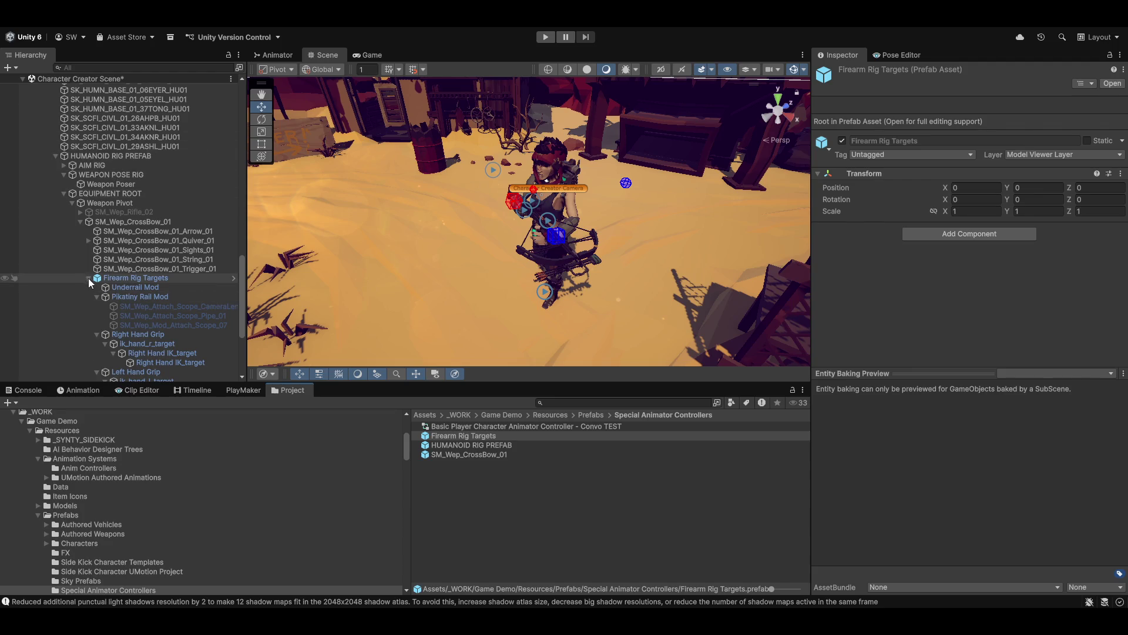
scroll(188, 315, down, 5)
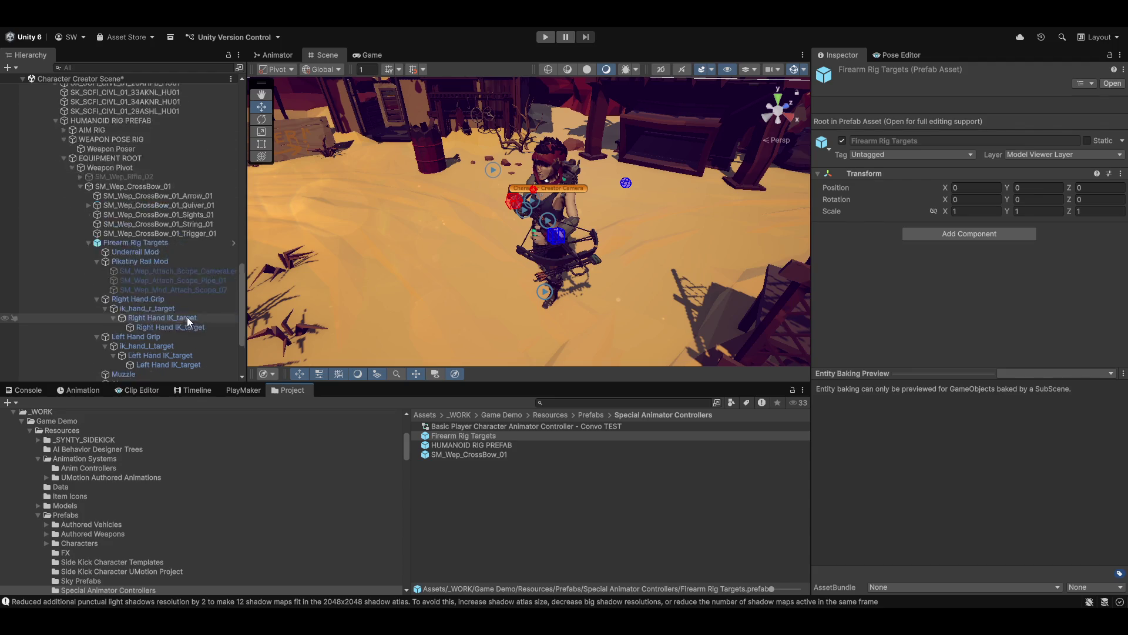
scroll(164, 324, up, 2)
scroll(118, 194, up, 3)
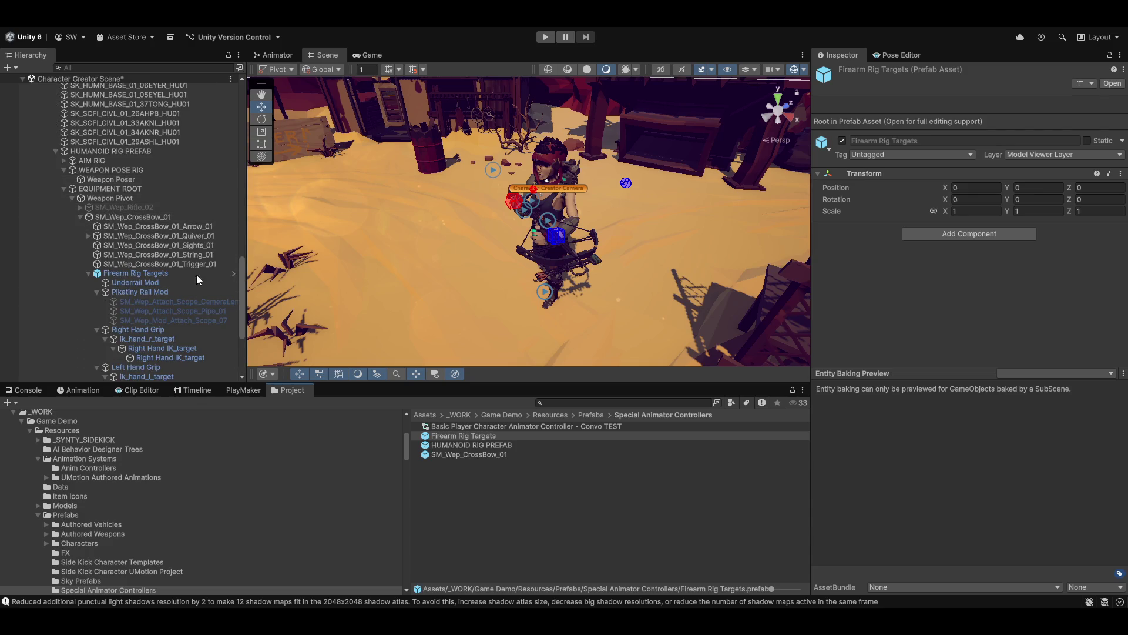
scroll(412, 269, up, 5)
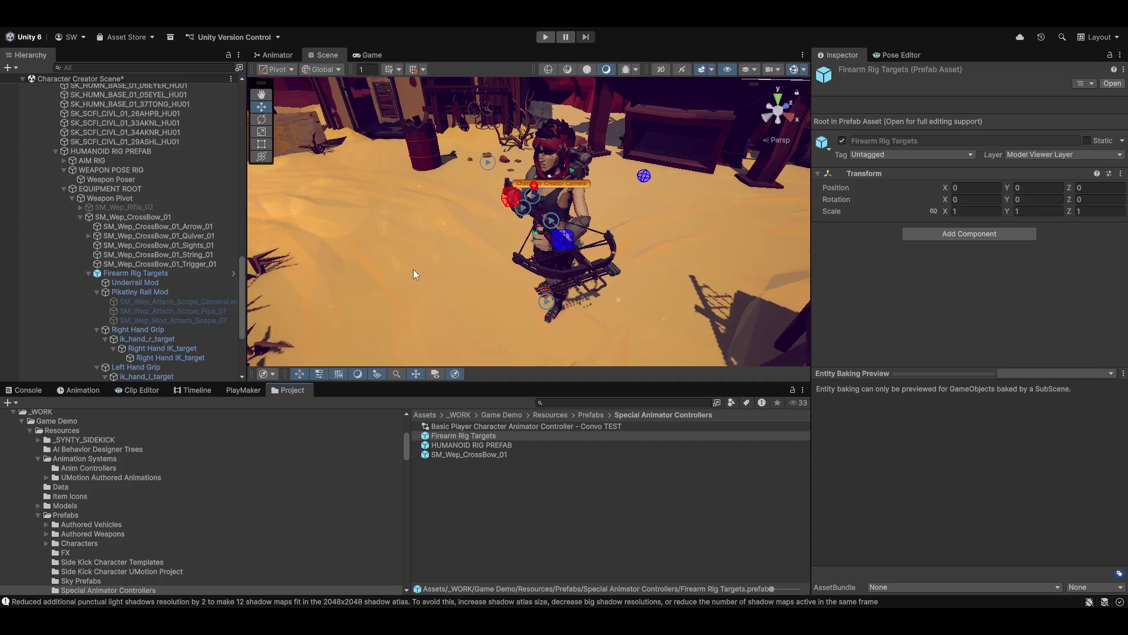
mouse_move(437, 237)
mouse_down()
mouse_move(400, 276)
mouse_move(389, 265)
mouse_move(510, 263)
mouse_move(489, 270)
mouse_move(527, 220)
mouse_up()
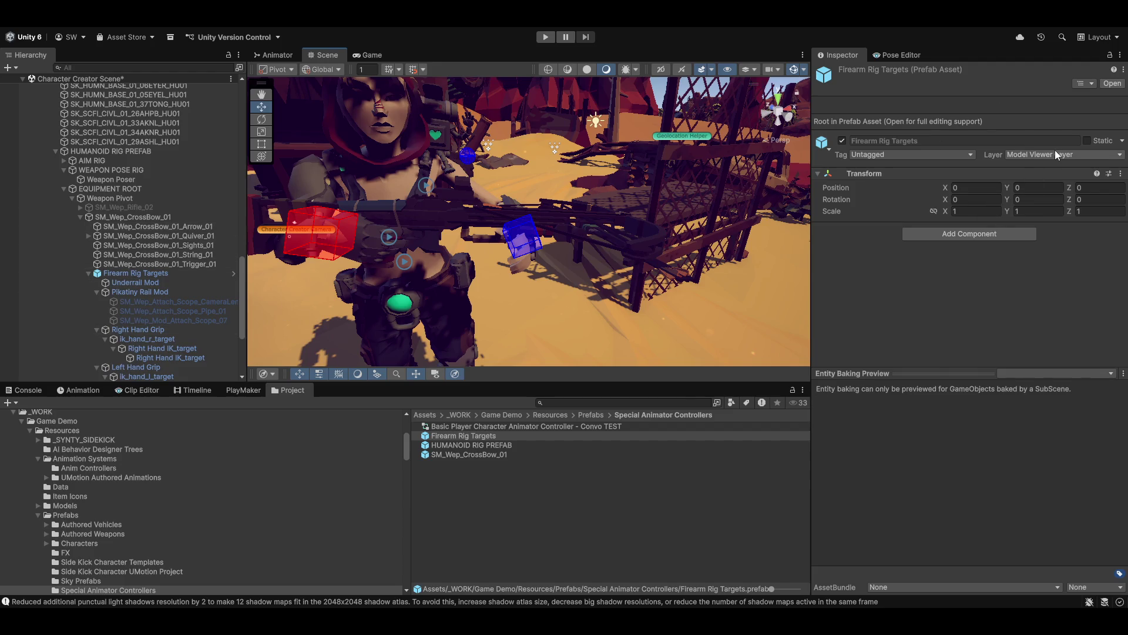
- Pan the Scene view across the character with the Hand tool
mouse_move(537, 290)
mouse_down()
mouse_move(489, 291)
mouse_move(514, 222)
mouse_move(669, 165)
mouse_up()
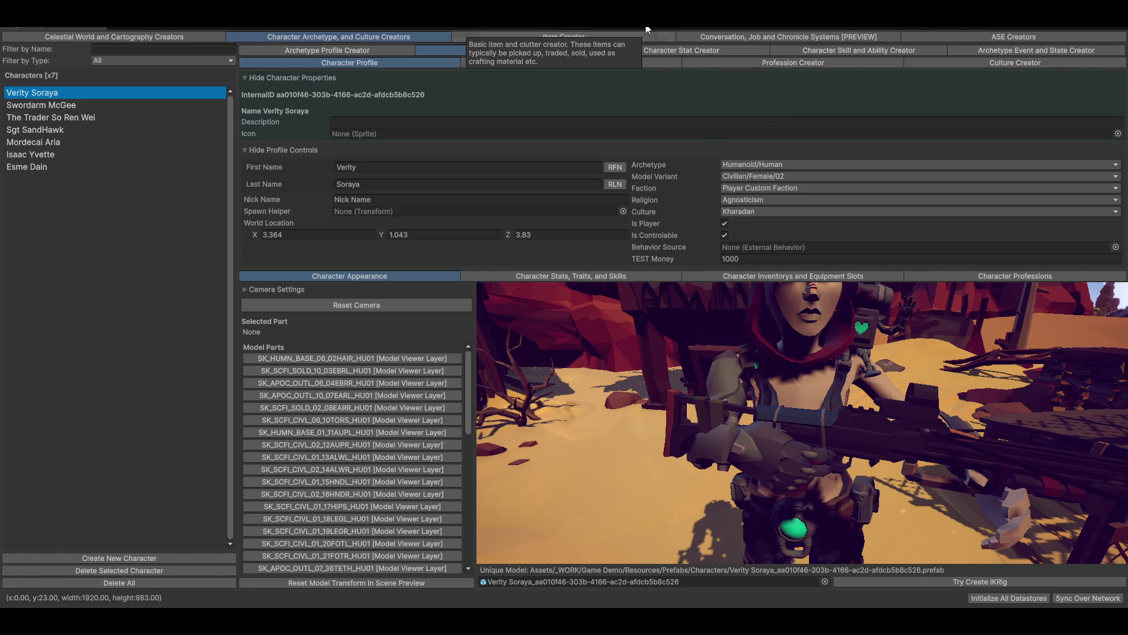
- Switch to the Item Creator and show Scrappy Crossbow's empty Equipment Slot System list
click(548, 37)
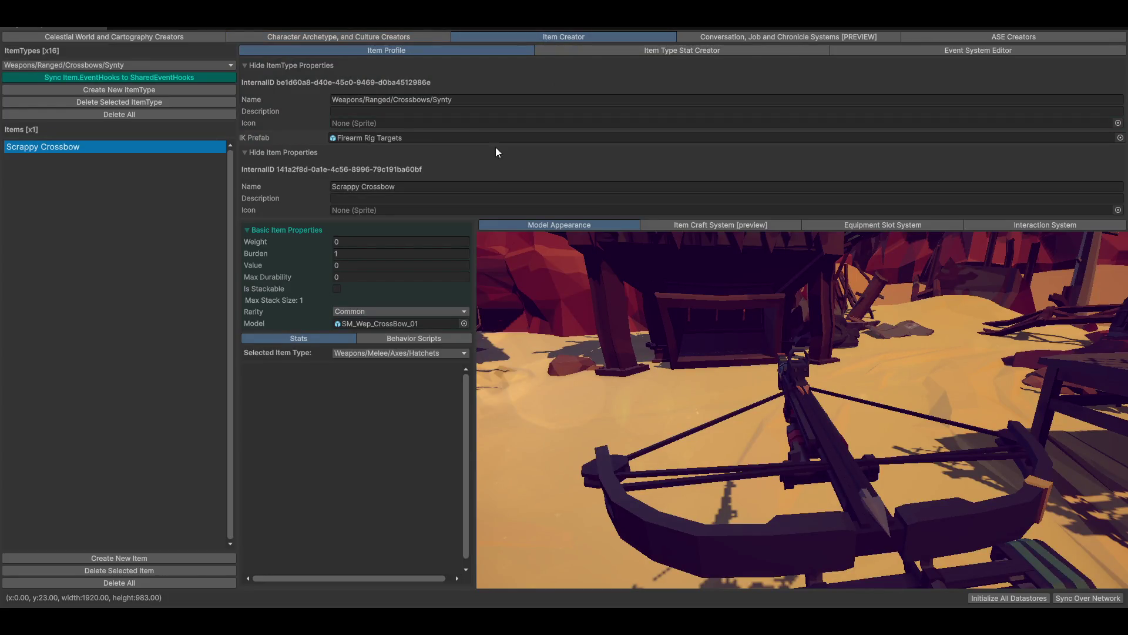
drag(710, 302, 746, 307)
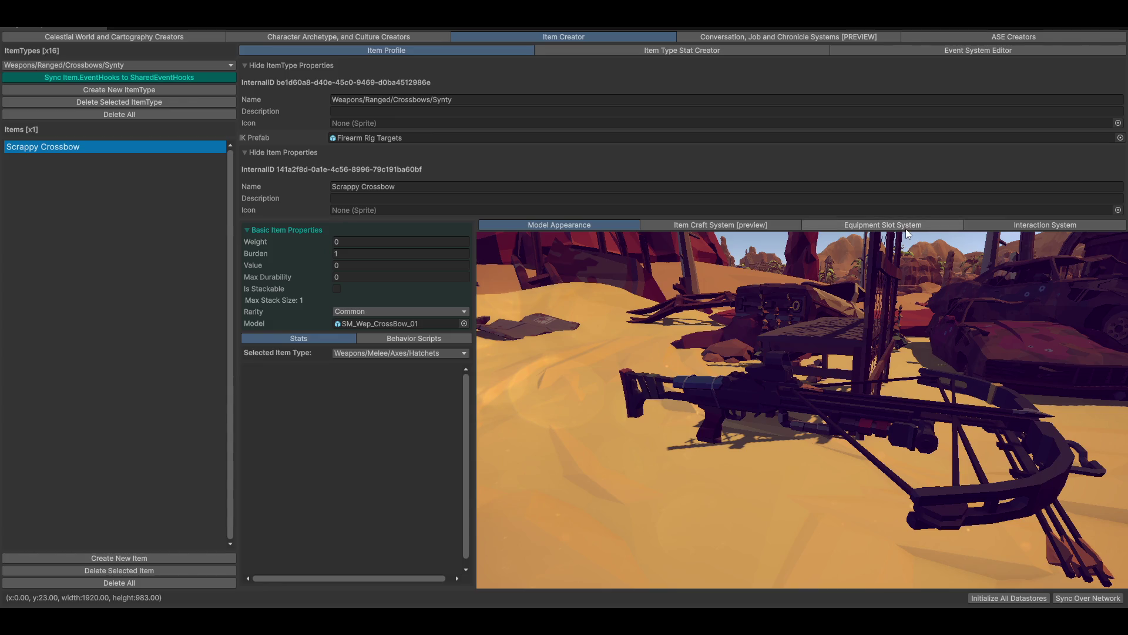
click(873, 228)
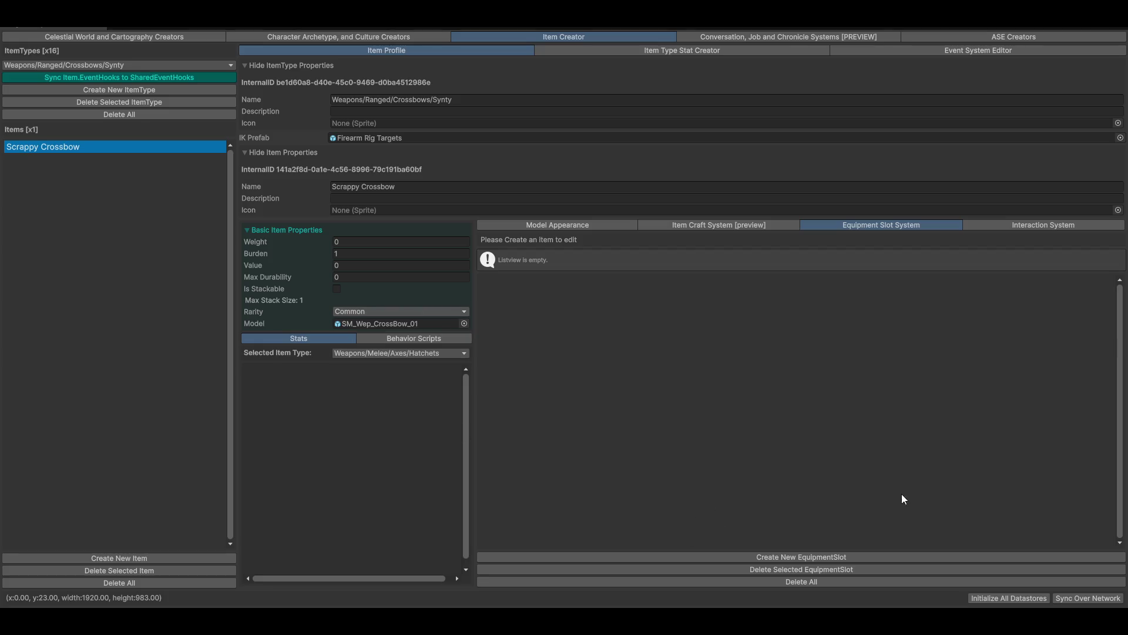
- Create a default-named equipment slot on the Scrappy Crossbow, select its name, then close the Item Creator
click(766, 557)
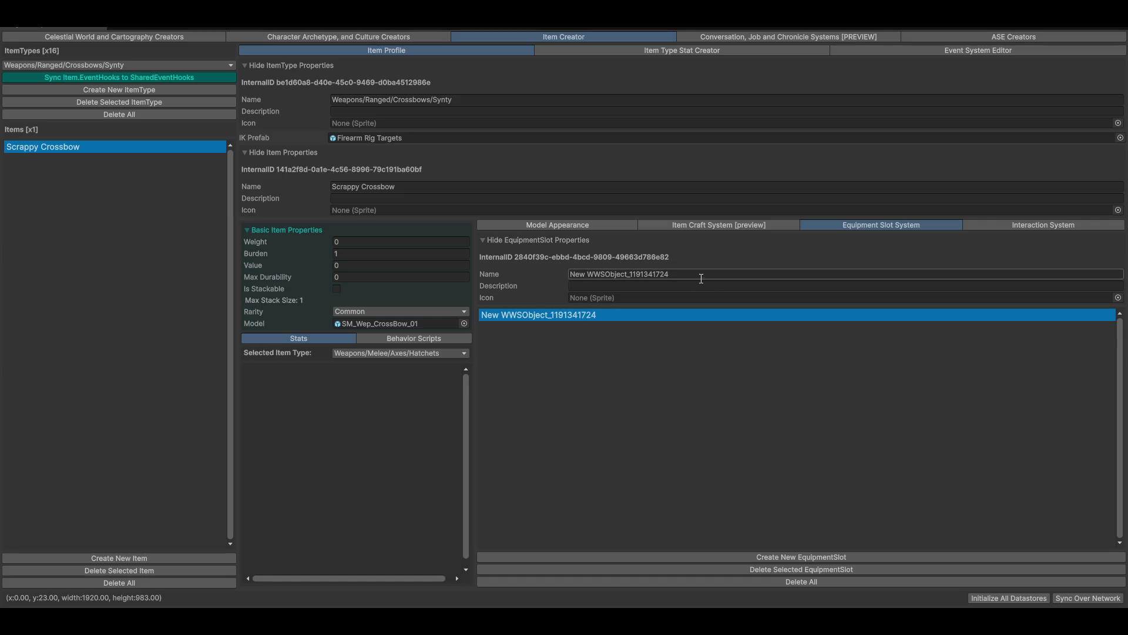
click(685, 274)
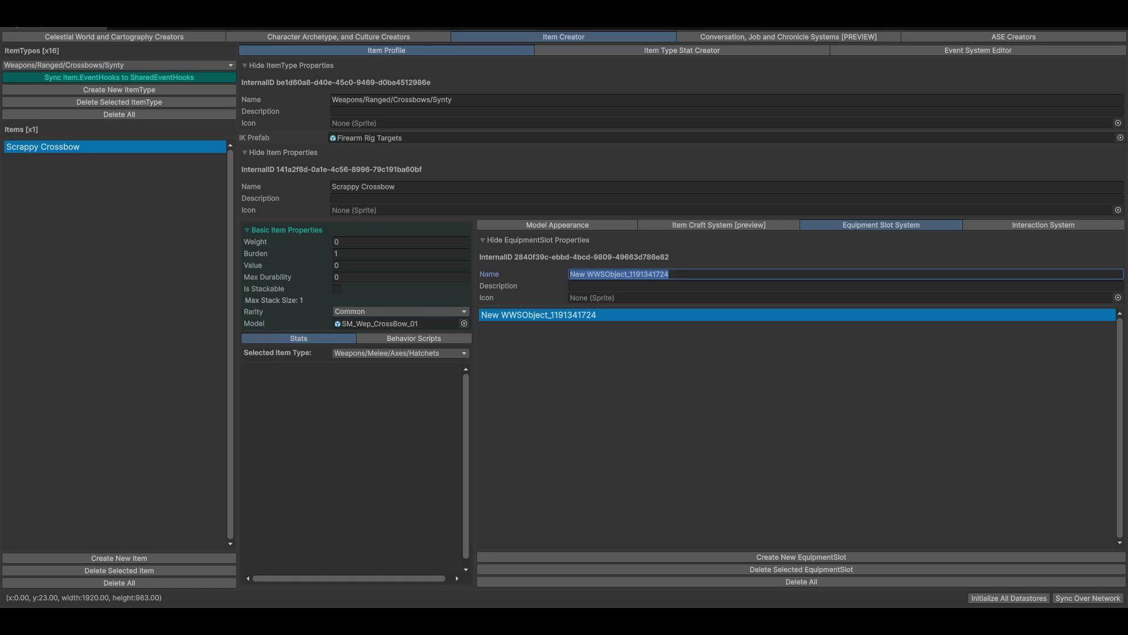
key(shift+space)
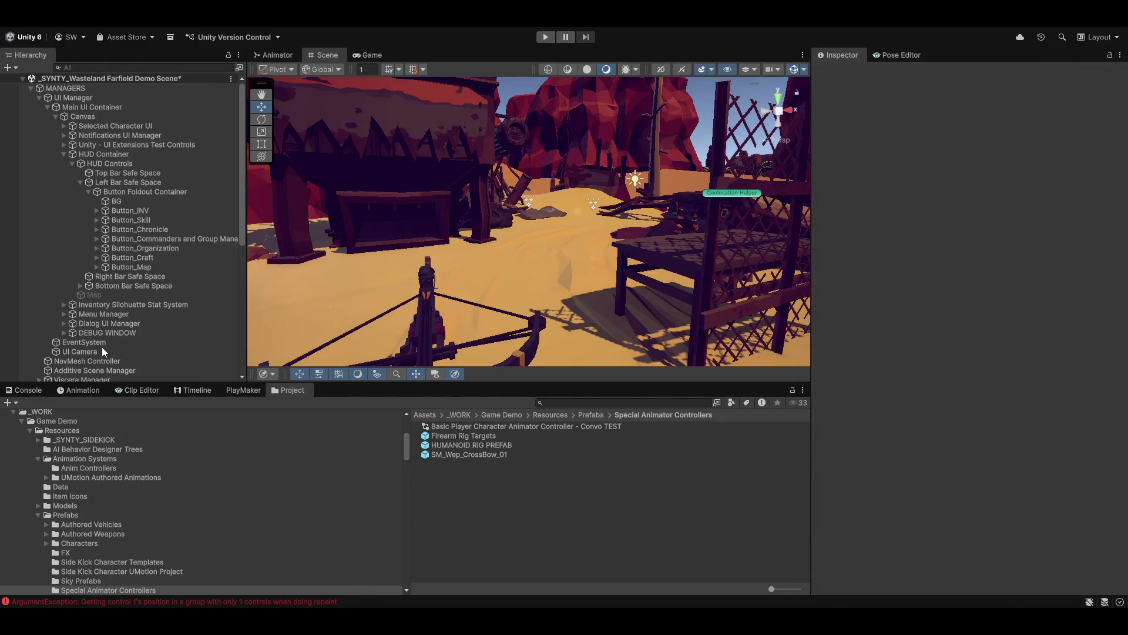
- Parent the character model under Preview Subject Root so it previews holding the weapon
scroll(145, 341, down, 4)
scroll(145, 339, down, 6)
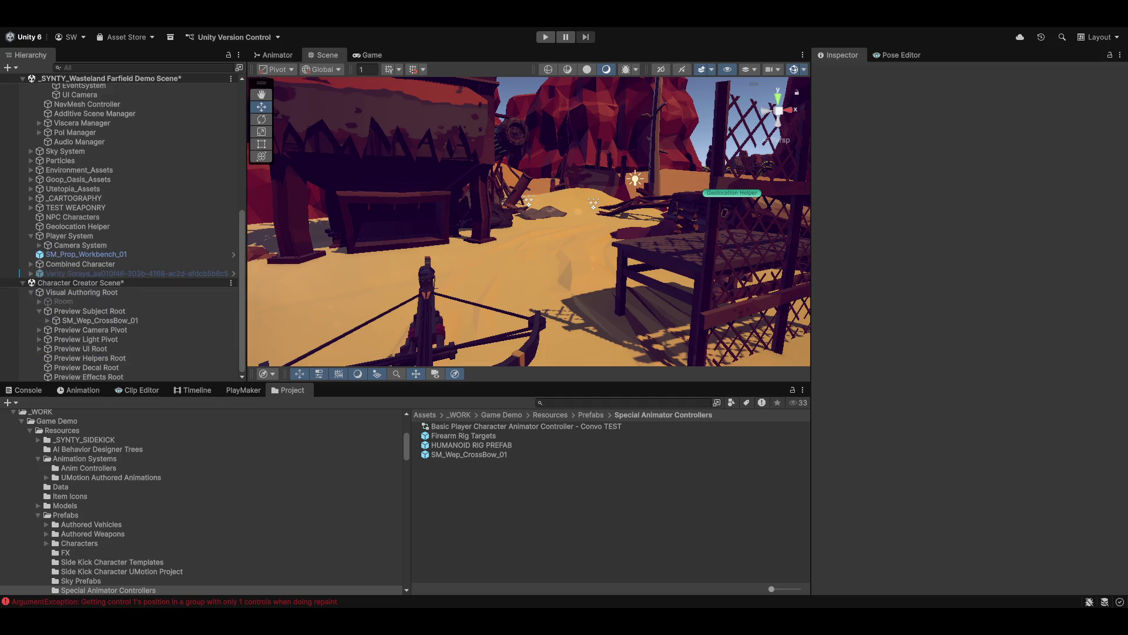
mouse_move(464, 266)
mouse_down()
mouse_move(549, 242)
mouse_move(476, 256)
mouse_move(436, 301)
mouse_move(395, 222)
mouse_up()
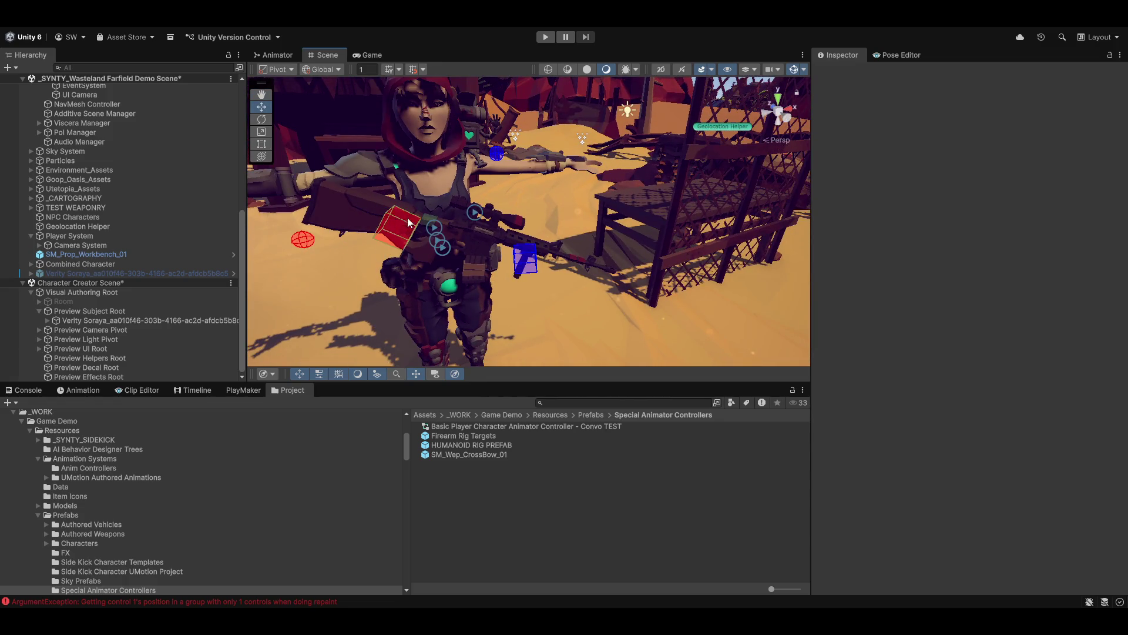